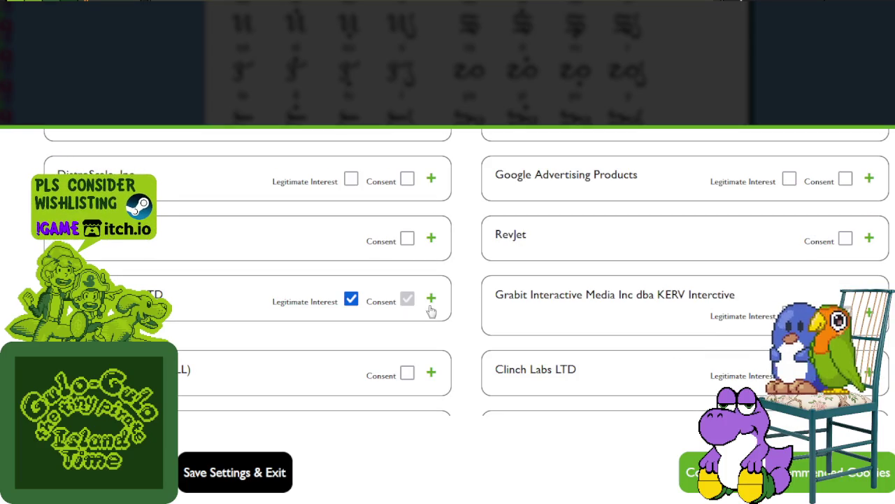
# Untick legitimate interest for Samsung Ads, POWERENGINE, Nielsen International SA and neighbouring vendors.
pyautogui.scroll(-3, 461, 292)
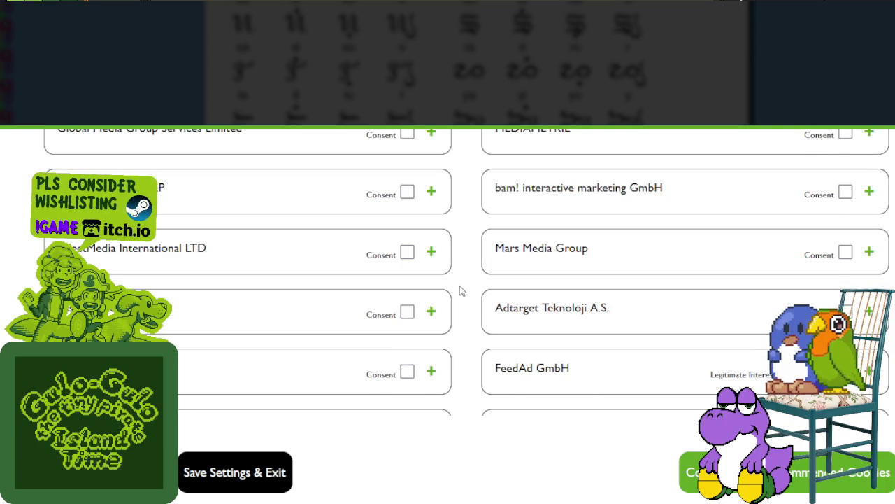
pyautogui.scroll(-3, 461, 291)
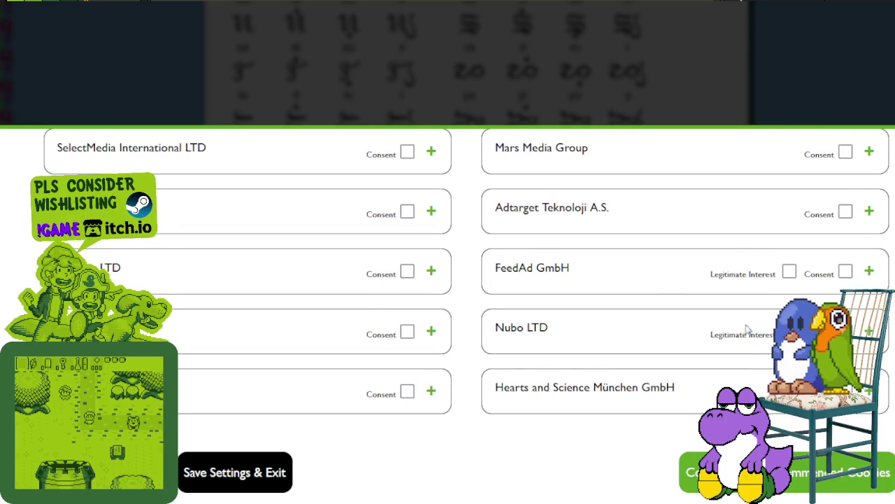
pyautogui.scroll(-6, 713, 315)
pyautogui.click(789, 253)
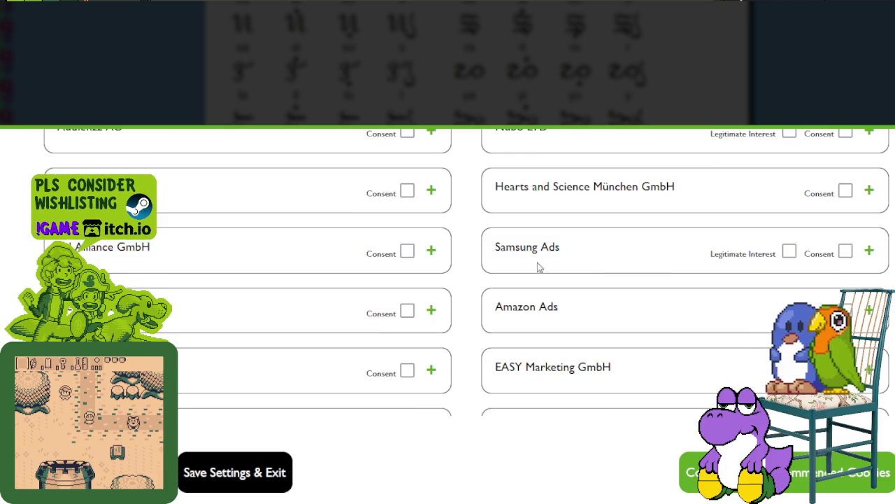
pyautogui.scroll(-3, 539, 266)
pyautogui.scroll(-6, 503, 310)
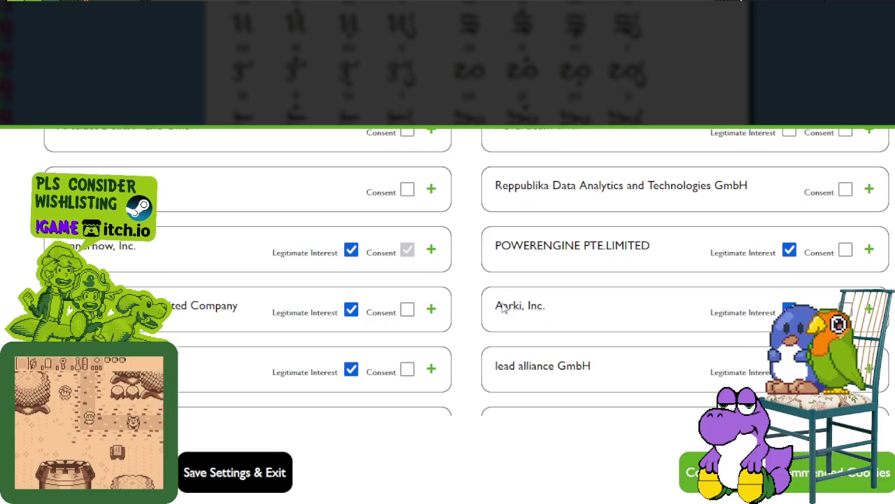
pyautogui.click(351, 250)
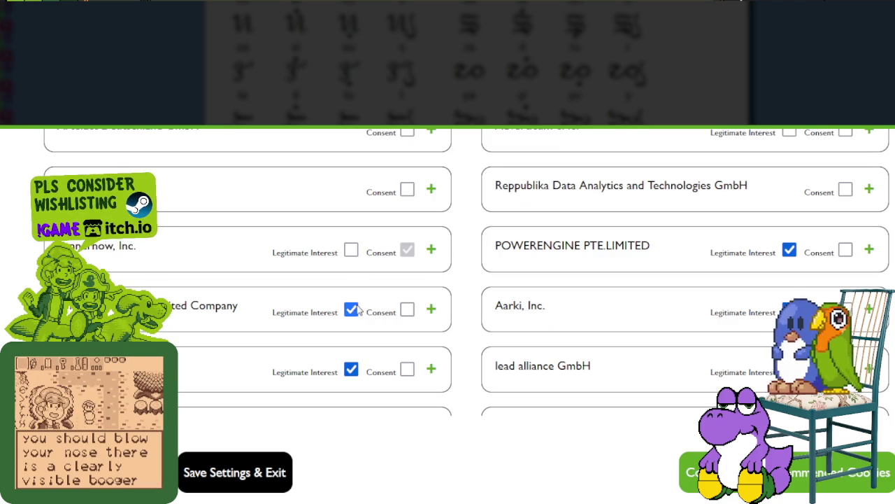
pyautogui.click(351, 309)
pyautogui.click(352, 368)
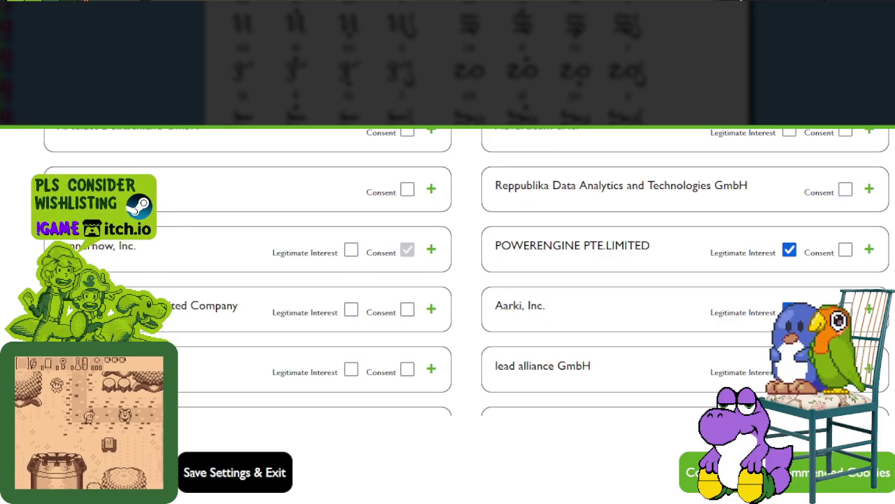
pyautogui.click(789, 250)
pyautogui.scroll(-3, 686, 248)
pyautogui.click(789, 231)
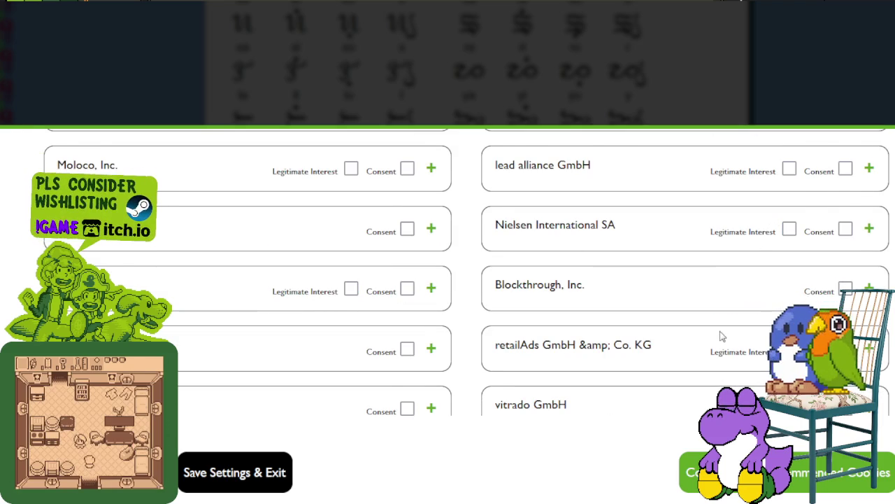
# Clear legitimate interest for the next vendors down, including Ensighten and Truvid Inc.
pyautogui.scroll(-3, 721, 333)
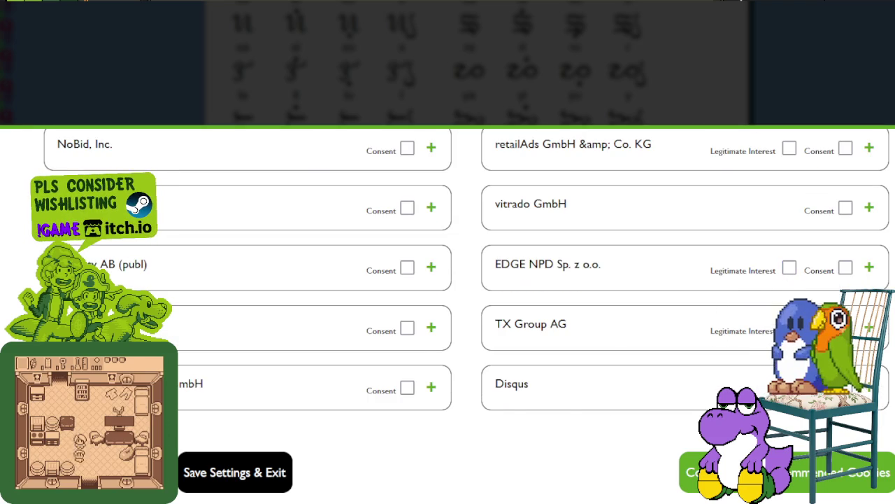
pyautogui.scroll(-3, 665, 296)
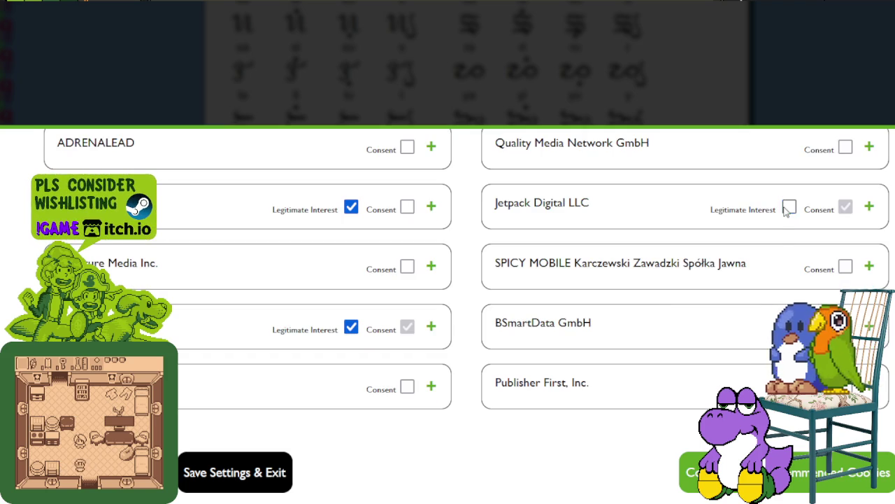
pyautogui.click(351, 208)
pyautogui.click(351, 326)
pyautogui.scroll(-3, 481, 268)
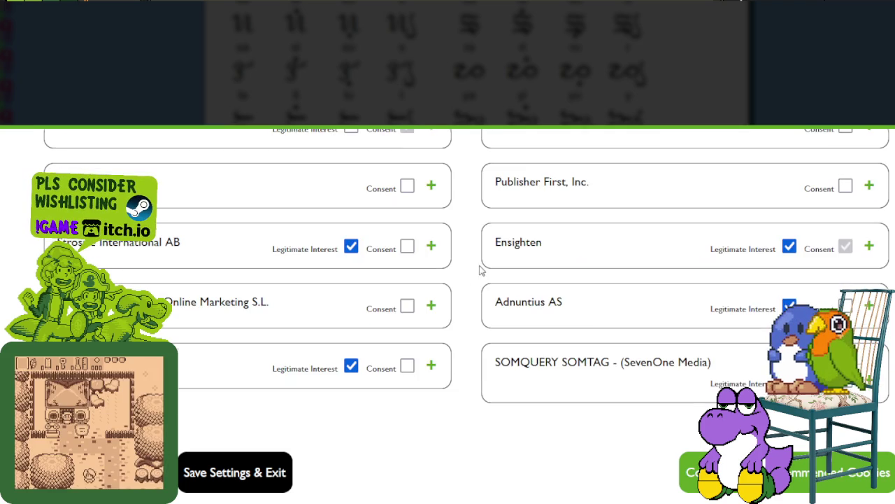
pyautogui.click(351, 365)
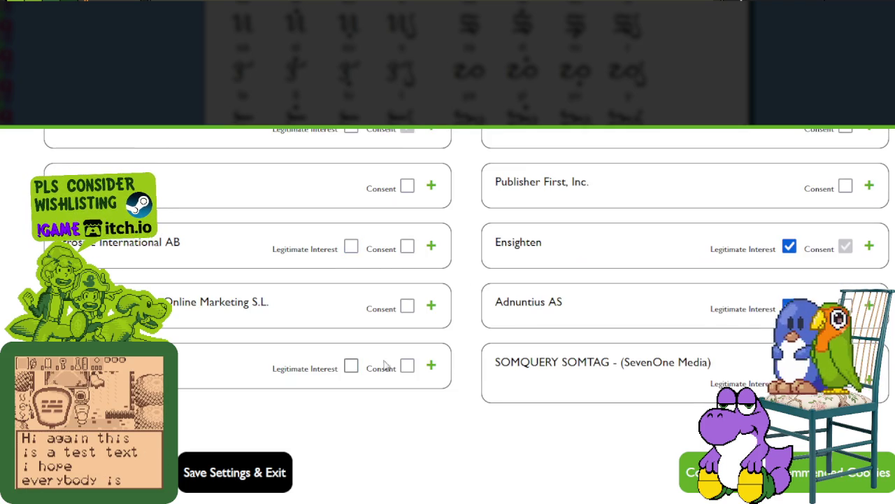
pyautogui.click(789, 246)
pyautogui.scroll(-2, 790, 245)
pyautogui.scroll(-2, 791, 245)
pyautogui.scroll(-2, 795, 229)
pyautogui.click(789, 199)
# Withdraw legitimate interest for IVO Media Ltd, 3Q GmbH, Natív Hirdetés, Online Media Solutions and Listonic.
pyautogui.click(351, 319)
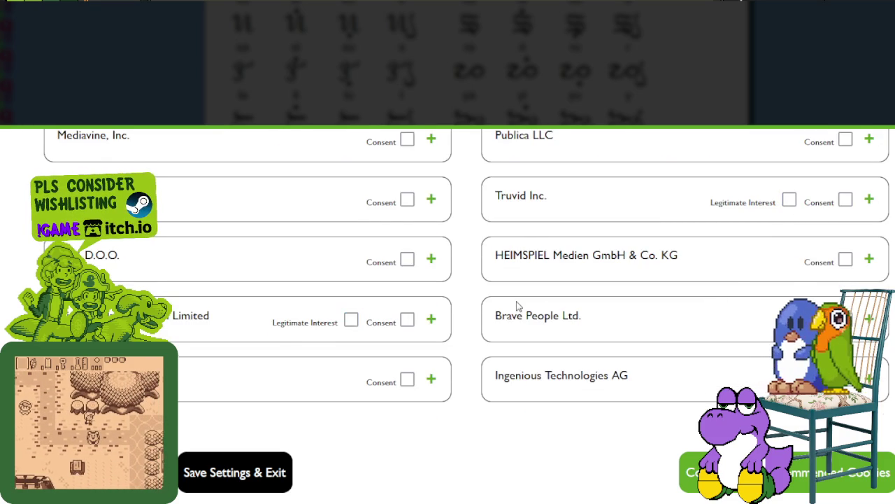
pyautogui.scroll(-3, 517, 305)
pyautogui.click(352, 138)
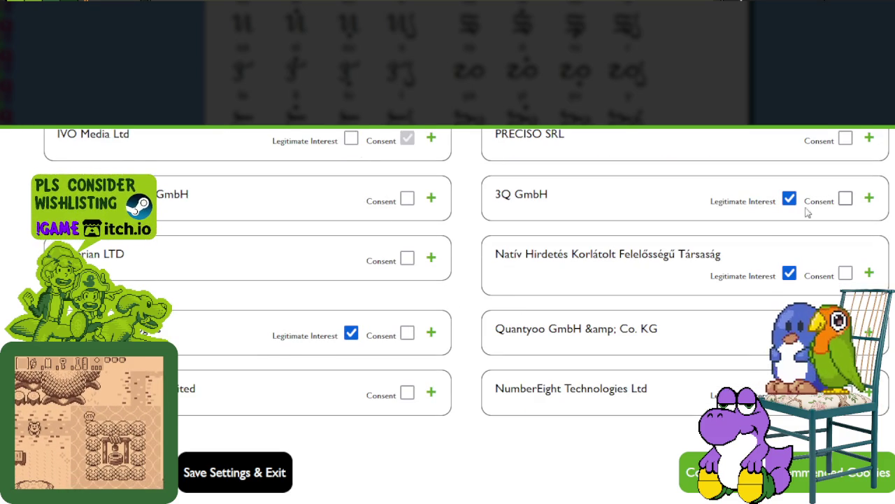
pyautogui.click(789, 199)
pyautogui.click(789, 273)
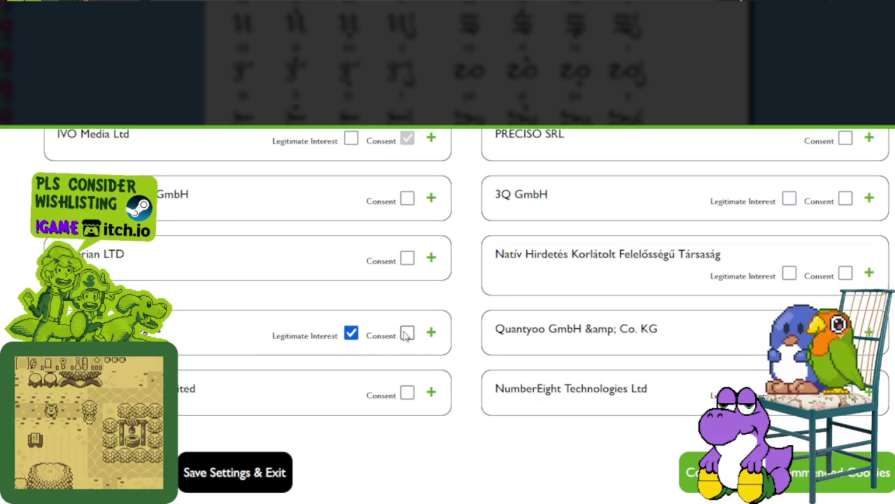
pyautogui.click(351, 335)
pyautogui.scroll(-3, 589, 261)
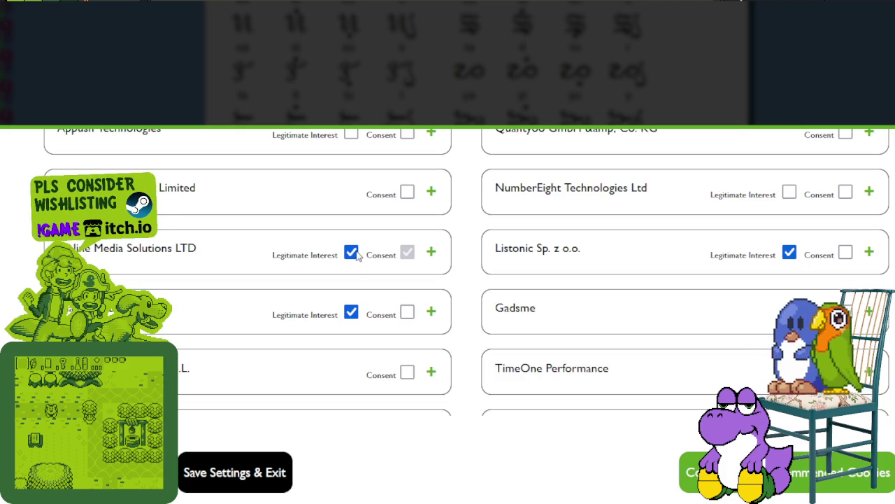
pyautogui.click(351, 314)
pyautogui.click(789, 251)
# Untick legitimate interest for Advisible AB, Livewrapped AB and nearby left-column vendors.
pyautogui.scroll(-3, 620, 278)
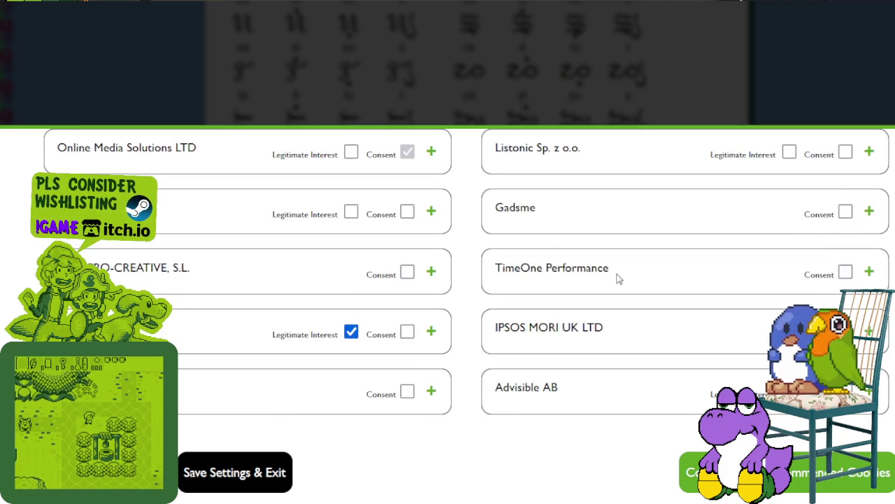
pyautogui.click(352, 231)
pyautogui.click(789, 290)
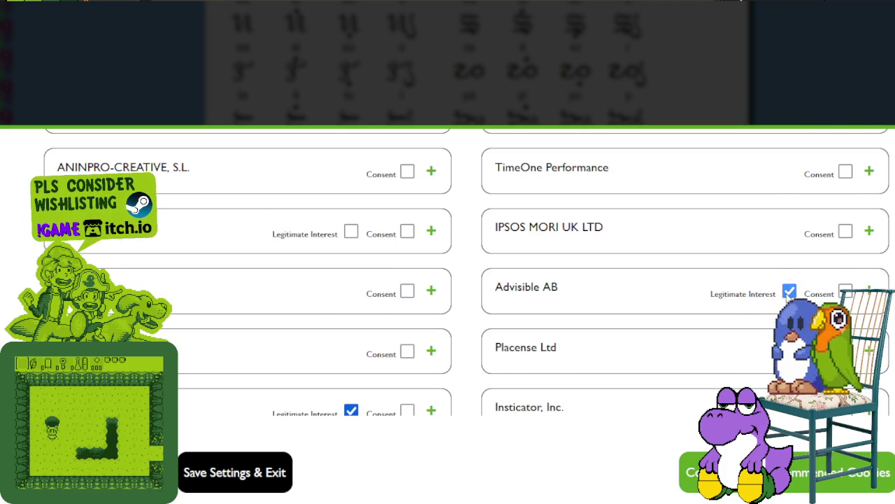
pyautogui.scroll(-2, 420, 320)
pyautogui.click(351, 312)
pyautogui.click(351, 372)
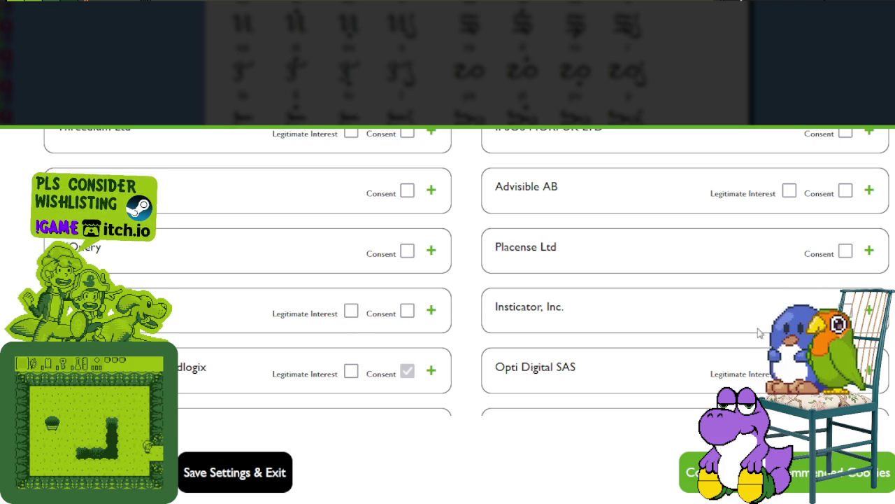
pyautogui.scroll(-2, 760, 334)
pyautogui.scroll(-2, 679, 300)
pyautogui.click(789, 230)
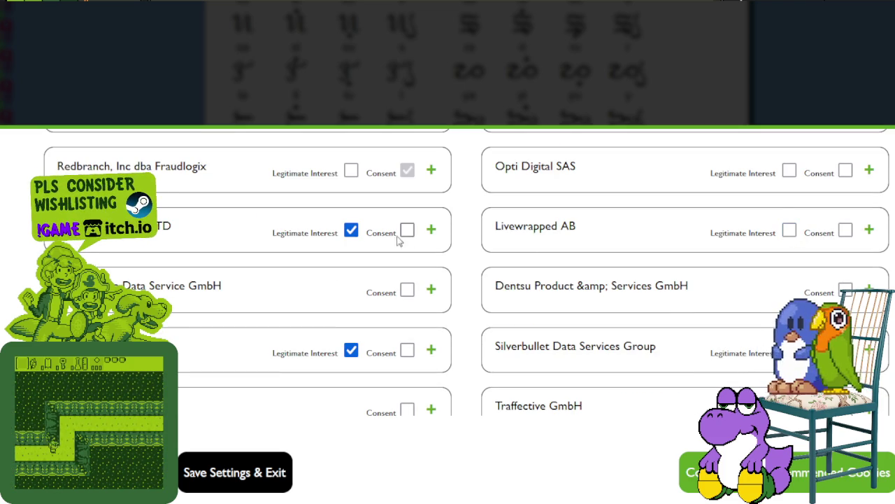
pyautogui.click(351, 230)
pyautogui.click(351, 350)
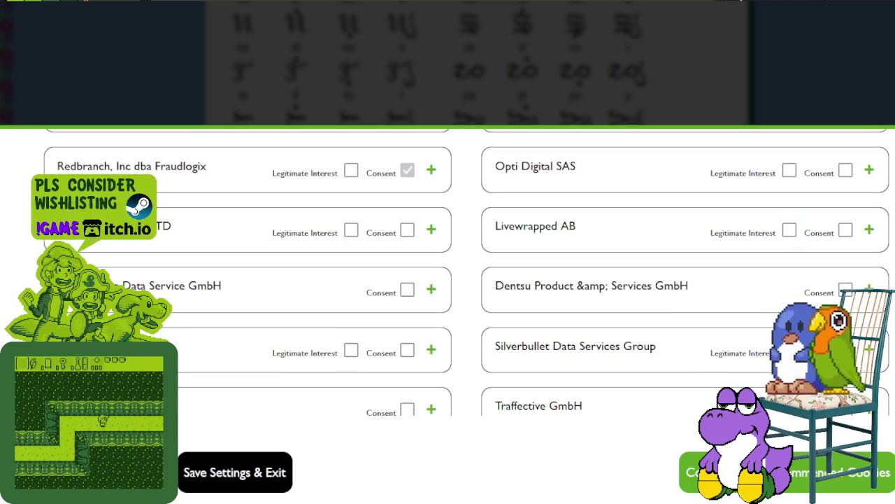
pyautogui.scroll(-1, 704, 294)
# Withdraw legitimate interest for Nexx360, Hashtag Labs Inc., Raptive and Onesoon Limited t/a Adalyser.
pyautogui.scroll(-1, 703, 294)
pyautogui.scroll(-1, 702, 294)
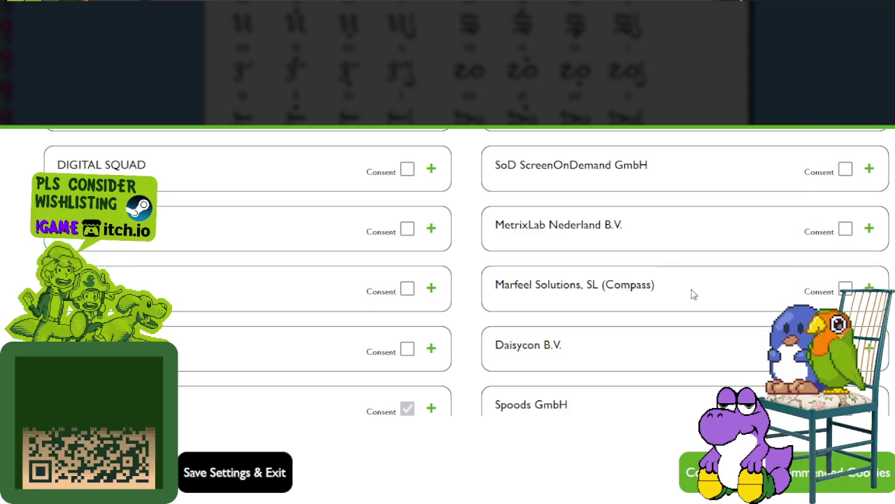
pyautogui.scroll(-1, 696, 294)
pyautogui.scroll(-2, 691, 295)
pyautogui.scroll(-1, 676, 297)
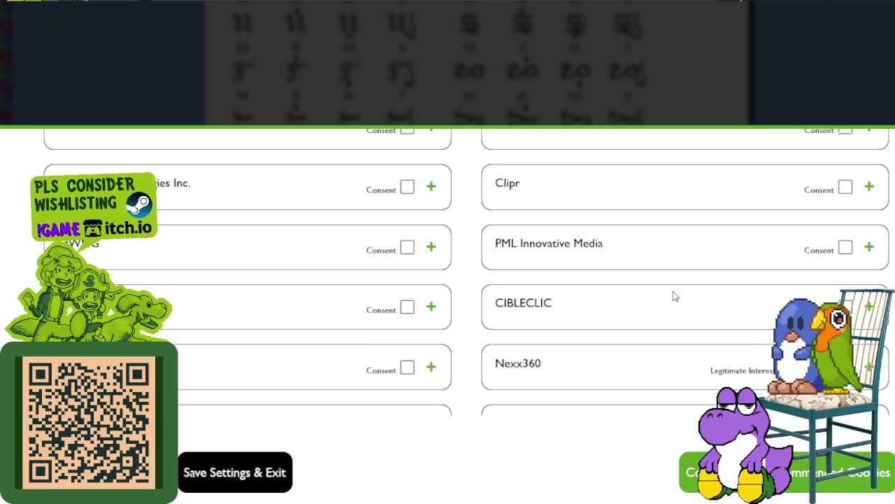
pyautogui.scroll(-2, 678, 295)
pyautogui.click(789, 167)
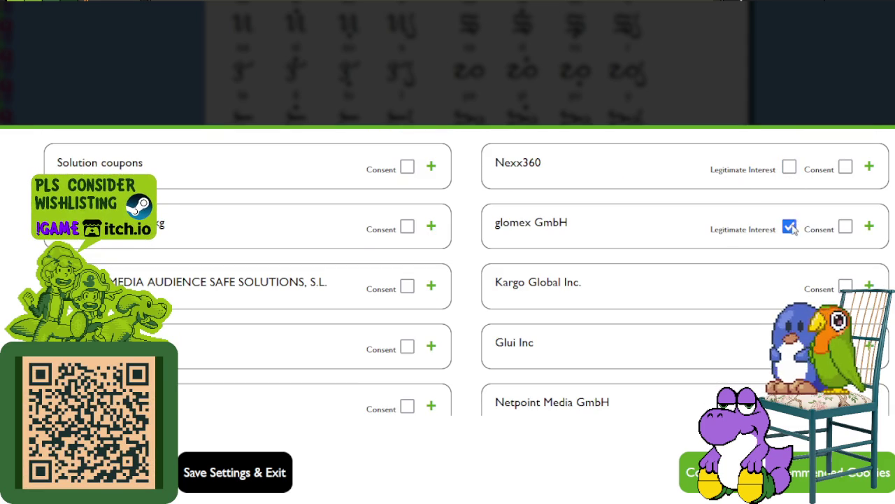
pyautogui.scroll(-2, 585, 267)
pyautogui.scroll(-2, 585, 266)
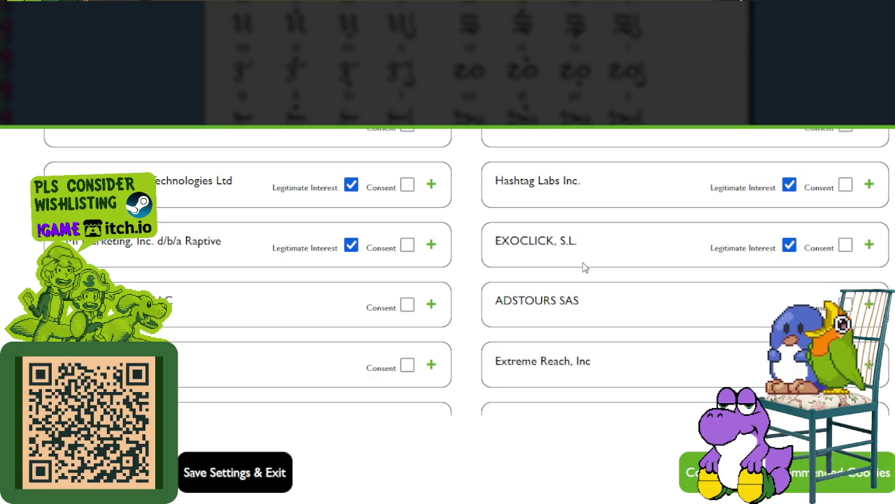
pyautogui.click(789, 185)
pyautogui.click(350, 245)
pyautogui.click(351, 185)
pyautogui.scroll(-1, 580, 254)
pyautogui.scroll(-1, 569, 255)
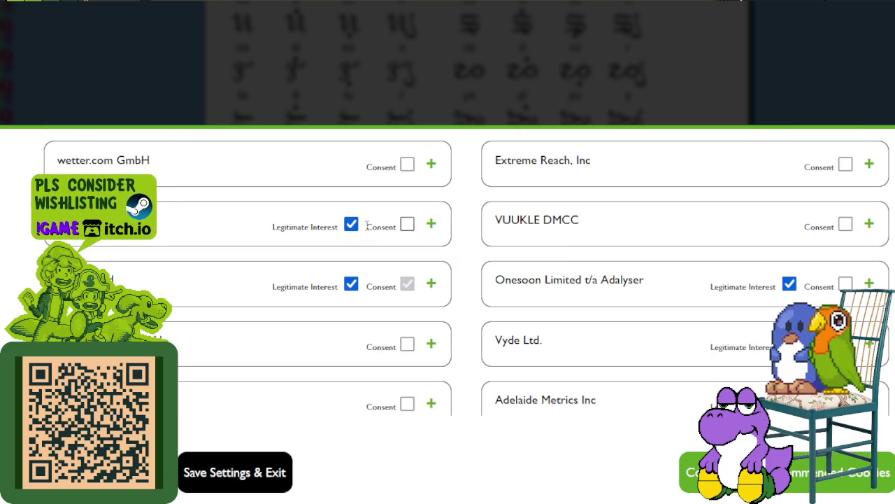
pyautogui.click(352, 225)
pyautogui.click(351, 284)
pyautogui.click(790, 284)
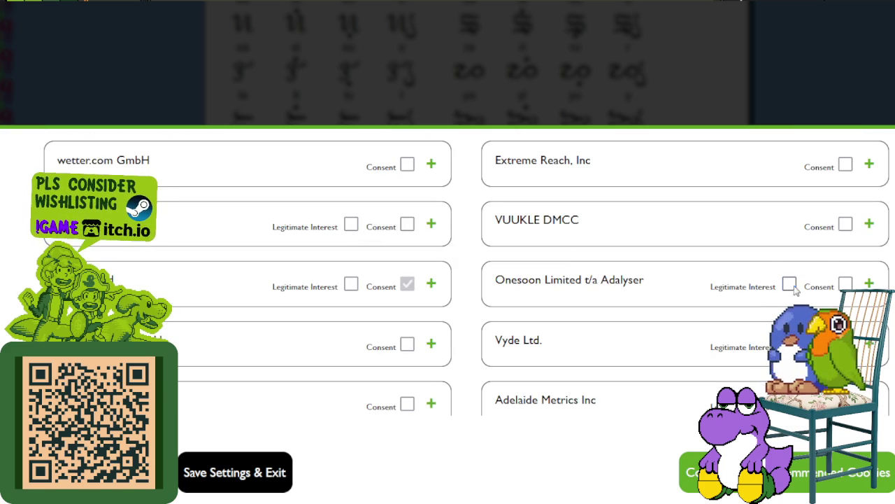
# Clear legitimate interest for further vendors, including ADEX, the GmbH below it and dpa-infocom GmbH.
pyautogui.scroll(-2, 747, 357)
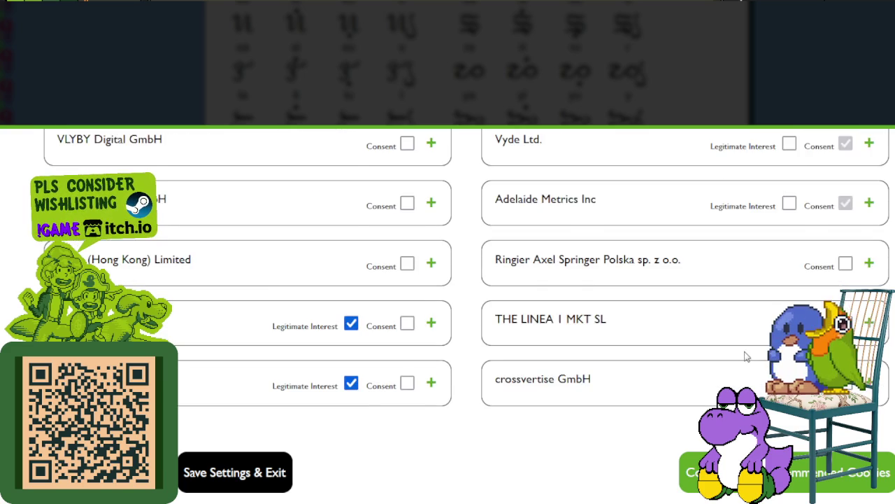
pyautogui.scroll(-1, 747, 357)
pyautogui.click(352, 224)
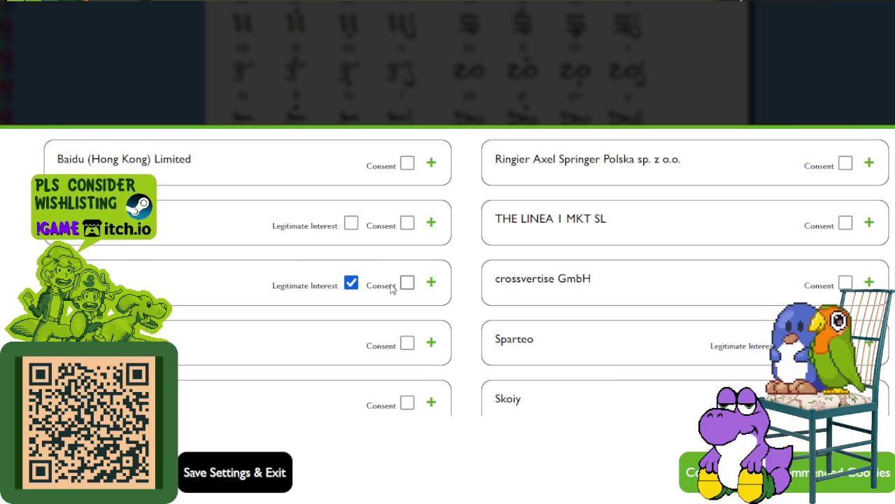
pyautogui.click(352, 284)
pyautogui.scroll(-3, 739, 325)
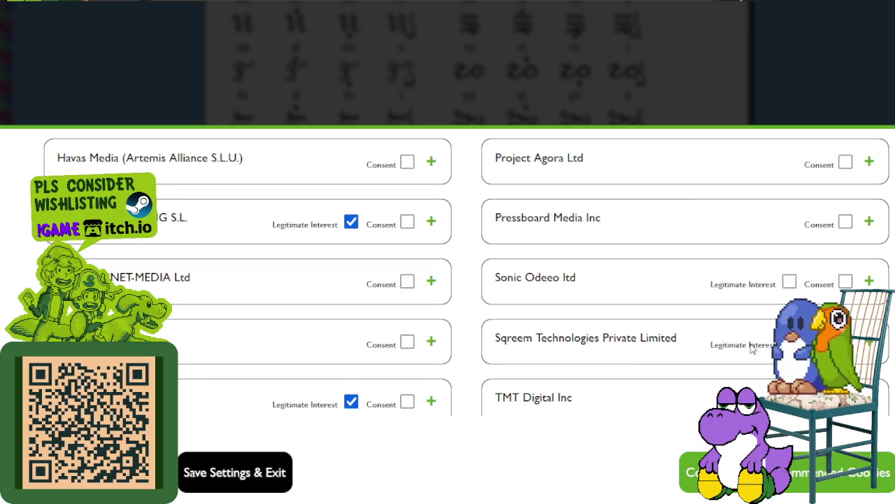
pyautogui.click(351, 401)
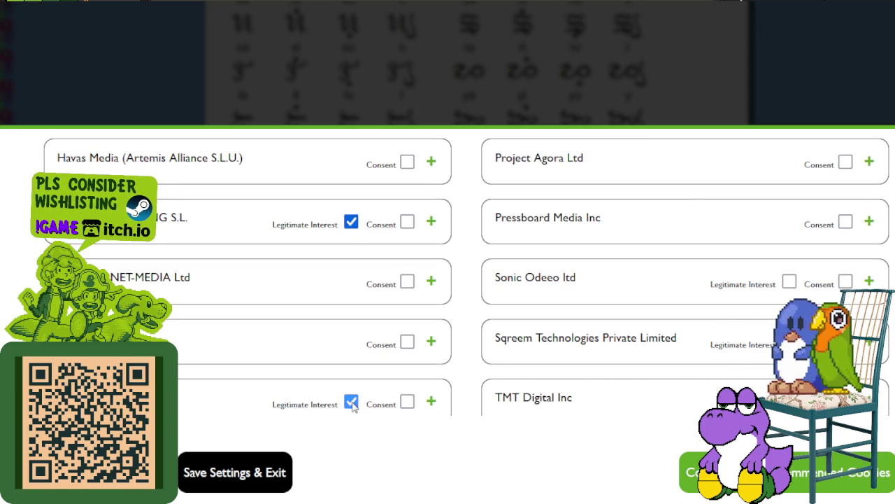
pyautogui.click(352, 222)
pyautogui.scroll(-3, 547, 303)
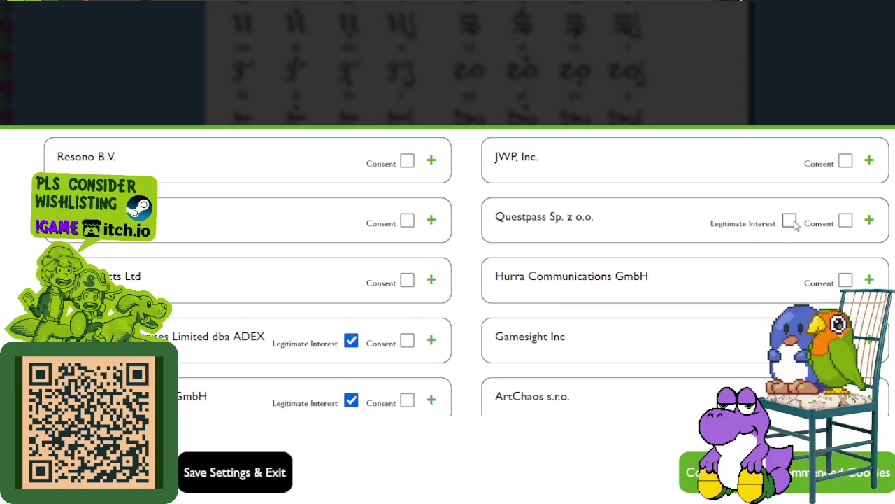
pyautogui.click(351, 340)
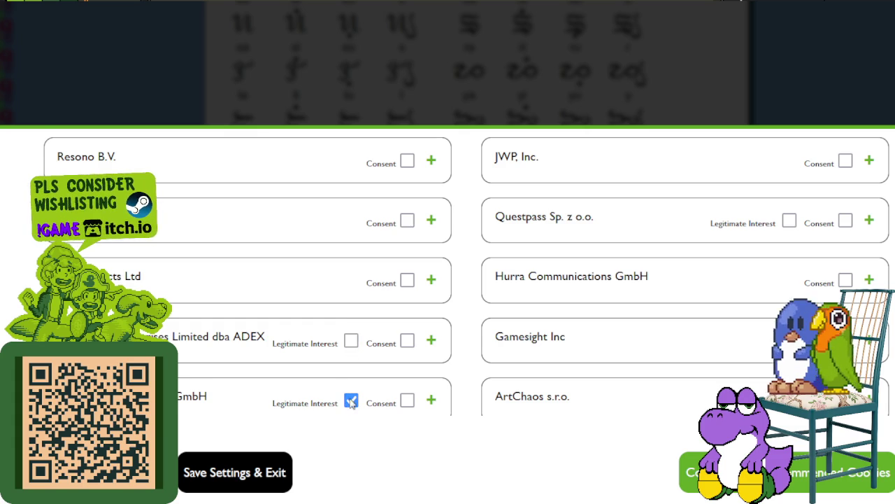
pyautogui.click(351, 401)
pyautogui.scroll(-3, 414, 340)
pyautogui.scroll(-2, 422, 338)
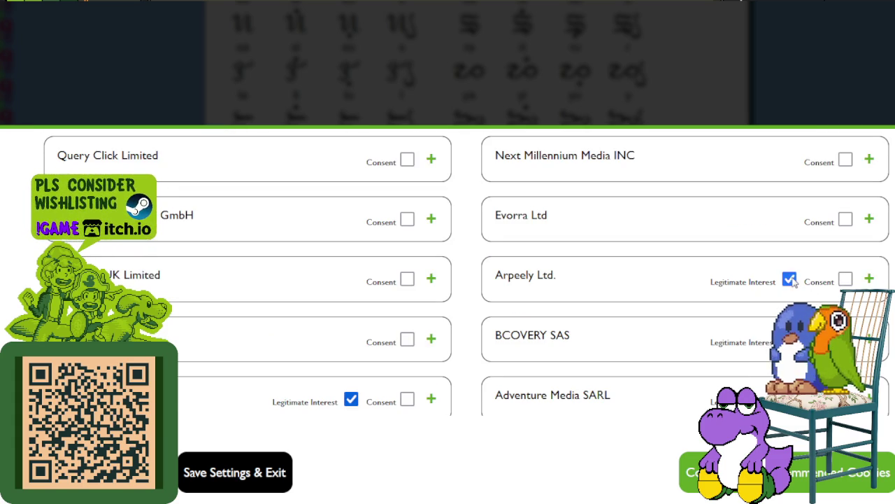
pyautogui.scroll(-3, 550, 320)
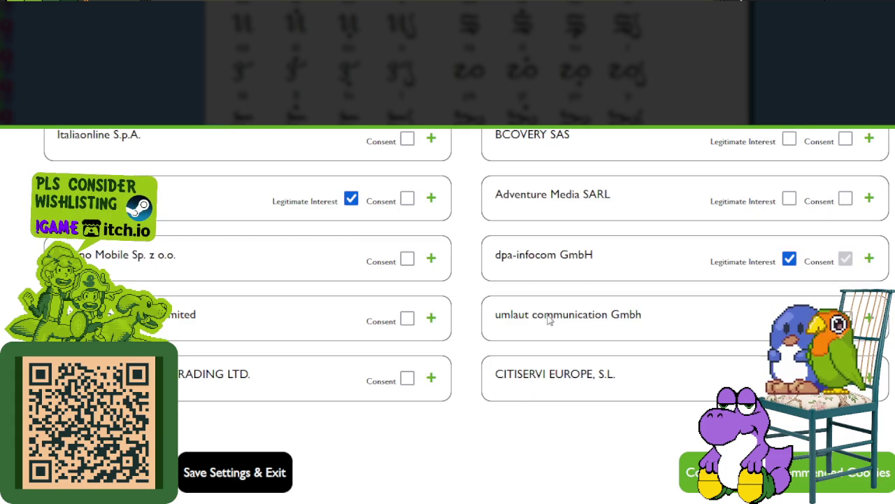
pyautogui.click(352, 200)
pyautogui.click(789, 259)
# Move far down the vendor list and untick two more vendors, including a Pte. Ltd. company.
pyautogui.scroll(-3, 676, 266)
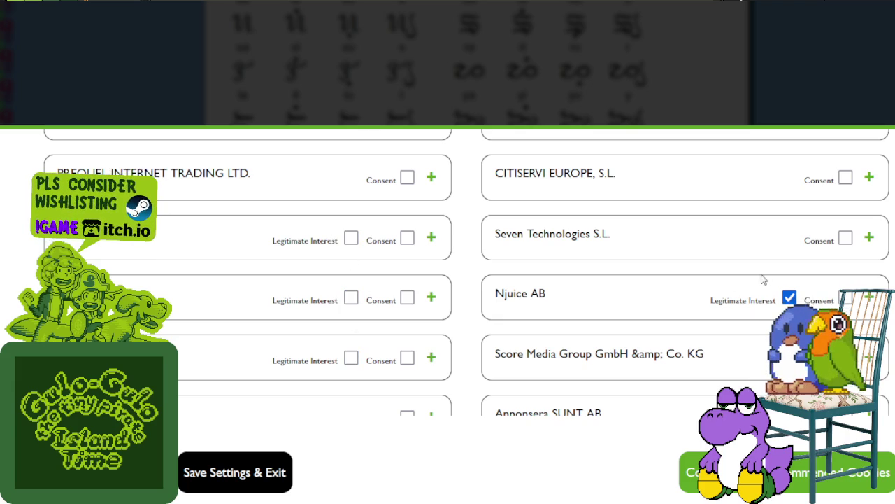
pyautogui.scroll(-2, 783, 300)
pyautogui.scroll(-1, 783, 301)
pyautogui.scroll(-3, 782, 304)
pyautogui.scroll(-4, 612, 262)
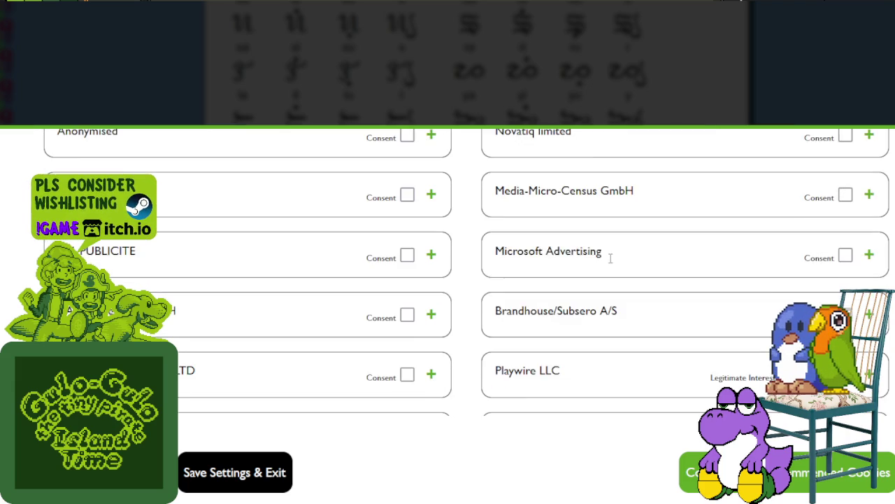
pyautogui.scroll(-2, 609, 264)
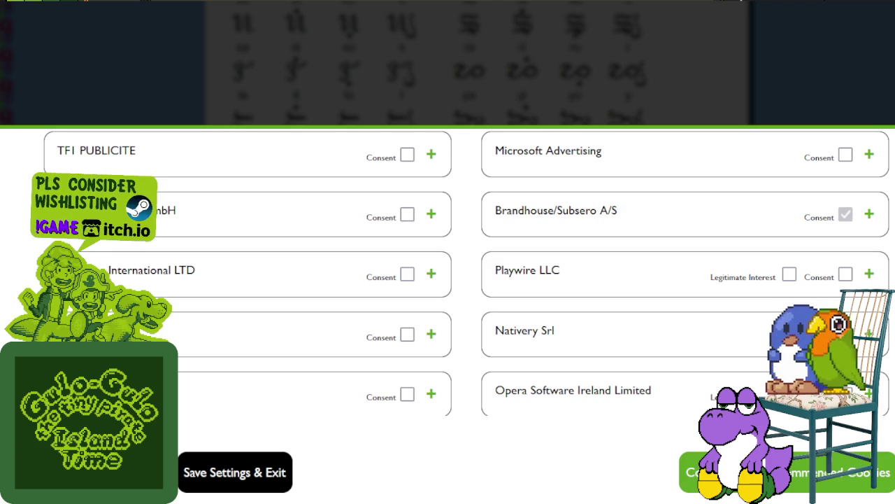
pyautogui.scroll(-3, 751, 351)
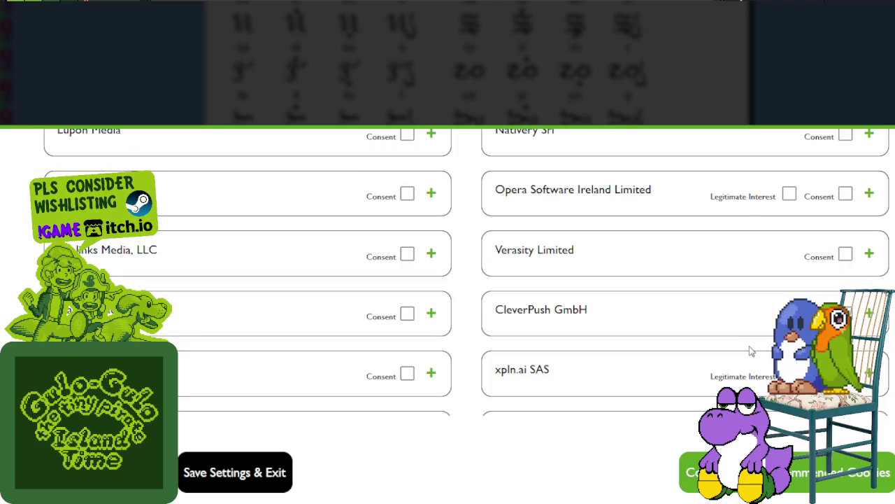
pyautogui.moveTo(535, 189); pyautogui.dragTo(641, 190)
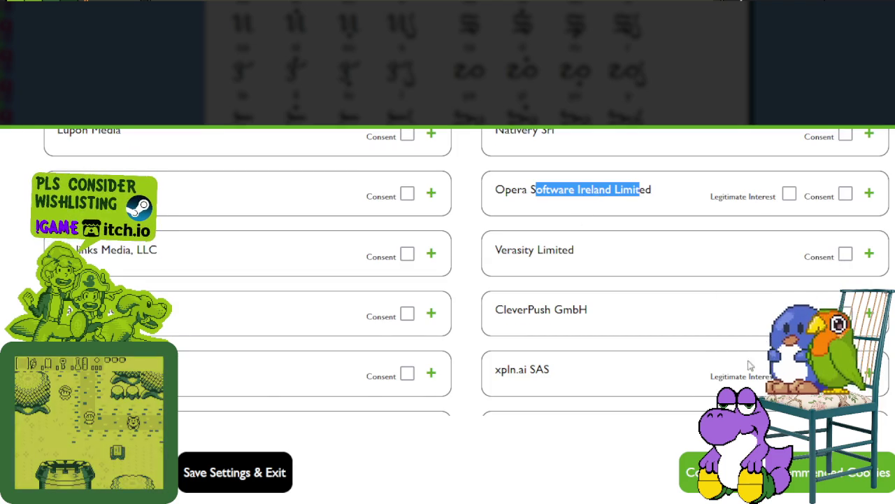
pyautogui.scroll(-3, 630, 322)
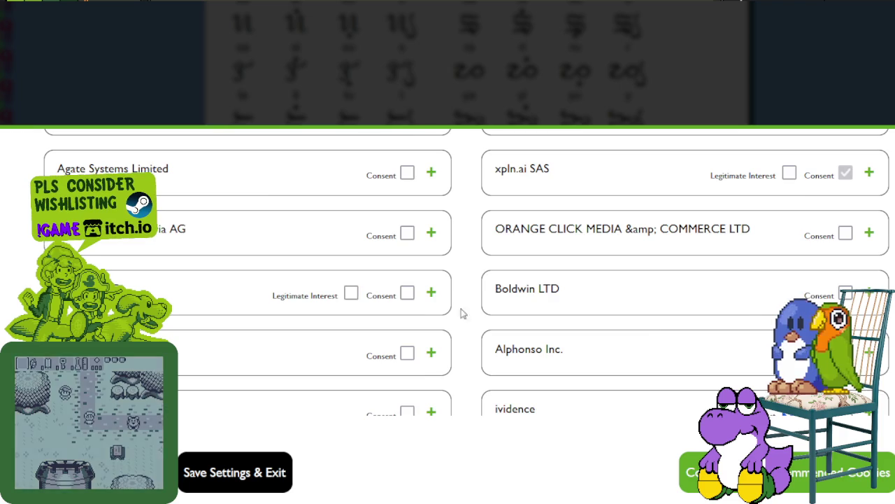
pyautogui.scroll(-2, 679, 320)
pyautogui.scroll(-2, 679, 320)
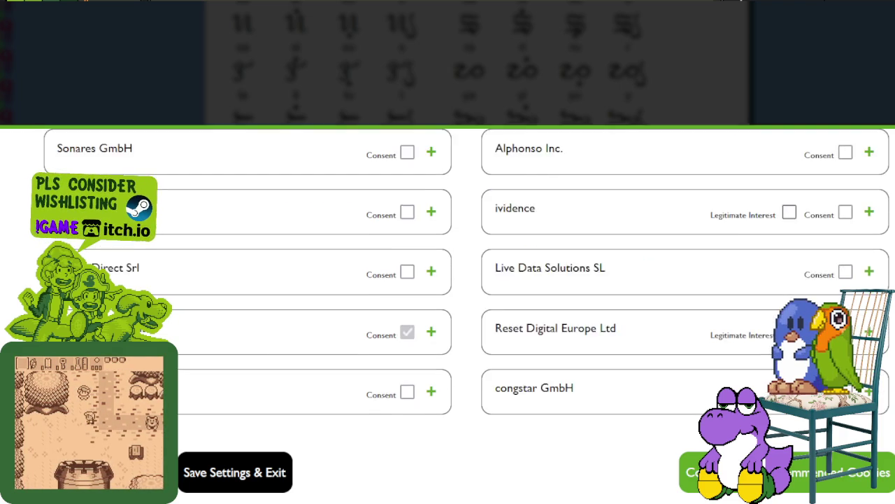
pyautogui.scroll(-2, 791, 260)
pyautogui.click(351, 352)
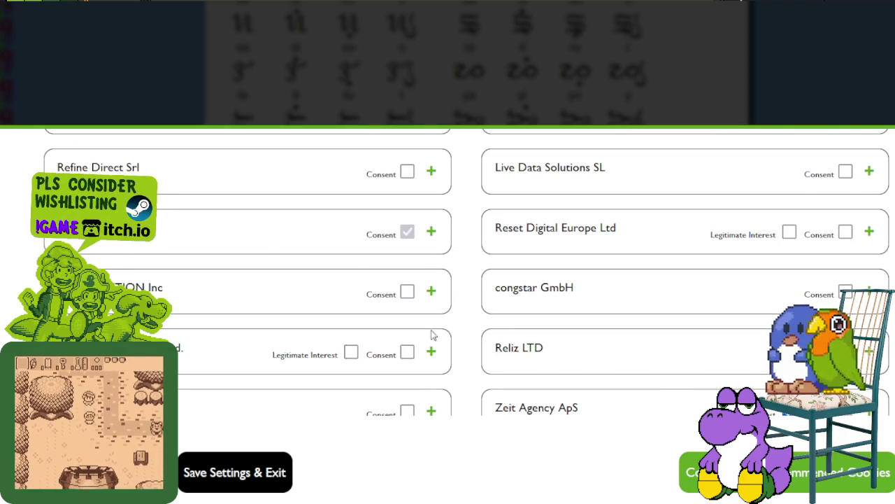
pyautogui.scroll(-2, 635, 318)
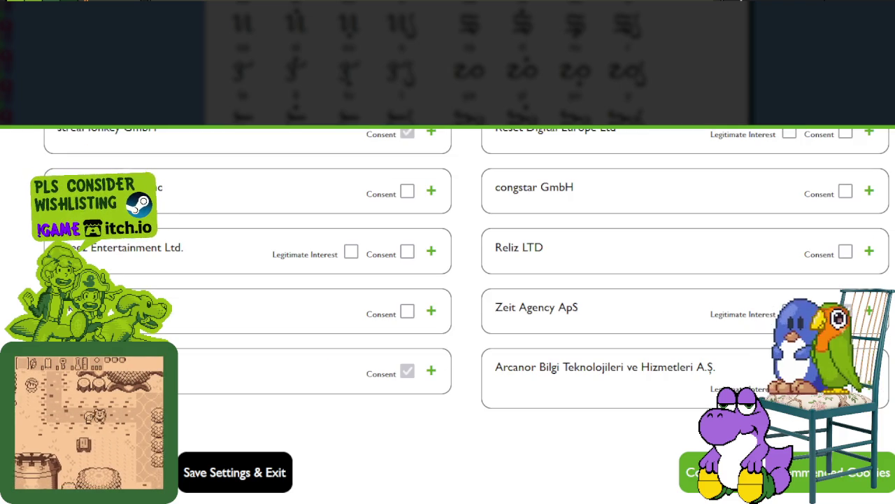
pyautogui.scroll(-2, 638, 294)
pyautogui.scroll(-2, 638, 293)
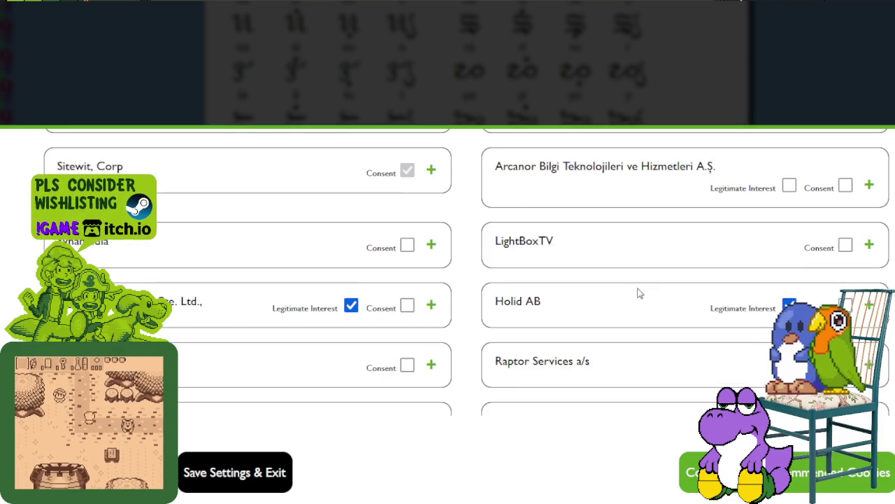
pyautogui.scroll(-2, 640, 293)
pyautogui.click(352, 206)
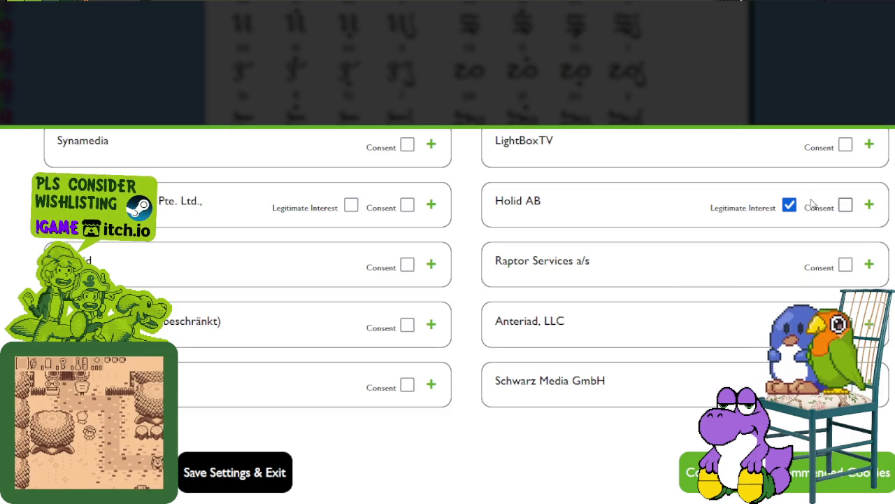
# Withdraw legitimate interest for Amplified IntelligenceTechnologies, Aderize, Inc., a MEDIA LTD vendor and others.
pyautogui.scroll(-2, 732, 274)
pyautogui.scroll(-3, 732, 273)
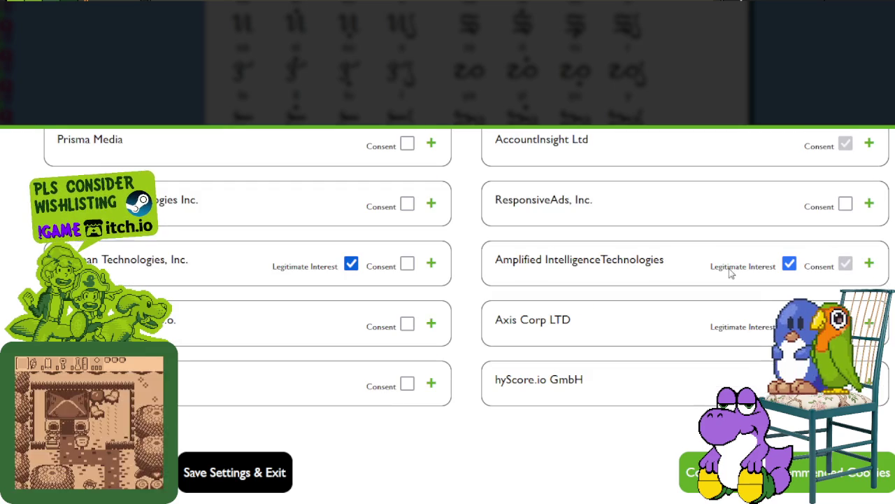
pyautogui.click(788, 264)
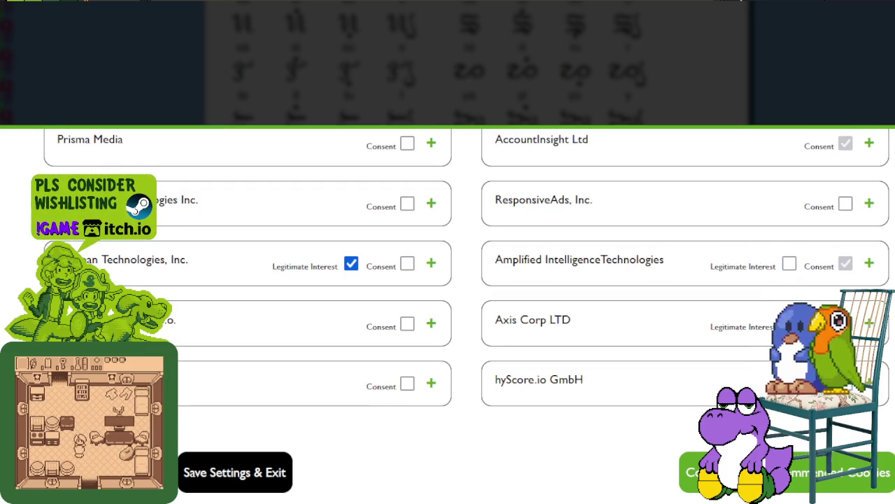
pyautogui.scroll(-5, 564, 277)
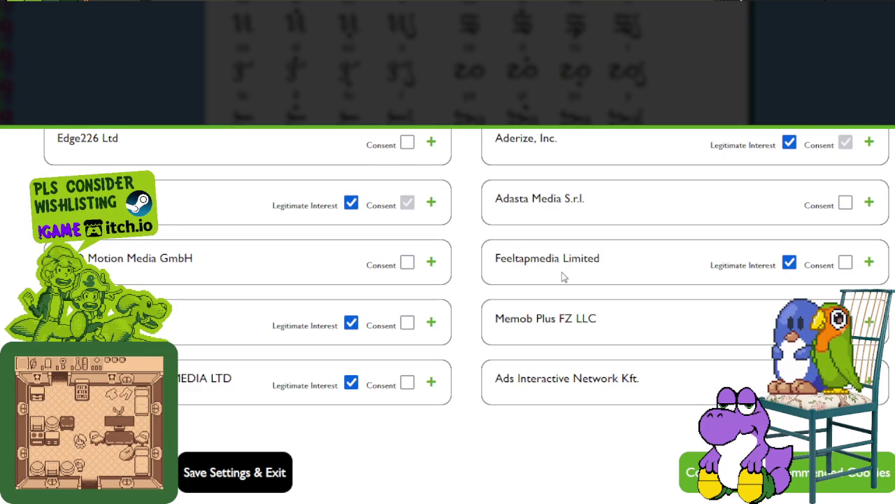
pyautogui.click(789, 142)
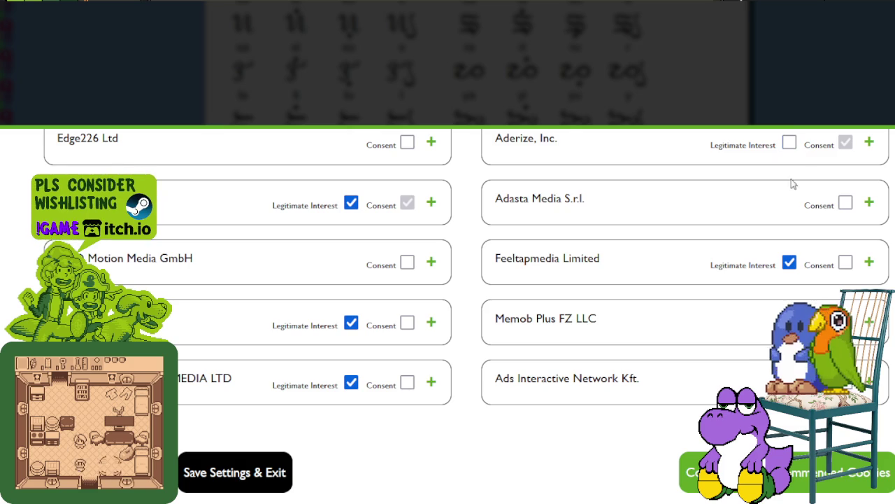
pyautogui.click(352, 202)
pyautogui.click(351, 322)
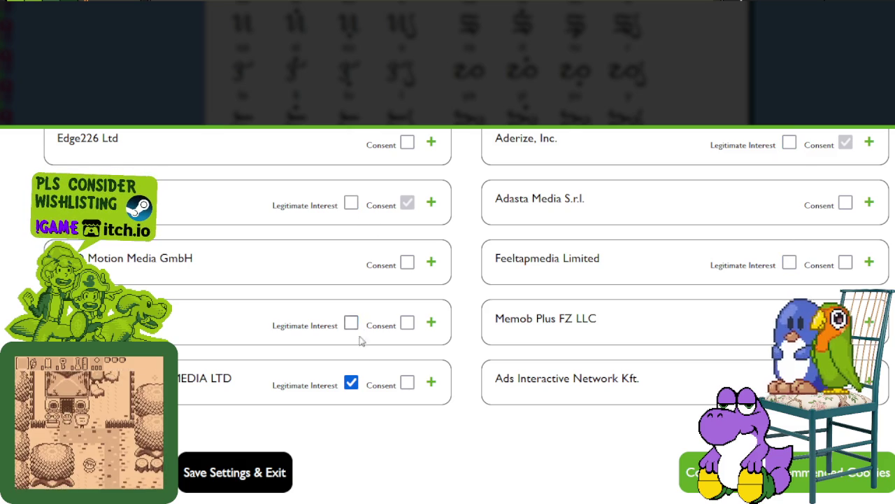
pyautogui.click(351, 383)
pyautogui.scroll(-2, 594, 245)
pyautogui.scroll(-2, 594, 244)
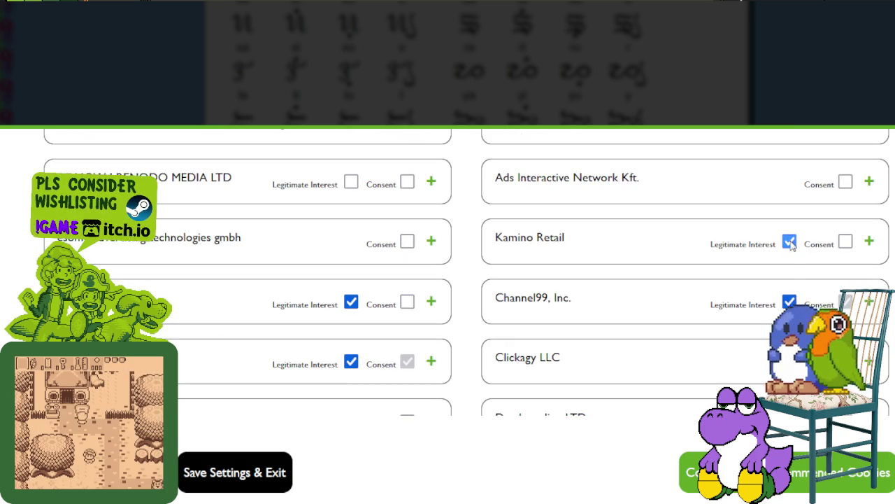
pyautogui.click(352, 302)
pyautogui.click(351, 362)
# Untick legitimate interest for PerformMedia, EMBRACE Systems GmbH, Aryel s.r.l and DataWave LTD.
pyautogui.scroll(-2, 519, 293)
pyautogui.scroll(-2, 519, 293)
pyautogui.click(790, 280)
pyautogui.click(350, 343)
pyautogui.click(351, 400)
pyautogui.scroll(-4, 560, 305)
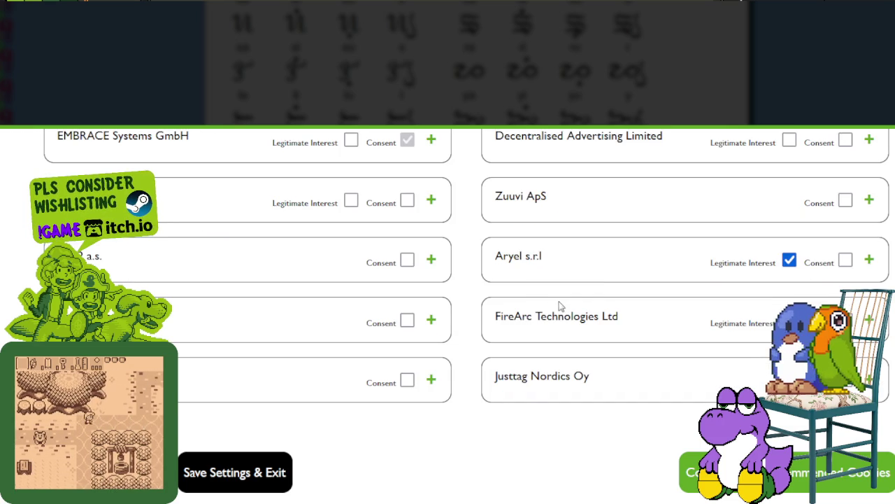
pyautogui.click(790, 260)
pyautogui.scroll(-6, 633, 259)
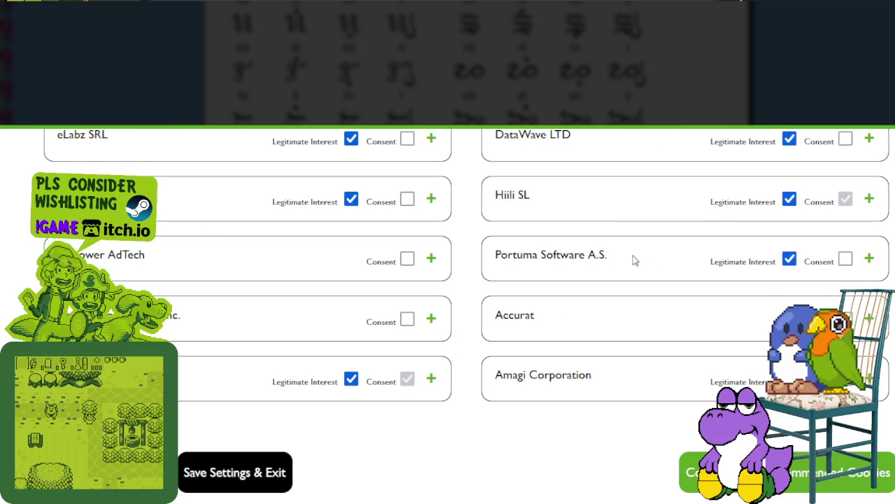
pyautogui.scroll(2, 570, 238)
pyautogui.click(351, 238)
pyautogui.click(351, 299)
pyautogui.click(790, 240)
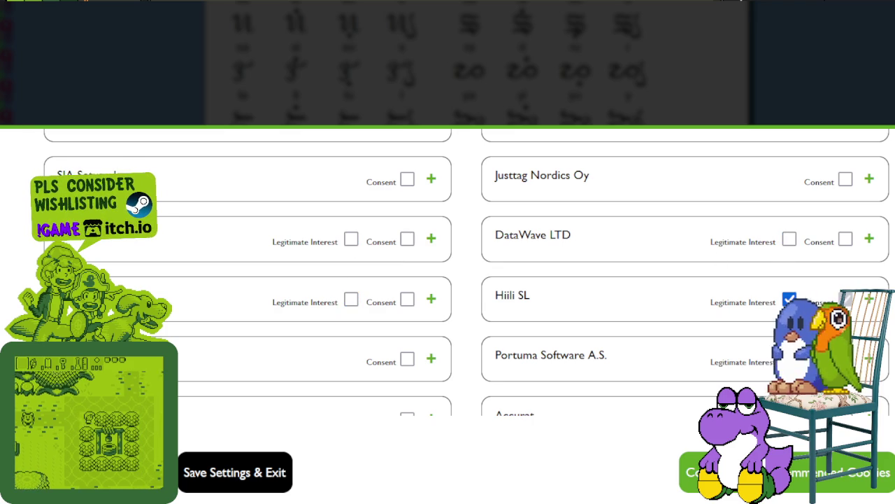
# Clear legitimate interest for Amagi Corporation, Refinery89 B.V., GameAnalytics ApS and Public Good Software Inc.
pyautogui.scroll(-3, 794, 301)
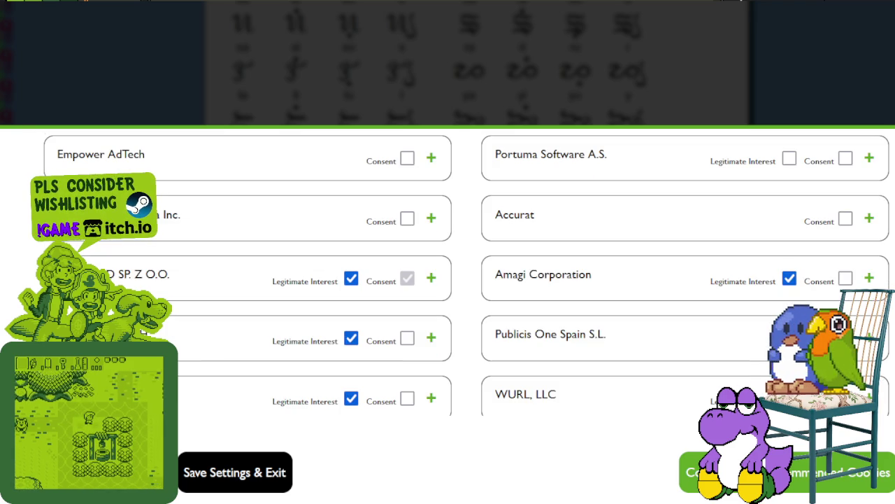
pyautogui.click(789, 277)
pyautogui.click(351, 277)
pyautogui.click(351, 338)
pyautogui.click(351, 398)
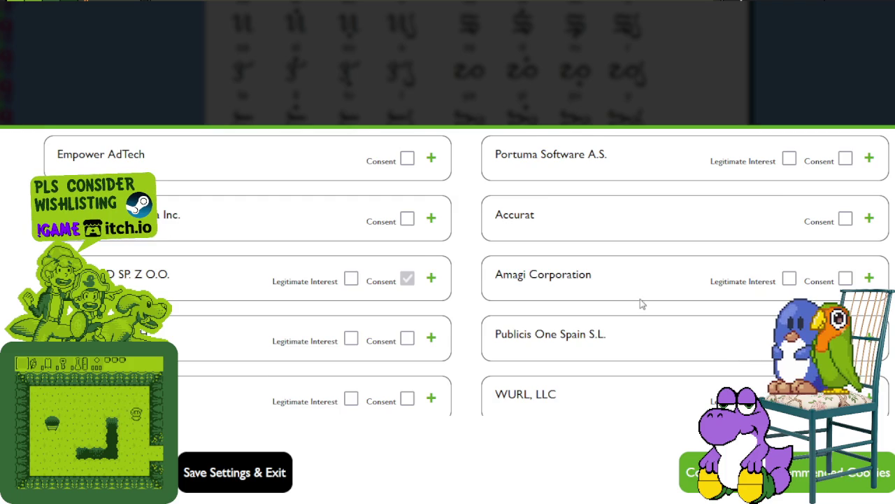
pyautogui.scroll(-3, 641, 303)
pyautogui.scroll(-2, 641, 303)
pyautogui.click(789, 157)
pyautogui.click(789, 217)
pyautogui.click(351, 278)
pyautogui.scroll(-5, 378, 280)
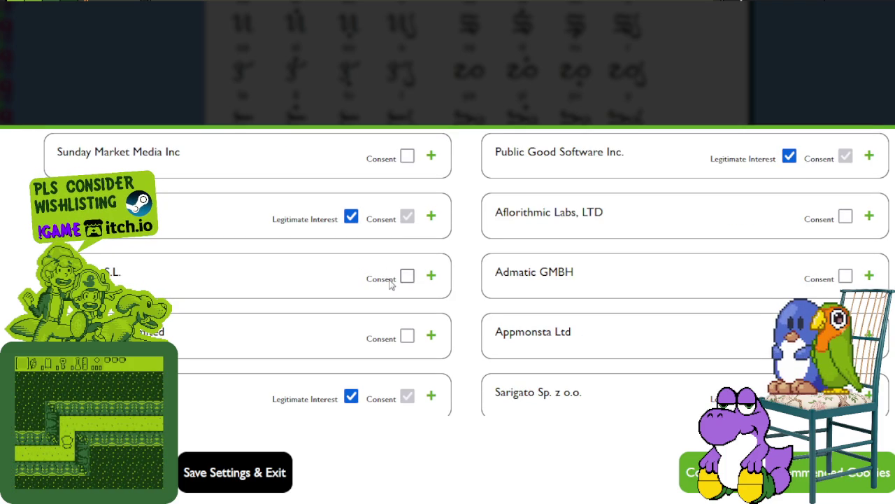
pyautogui.click(789, 158)
pyautogui.click(352, 219)
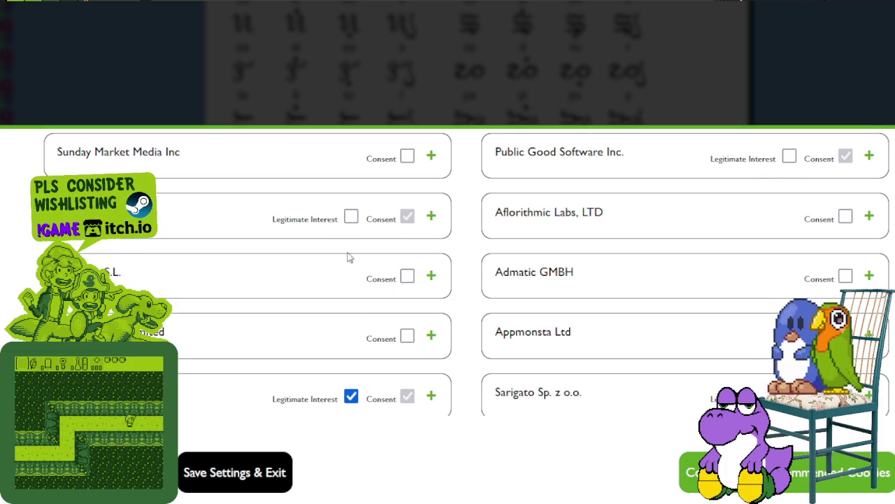
pyautogui.click(351, 397)
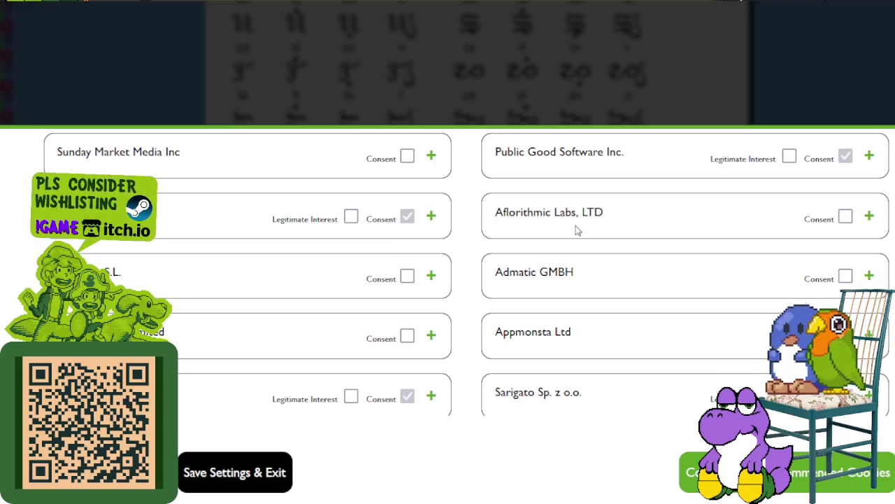
pyautogui.scroll(-2, 578, 231)
pyautogui.scroll(-2, 679, 264)
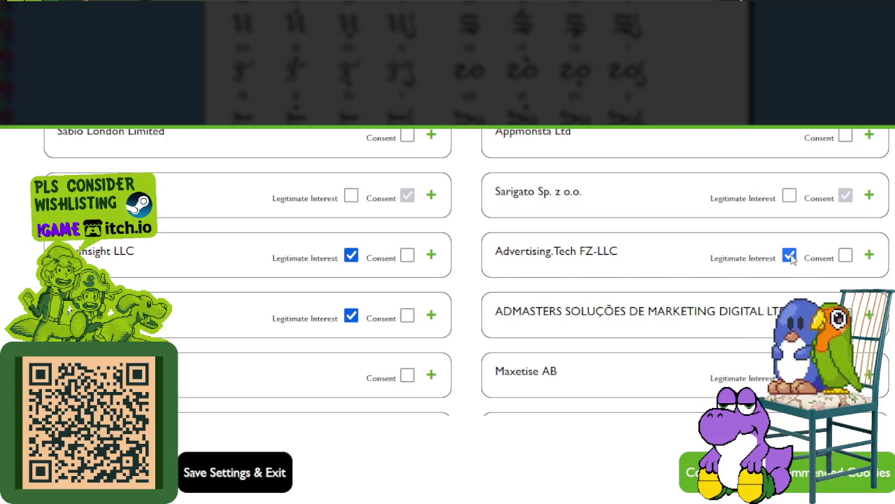
pyautogui.click(350, 254)
# Untick legitimate interest for the first listed vendors, including Maxetise AB; Sarigato's locked box stays set.
pyautogui.click(351, 315)
pyautogui.doubleClick(371, 200)
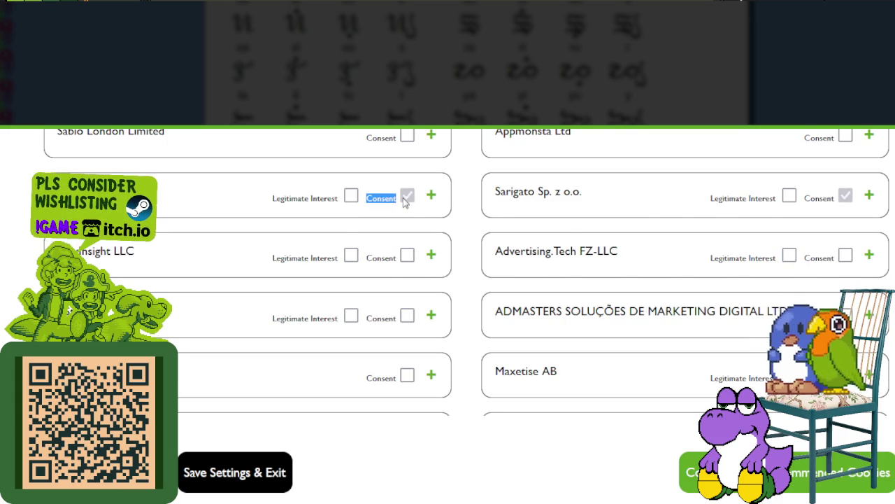
pyautogui.doubleClick(820, 199)
pyautogui.scroll(3, 637, 226)
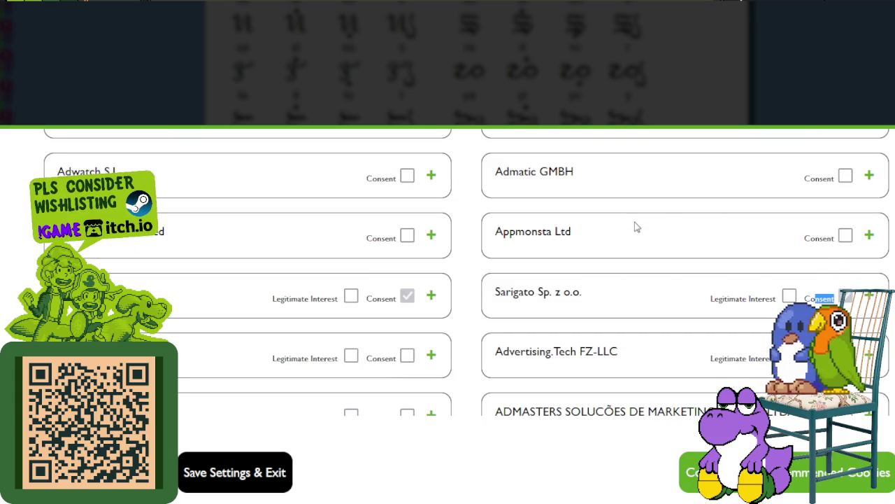
pyautogui.scroll(3, 408, 238)
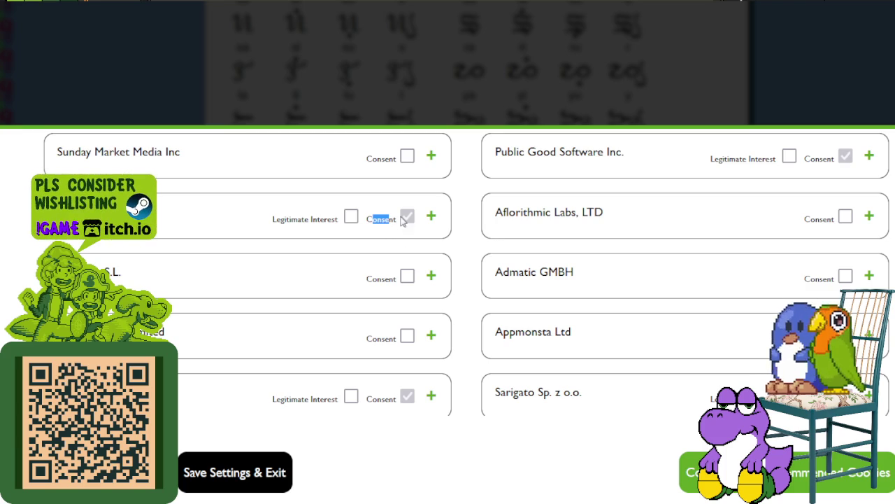
pyautogui.scroll(-6, 716, 222)
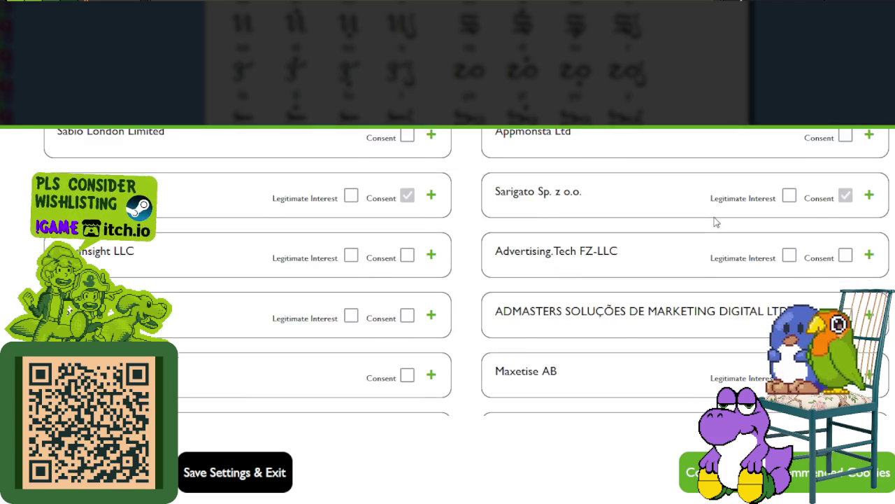
pyautogui.scroll(-3, 716, 221)
pyautogui.click(789, 275)
pyautogui.click(350, 335)
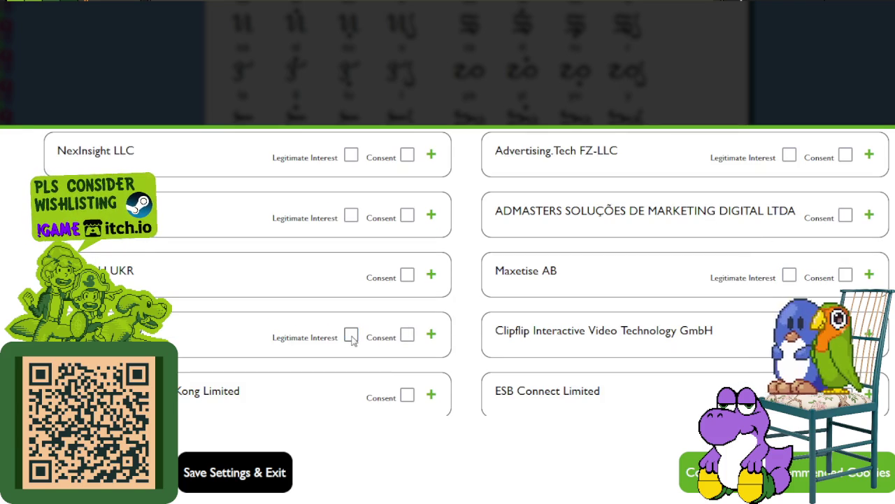
pyautogui.scroll(-5, 533, 333)
pyautogui.click(351, 229)
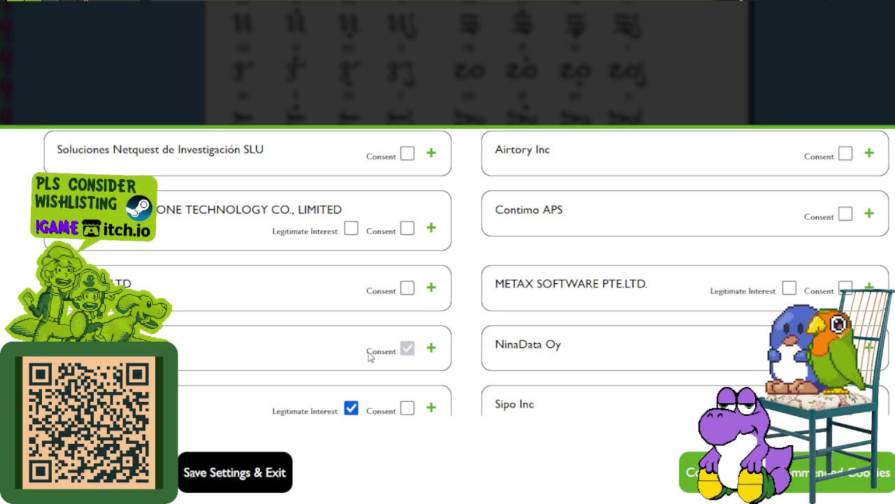
# Clear legitimate-interest boxes for further vendors, including Creatopy INC, Archon Programmatic House FZC and Stamp.
pyautogui.moveTo(377, 351); pyautogui.dragTo(397, 355)
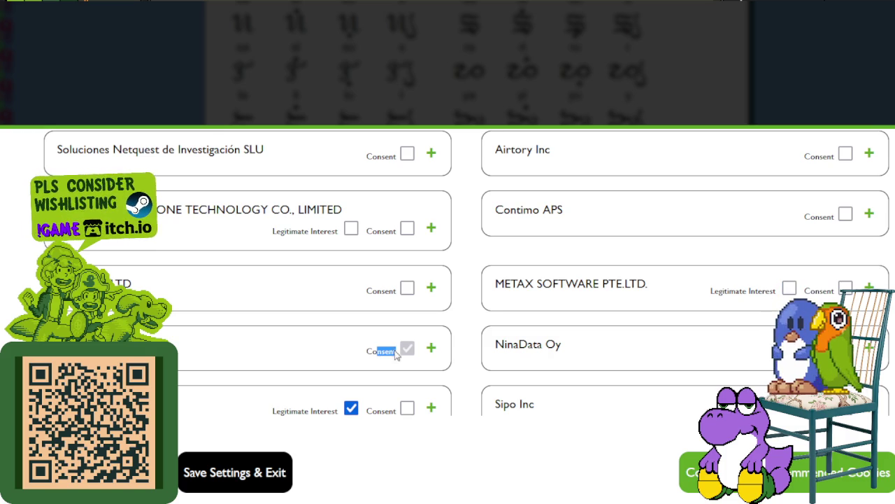
pyautogui.scroll(-3, 418, 353)
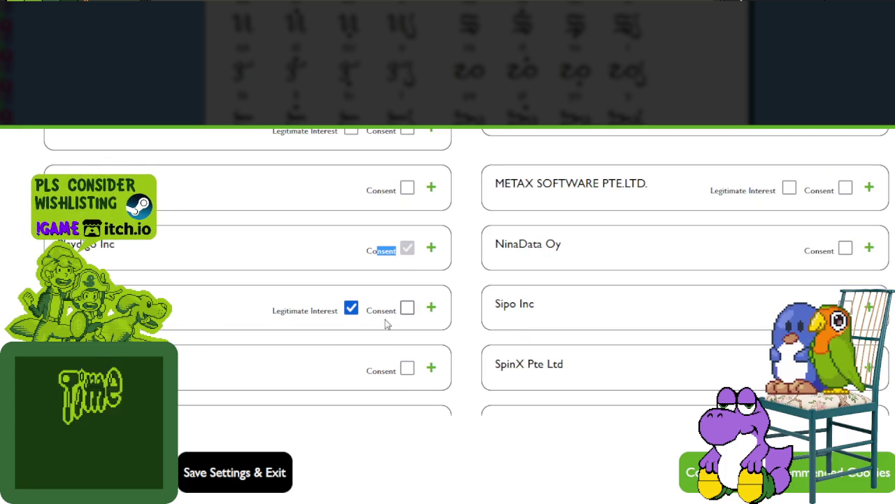
pyautogui.click(351, 309)
pyautogui.scroll(-3, 685, 294)
pyautogui.scroll(-3, 795, 245)
pyautogui.click(790, 229)
pyautogui.scroll(-3, 786, 298)
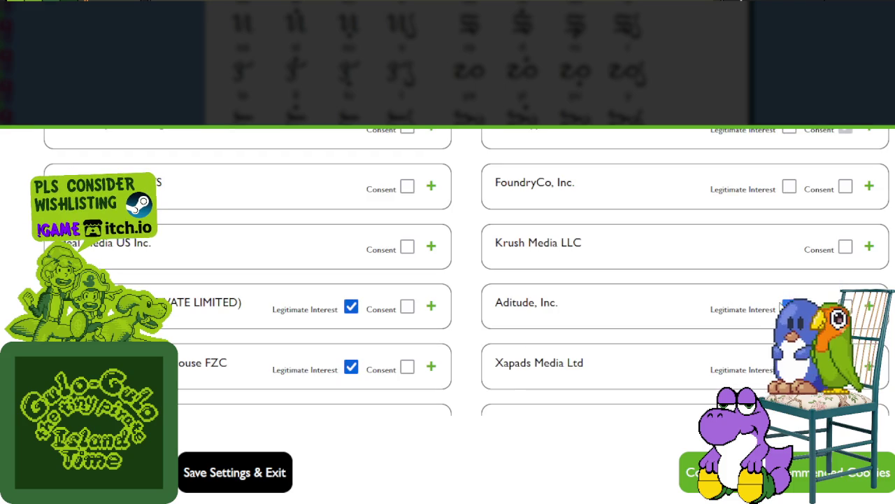
pyautogui.click(351, 367)
pyautogui.click(351, 306)
pyautogui.scroll(-6, 416, 325)
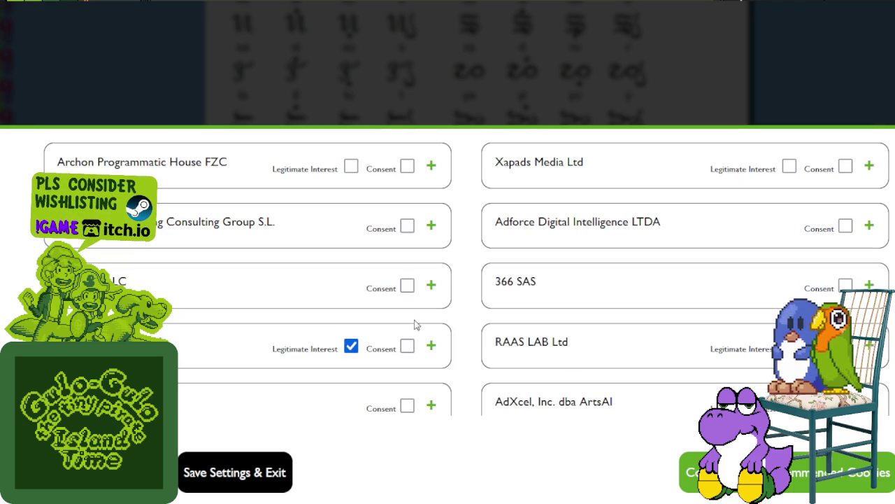
pyautogui.click(351, 346)
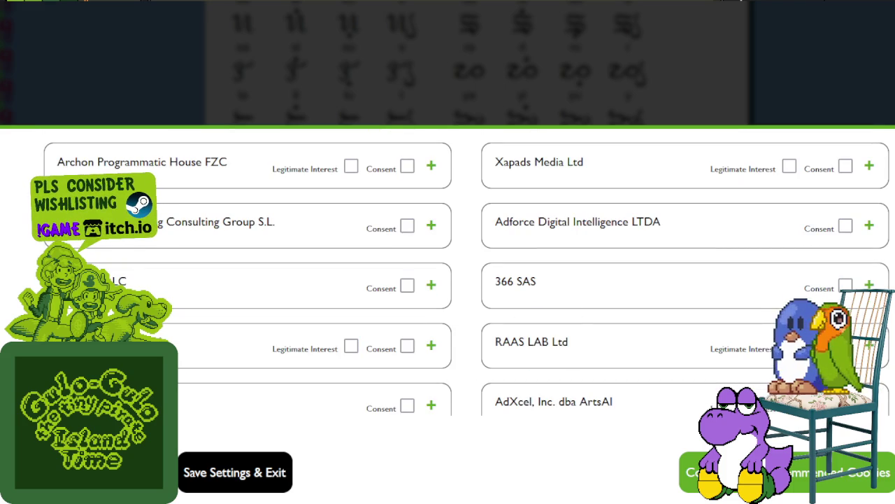
pyautogui.scroll(-3, 788, 256)
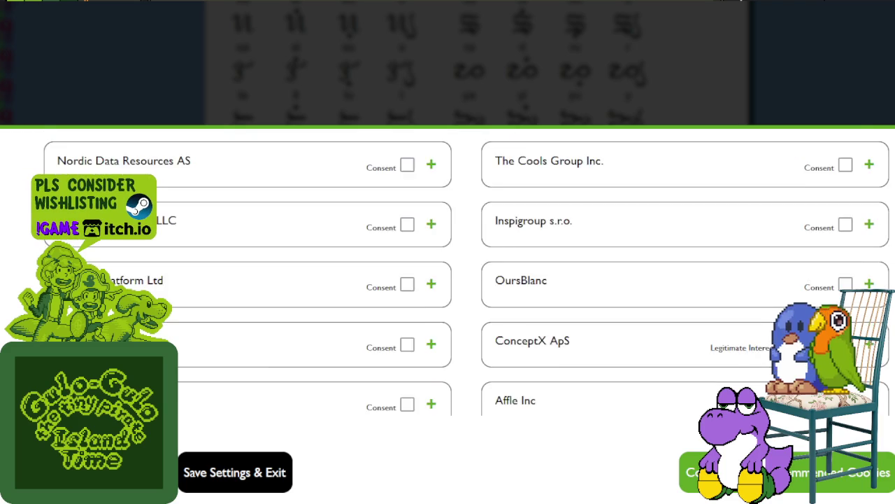
pyautogui.scroll(-2, 789, 256)
pyautogui.click(351, 365)
pyautogui.scroll(-5, 610, 304)
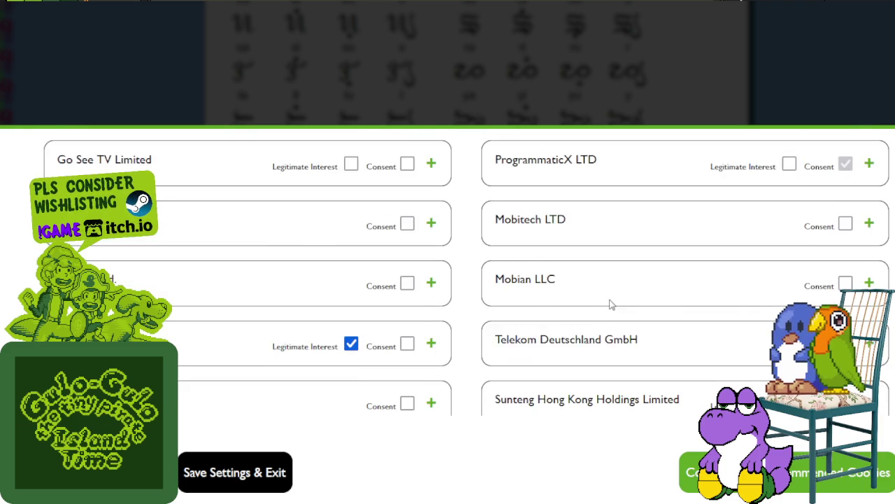
pyautogui.scroll(-2, 602, 301)
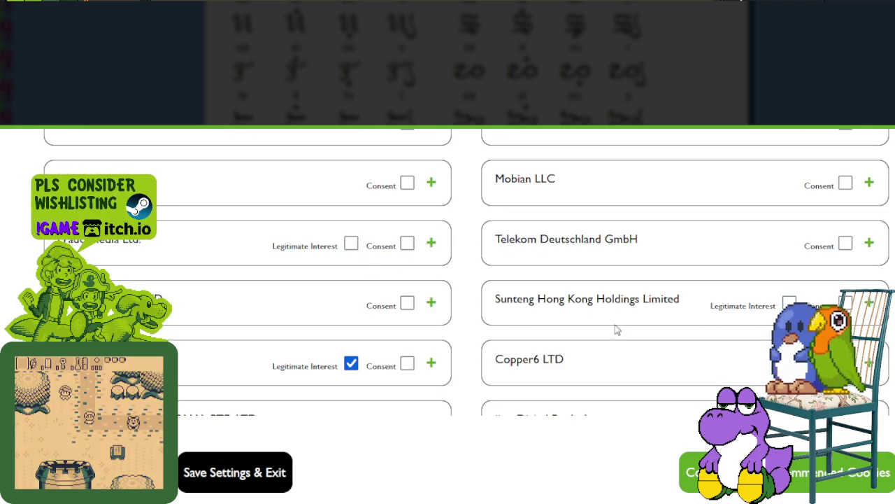
pyautogui.click(352, 364)
# Clear legitimate interest for vendors such as myCast TV, CRACKLE TECHNOLOGIES, Smartico and Demand Science US.
pyautogui.scroll(-5, 447, 329)
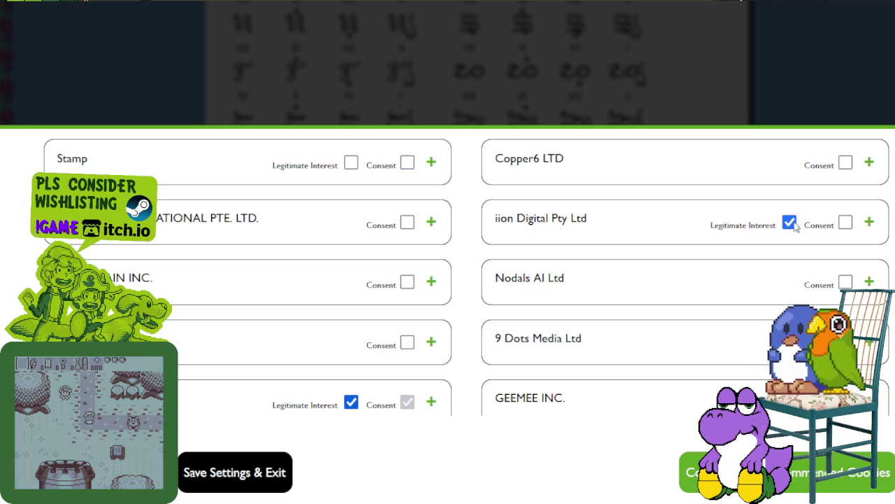
pyautogui.click(351, 402)
pyautogui.scroll(-5, 441, 342)
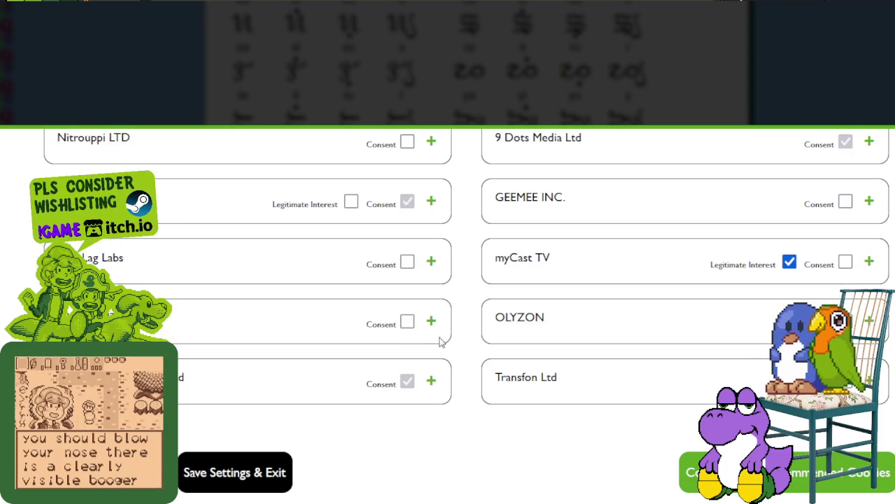
pyautogui.click(789, 262)
pyautogui.scroll(-5, 783, 256)
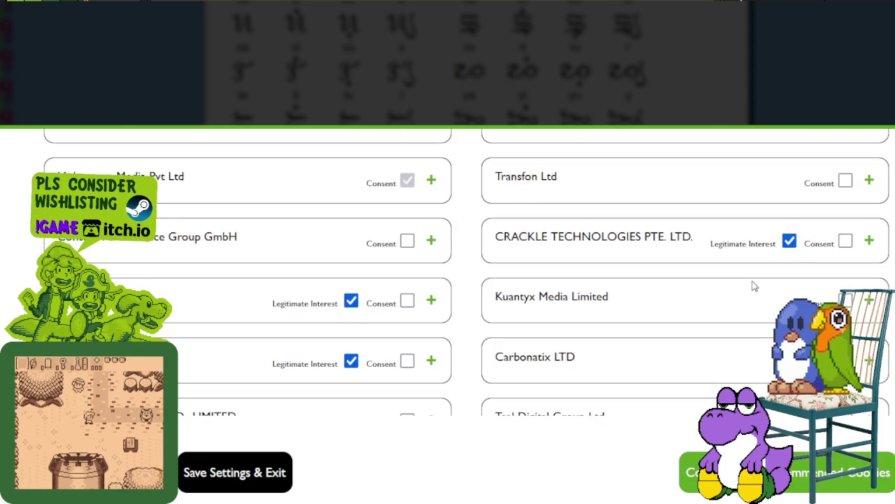
pyautogui.click(788, 242)
pyautogui.click(350, 300)
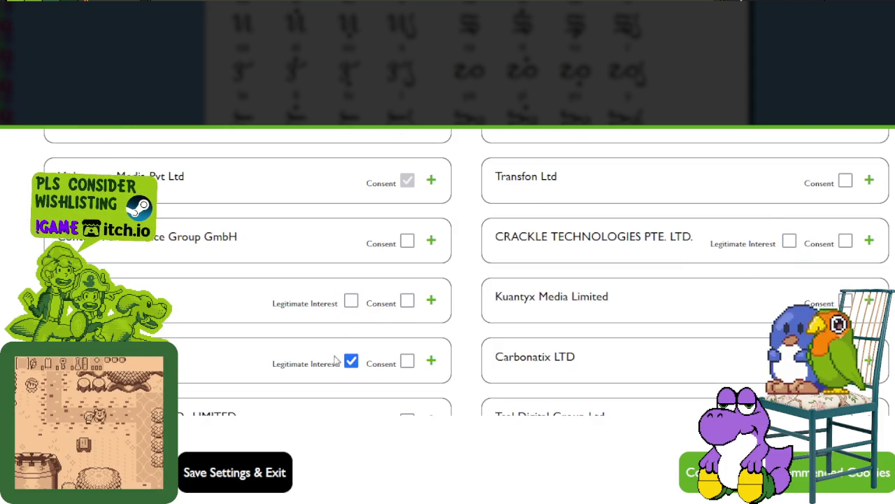
pyautogui.click(351, 360)
pyautogui.scroll(-5, 413, 335)
pyautogui.click(789, 279)
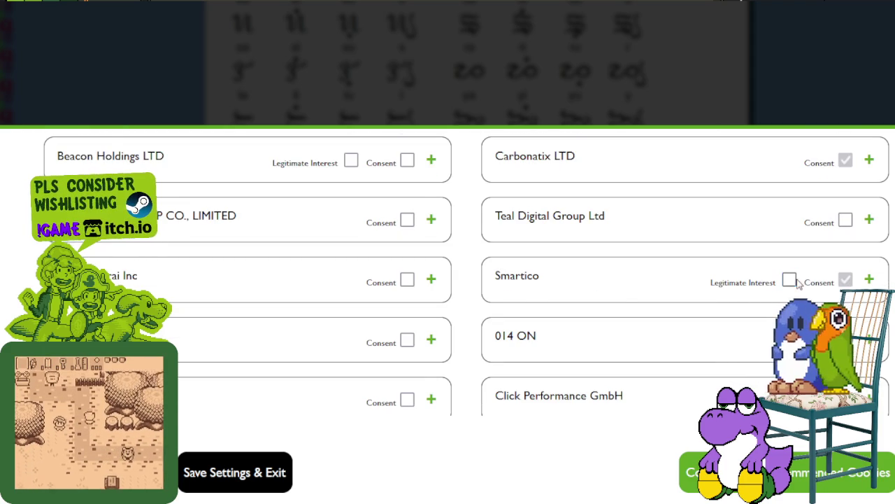
pyautogui.scroll(-5, 785, 294)
pyautogui.click(350, 260)
pyautogui.click(350, 378)
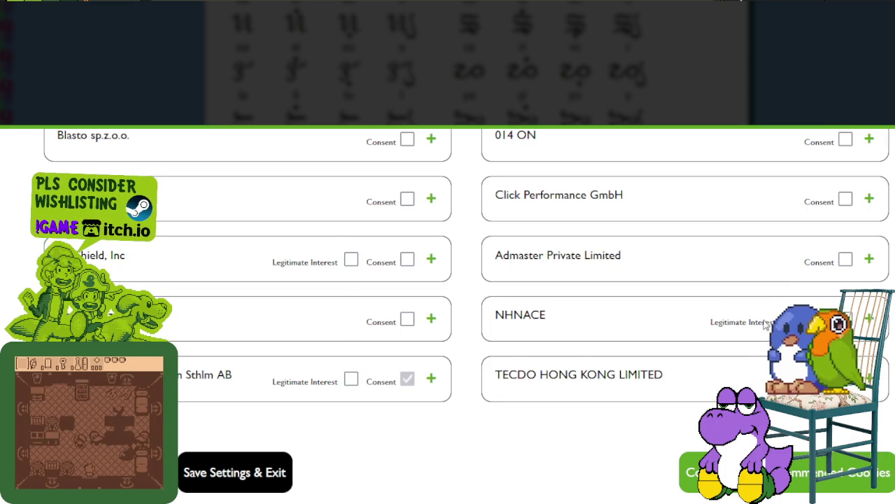
pyautogui.scroll(-3, 760, 326)
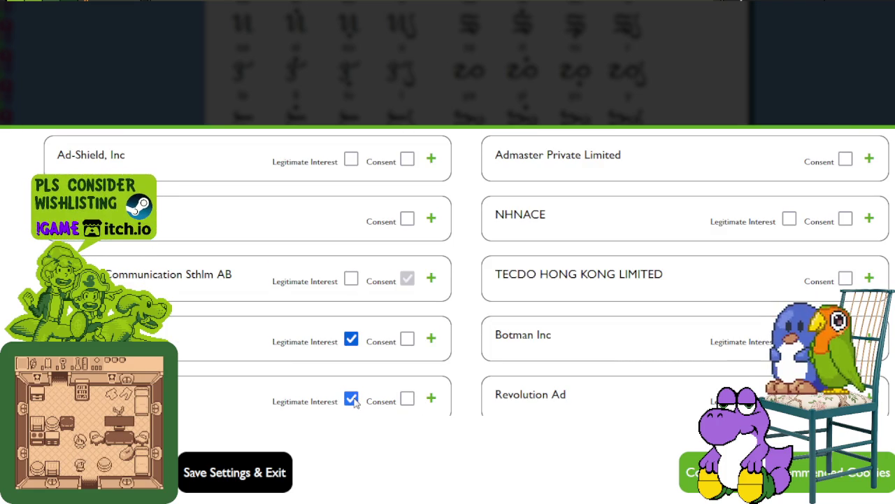
pyautogui.click(350, 338)
pyautogui.scroll(-5, 465, 329)
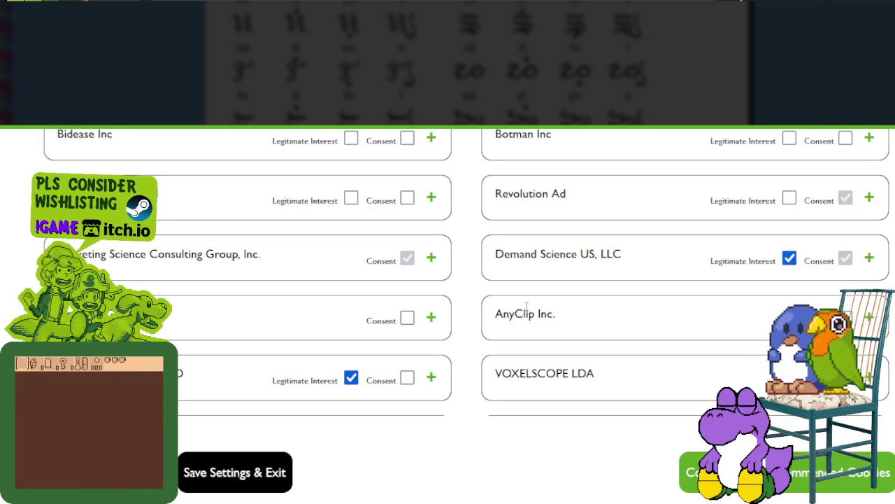
pyautogui.click(791, 258)
pyautogui.click(351, 378)
# Clear a stray text selection, then untick the next vendors, including MINI DIRECT marketing.
pyautogui.moveTo(495, 254); pyautogui.dragTo(521, 254)
pyautogui.click(504, 195)
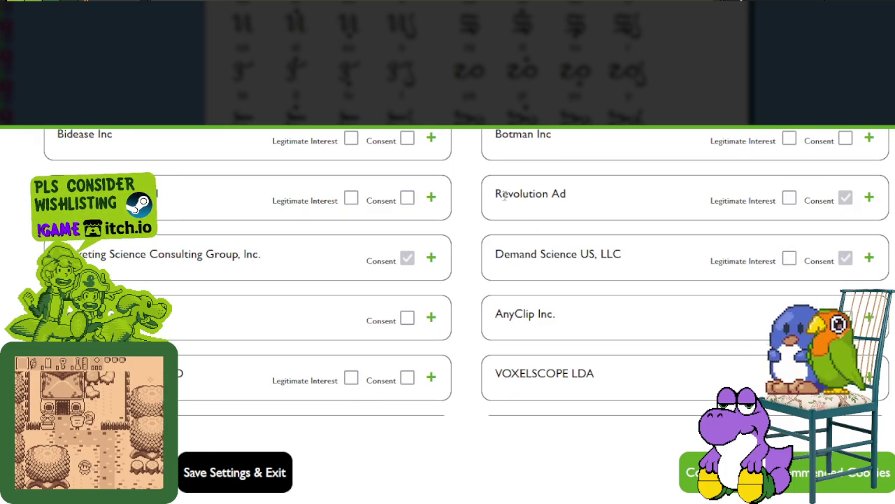
pyautogui.doubleClick(818, 200)
pyautogui.moveTo(140, 254); pyautogui.dragTo(191, 254)
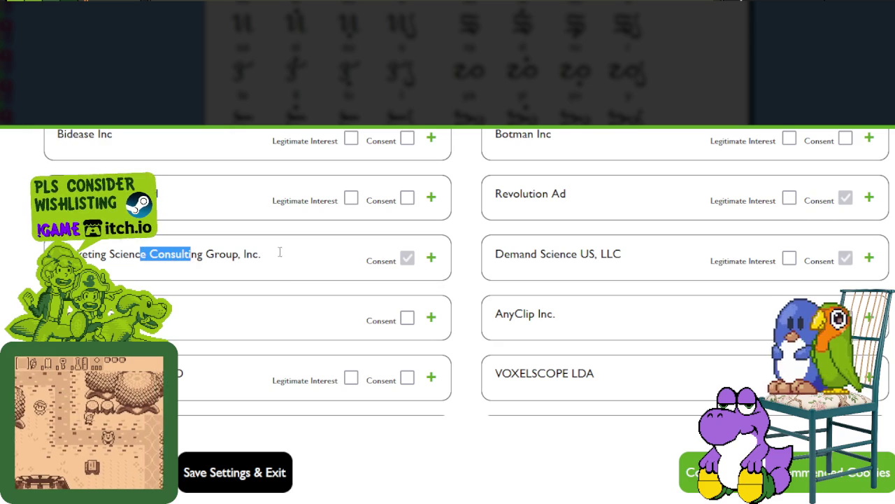
pyautogui.scroll(-2, 565, 287)
pyautogui.scroll(-1, 565, 287)
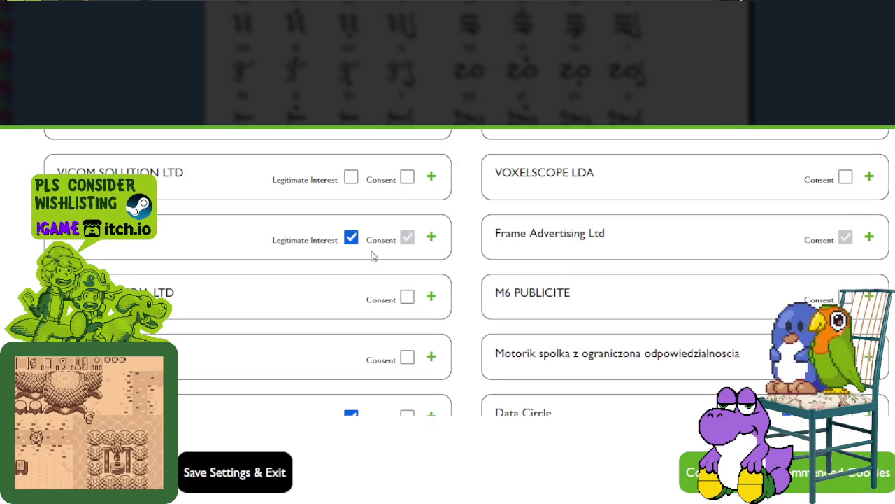
pyautogui.scroll(-1, 562, 305)
pyautogui.scroll(-1, 562, 306)
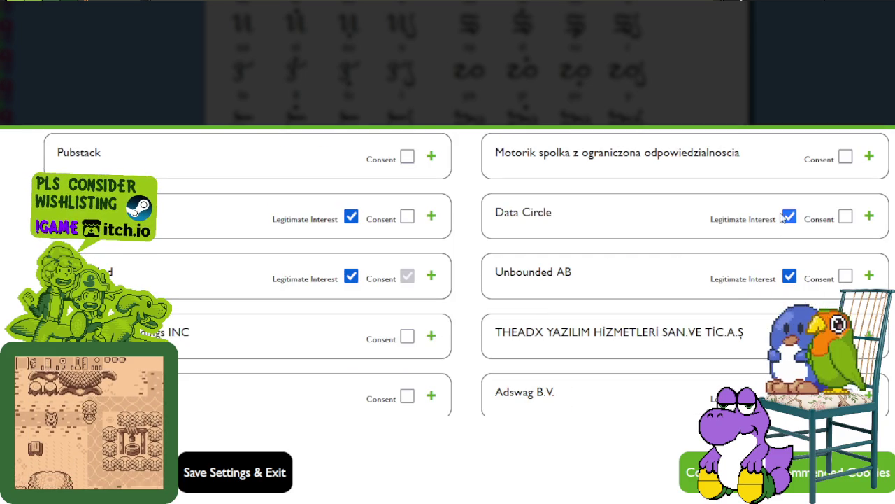
pyautogui.click(352, 278)
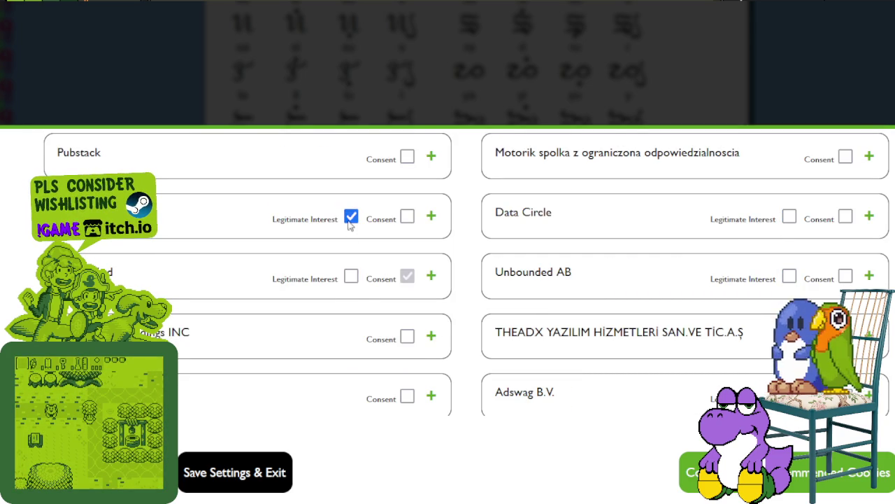
pyautogui.scroll(-2, 762, 326)
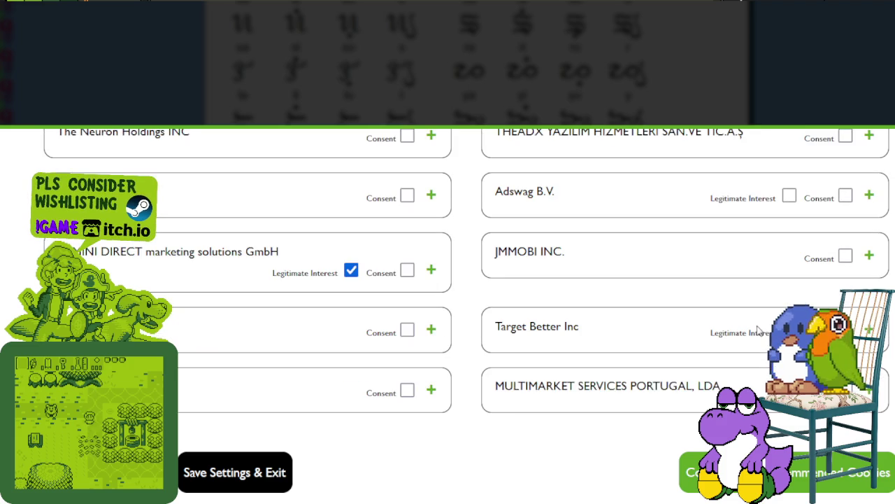
pyautogui.click(350, 278)
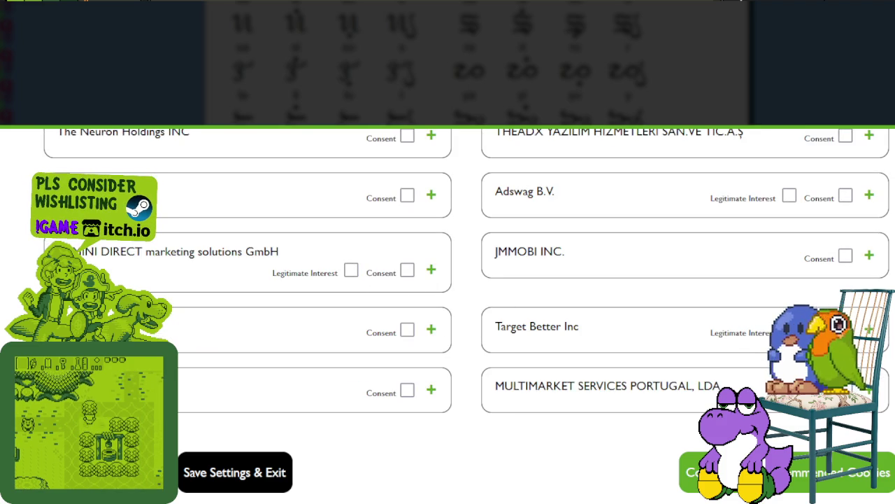
pyautogui.scroll(-2, 729, 335)
pyautogui.click(351, 308)
pyautogui.click(351, 368)
pyautogui.scroll(-2, 542, 344)
pyautogui.click(352, 289)
pyautogui.scroll(-2, 749, 346)
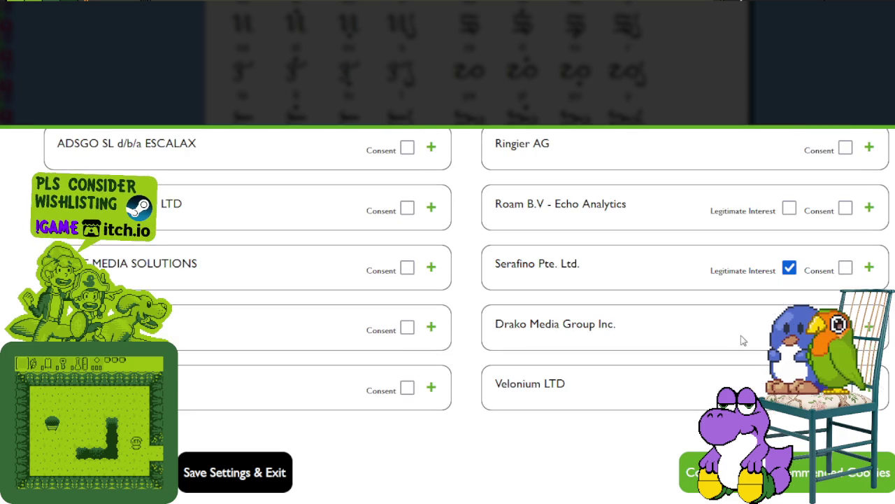
# Untick Serafino, Podible, Haxelo, Publica4 AG and the remaining vendors, then scroll back up the list.
pyautogui.click(789, 267)
pyautogui.scroll(-2, 699, 306)
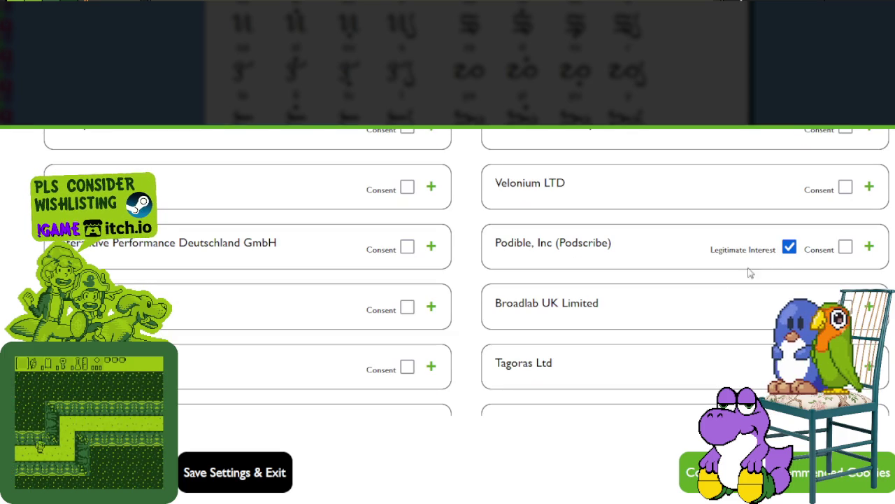
pyautogui.click(790, 247)
pyautogui.scroll(-2, 629, 294)
pyautogui.click(789, 226)
pyautogui.click(351, 287)
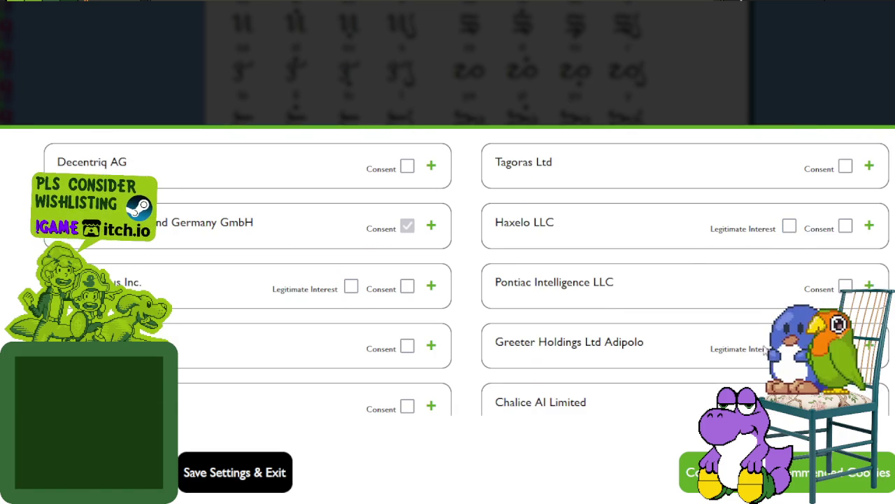
pyautogui.scroll(-2, 755, 352)
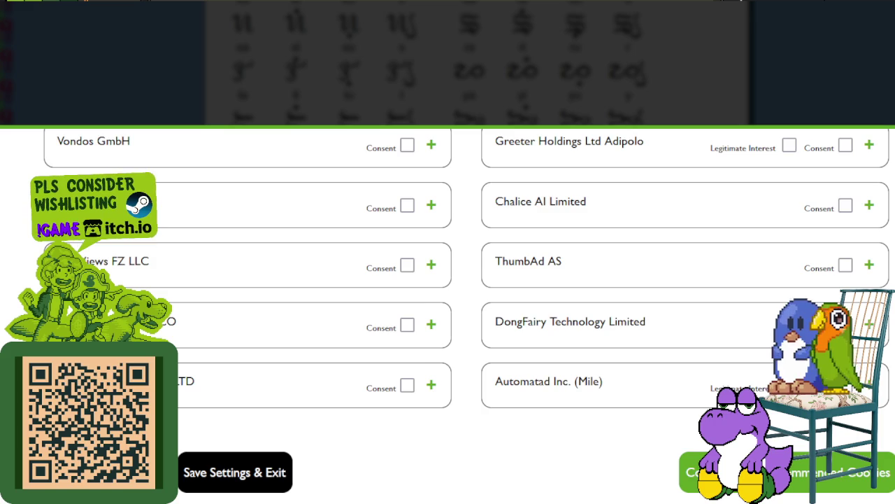
pyautogui.scroll(-2, 730, 367)
pyautogui.scroll(-1, 681, 346)
pyautogui.click(350, 143)
pyautogui.click(351, 203)
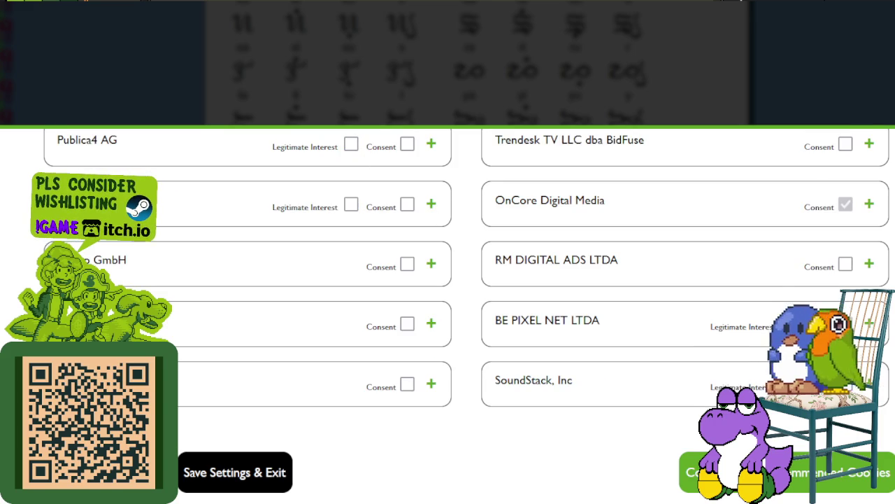
pyautogui.scroll(-2, 763, 340)
pyautogui.click(350, 305)
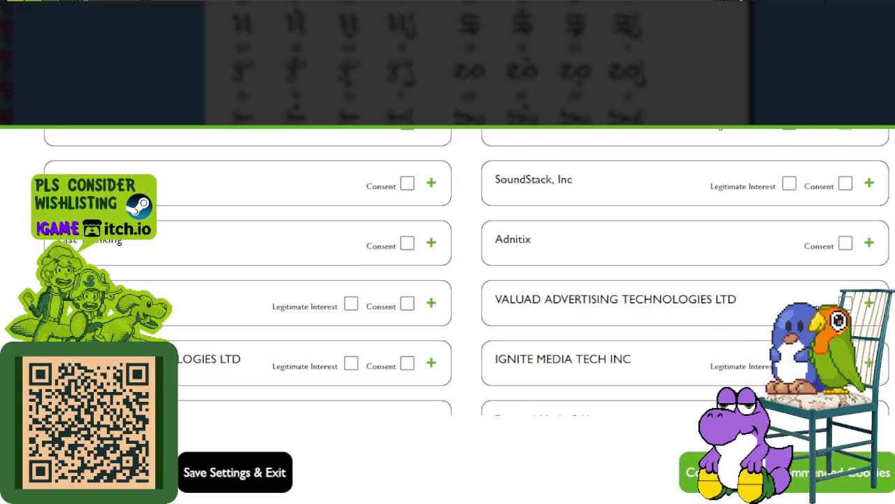
pyautogui.scroll(-2, 707, 301)
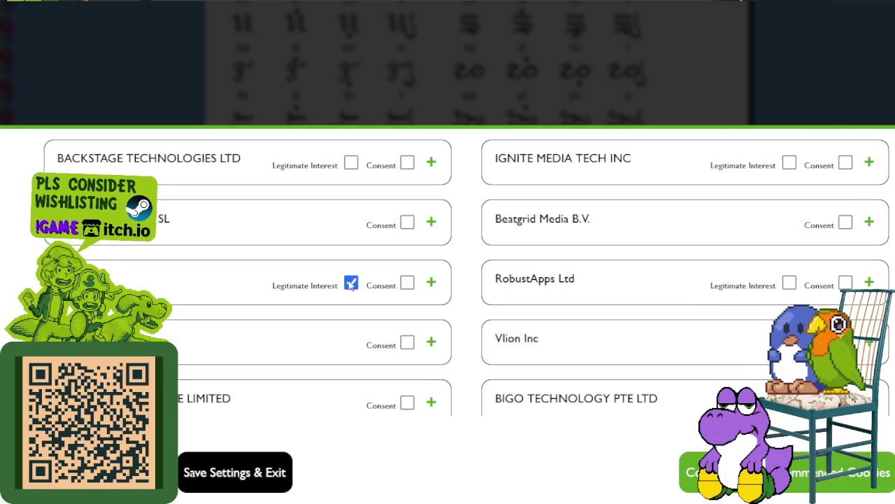
pyautogui.scroll(-2, 461, 308)
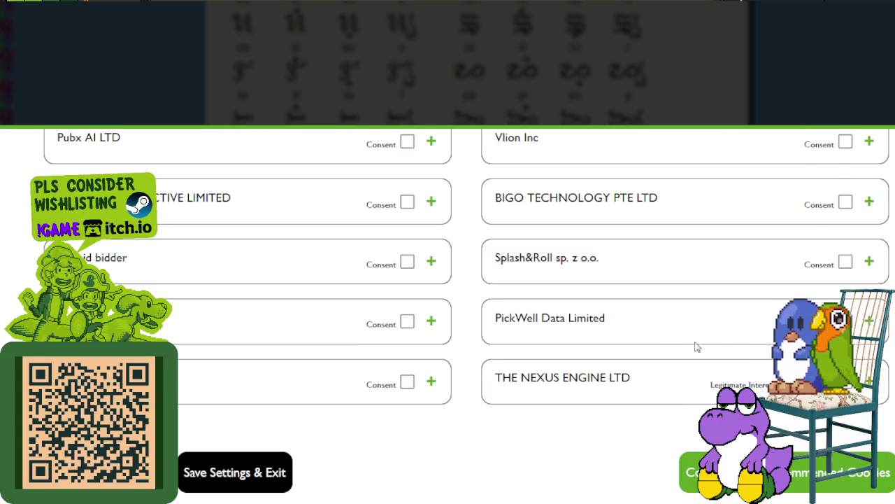
pyautogui.scroll(-1, 685, 343)
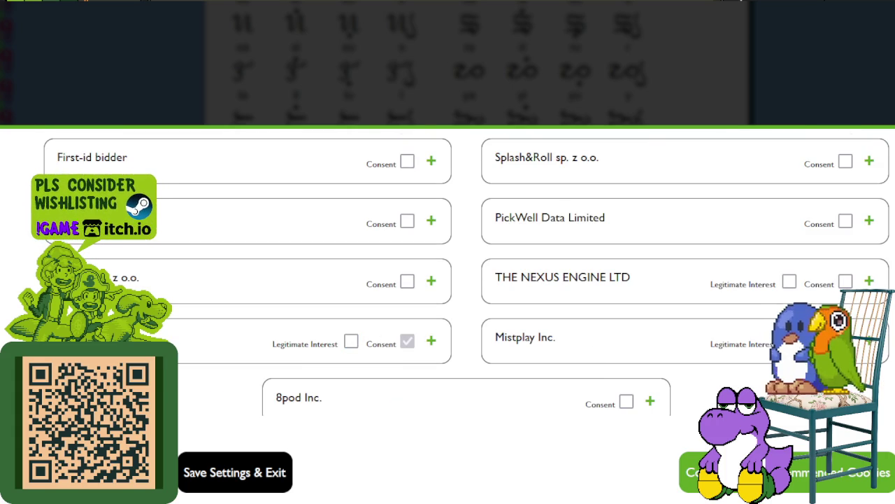
pyautogui.scroll(-2, 699, 336)
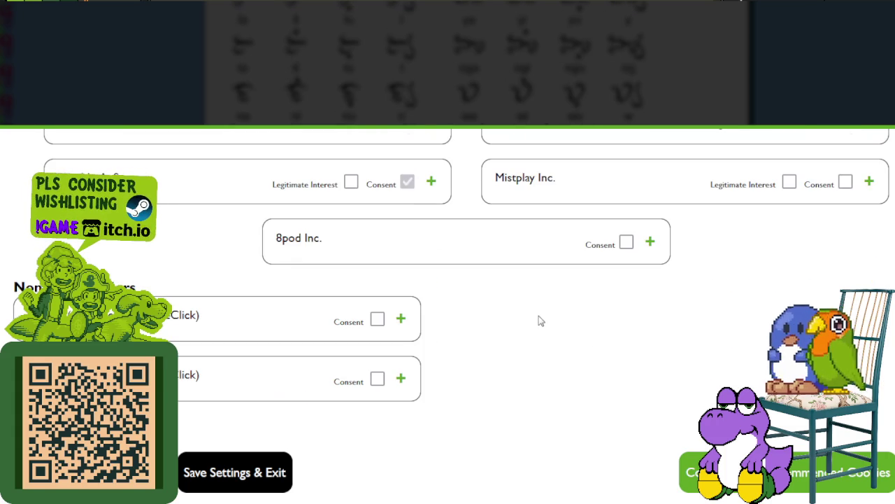
pyautogui.scroll(3, 623, 363)
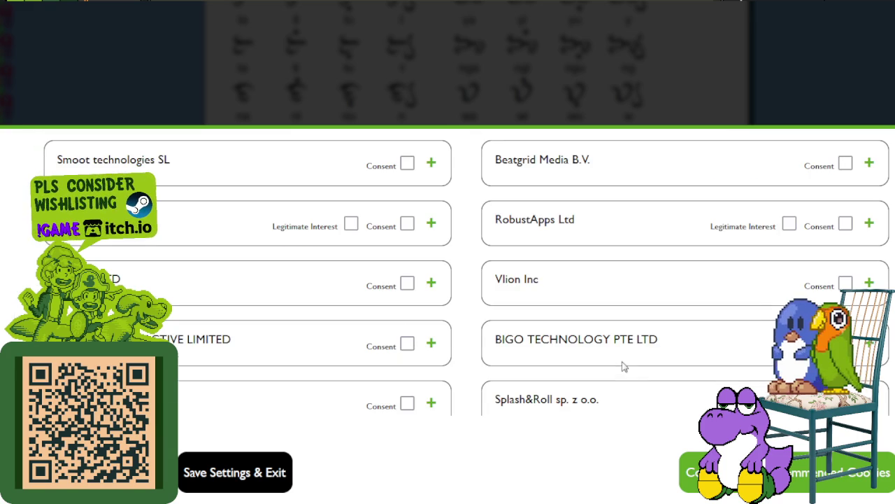
pyautogui.scroll(3, 623, 315)
pyautogui.scroll(3, 623, 315)
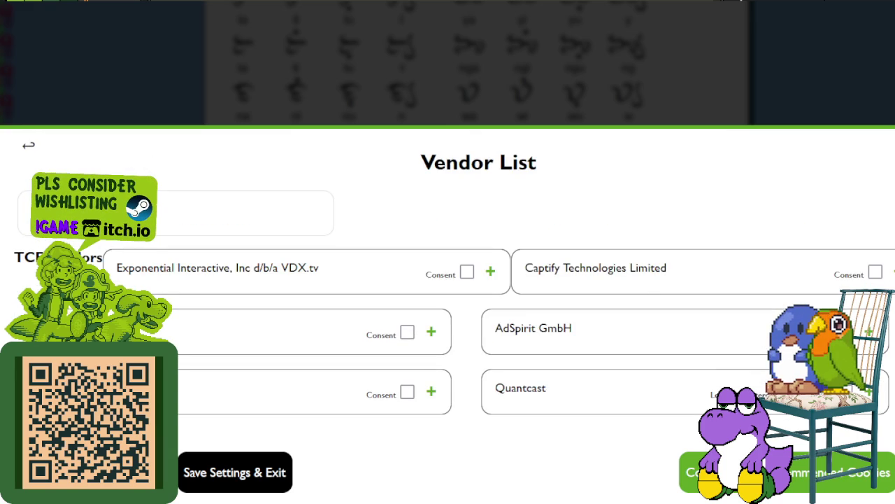
# Save the cookie settings and scroll back to the top of the Badlit page.
pyautogui.click(260, 475)
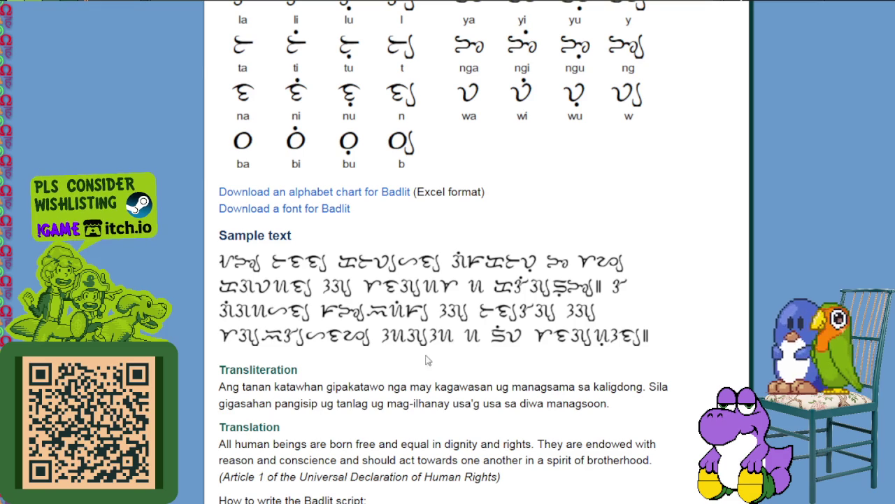
pyautogui.scroll(4, 434, 349)
pyautogui.scroll(3, 398, 301)
pyautogui.scroll(2, 357, 252)
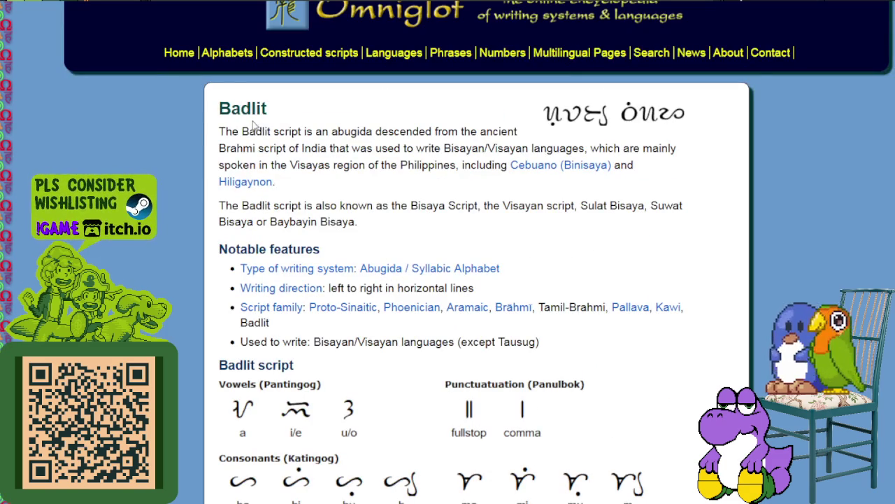
# Select the Badlit heading and read down to the Abugidas / Syllabic alphabets list.
pyautogui.moveTo(210, 110); pyautogui.dragTo(386, 109)
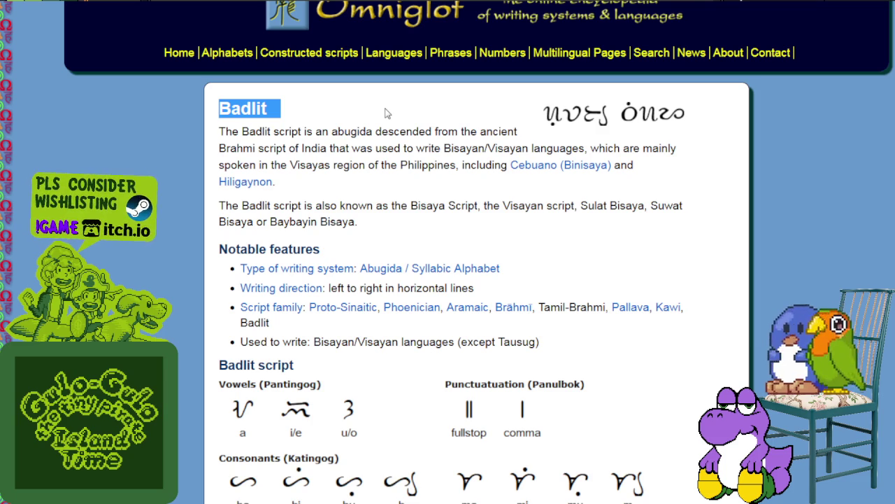
pyautogui.scroll(-5, 388, 322)
pyautogui.scroll(-8, 405, 321)
pyautogui.scroll(-4, 405, 321)
pyautogui.scroll(-3, 392, 300)
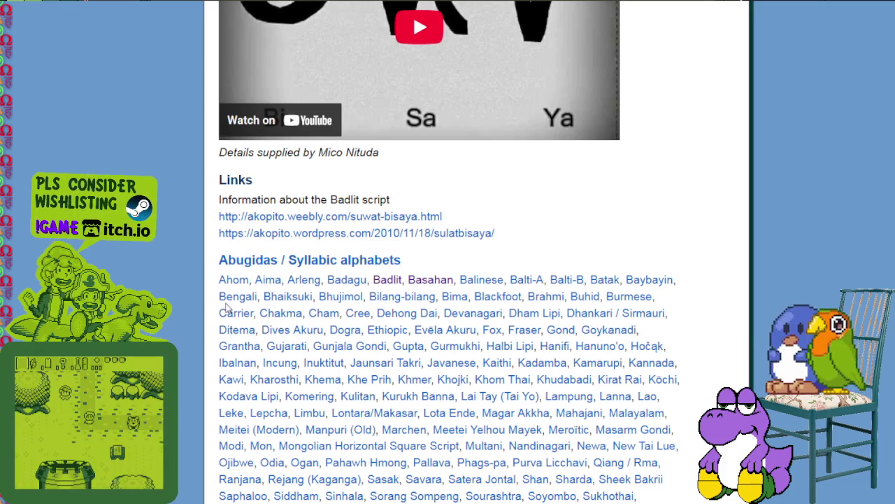
# Open Bilang-bilang in a background tab, then open the Basahan script article.
pyautogui.middleClick(414, 301)
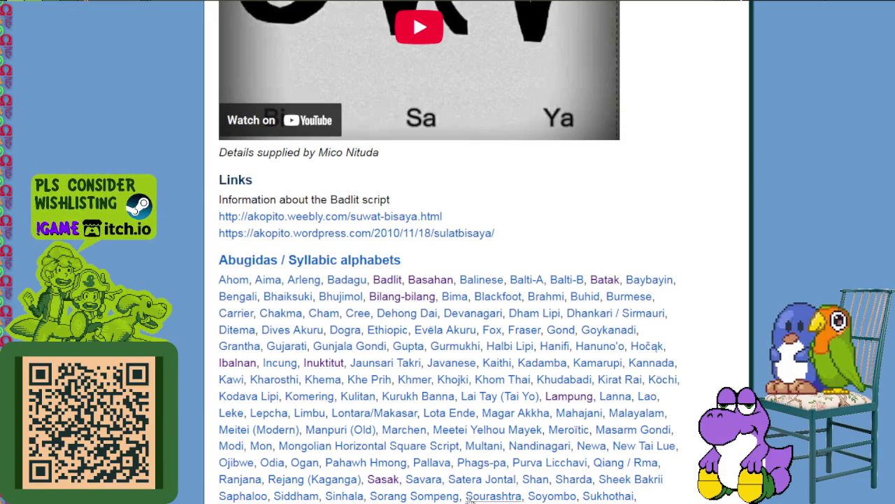
pyautogui.scroll(-2, 625, 495)
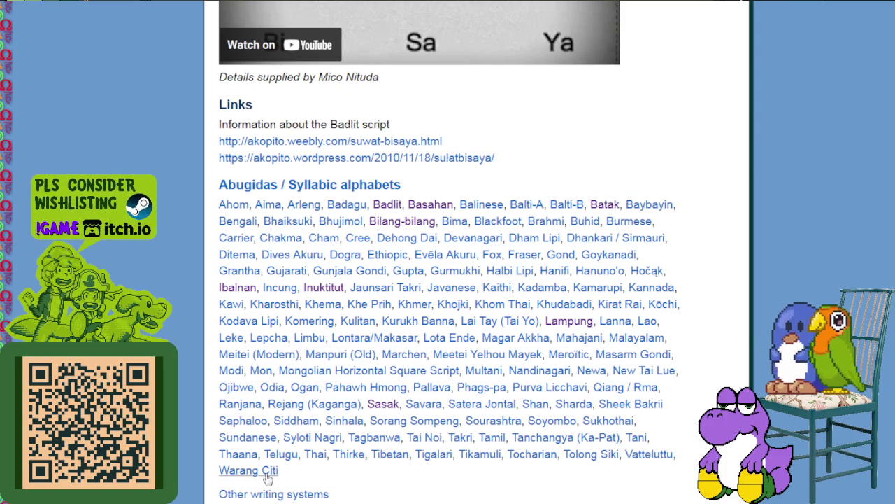
pyautogui.scroll(-2, 366, 339)
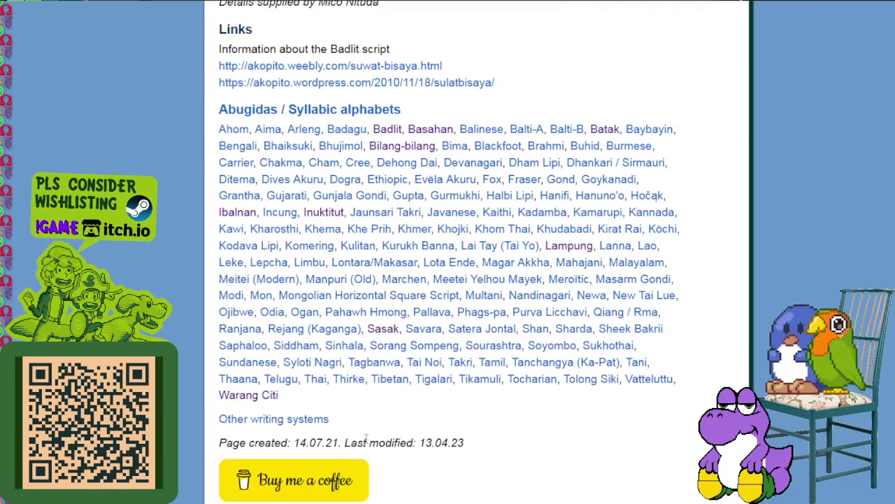
pyautogui.click(430, 128)
# Scroll through the Basahan article and inspect its vowel and consonant character chart.
pyautogui.moveTo(308, 182); pyautogui.dragTo(313, 165)
pyautogui.scroll(-6, 643, 285)
pyautogui.scroll(-2, 643, 285)
pyautogui.scroll(-2, 644, 286)
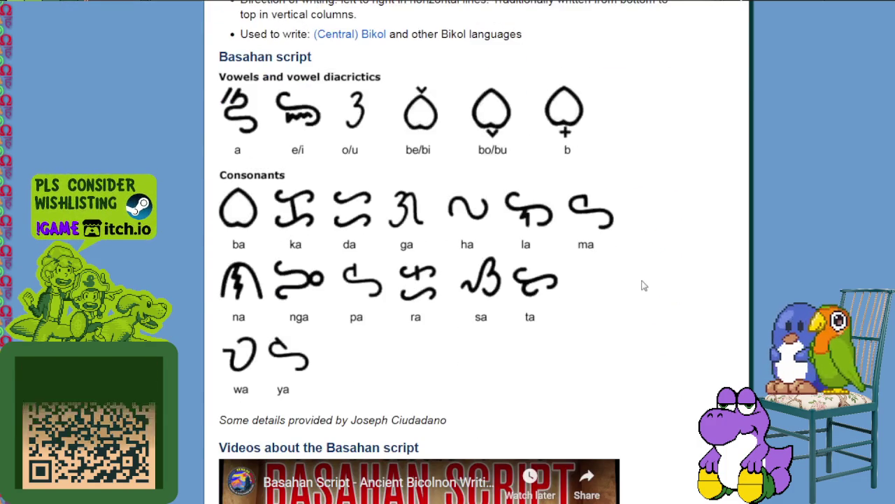
pyautogui.scroll(-4, 644, 285)
pyautogui.scroll(10, 646, 285)
pyautogui.scroll(4, 654, 286)
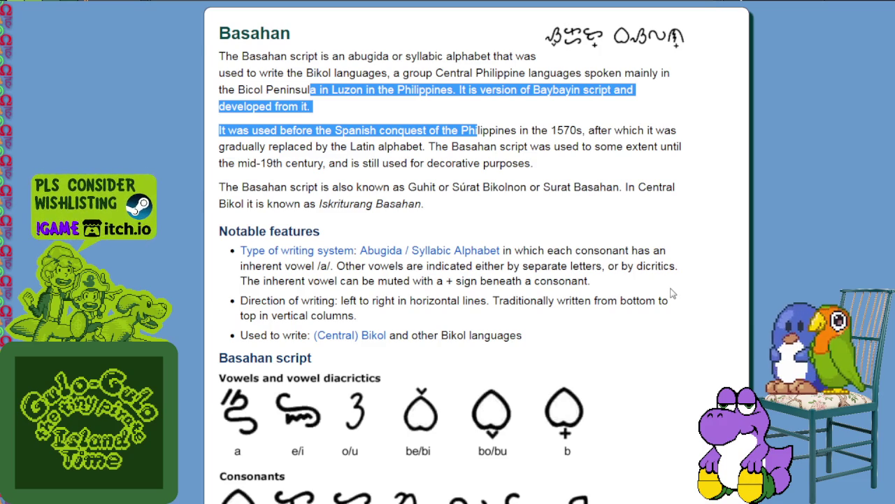
pyautogui.scroll(-3, 670, 293)
pyautogui.scroll(-1, 629, 266)
pyautogui.doubleClick(652, 278)
pyautogui.click(628, 341)
pyautogui.scroll(-3, 682, 353)
pyautogui.scroll(-5, 679, 354)
pyautogui.scroll(3, 674, 354)
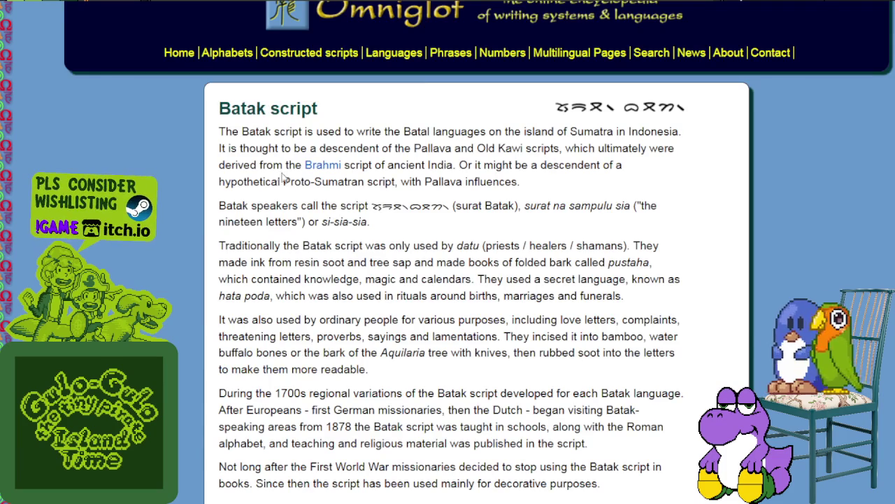
# Read the Batak page's opening sentence and scroll through its radicals, diacritics and punctuation charts.
pyautogui.doubleClick(257, 132)
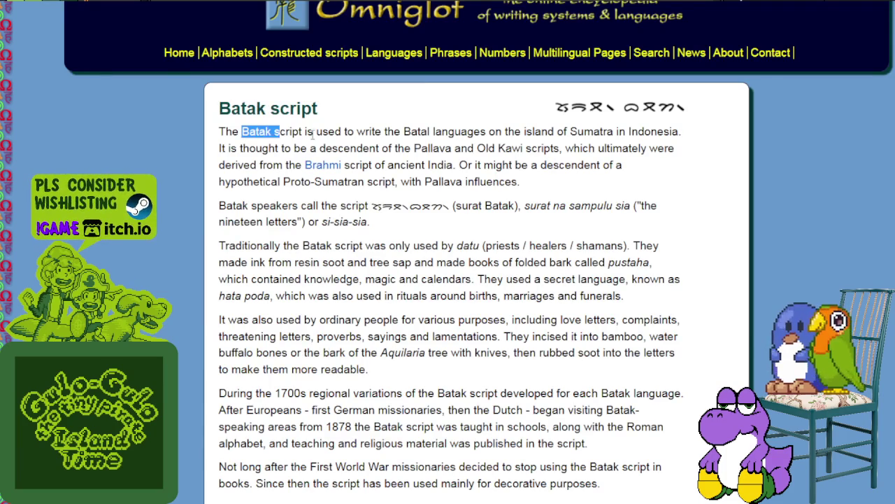
pyautogui.moveTo(257, 131); pyautogui.dragTo(496, 149)
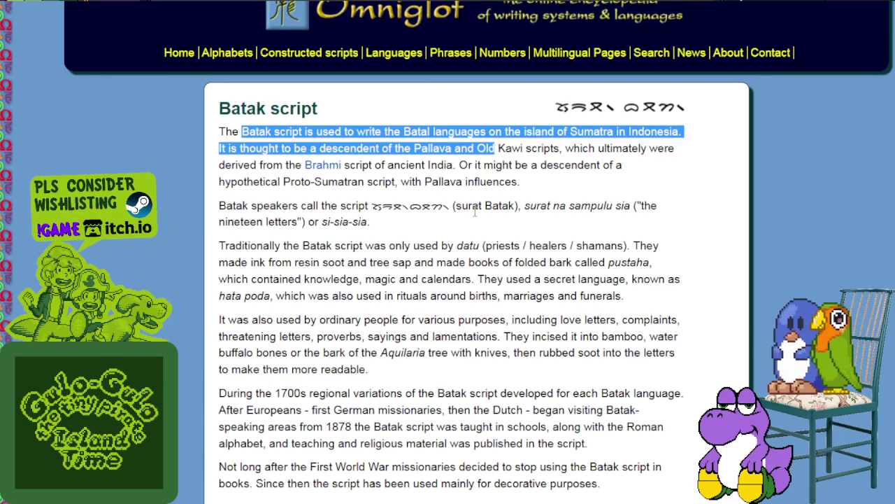
pyautogui.moveTo(367, 221); pyautogui.dragTo(525, 205)
pyautogui.scroll(-3, 492, 268)
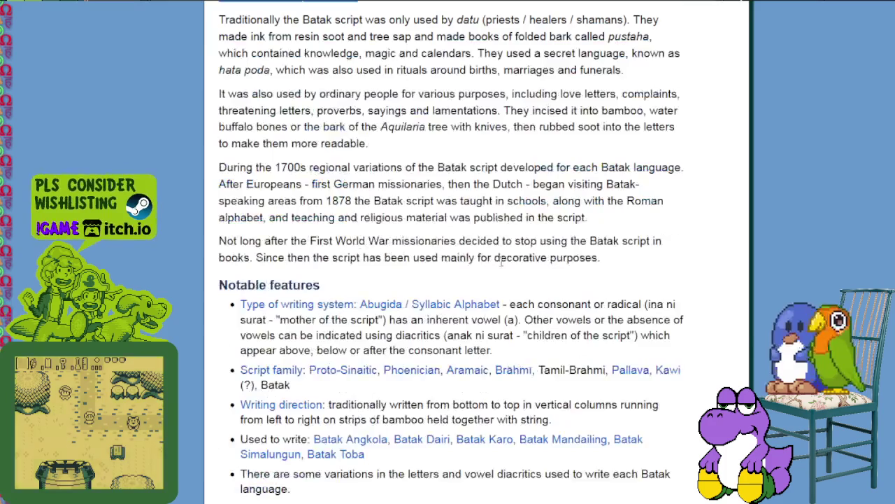
pyautogui.scroll(-3, 492, 268)
pyautogui.scroll(-2, 491, 268)
pyautogui.scroll(-2, 492, 268)
pyautogui.scroll(-2, 492, 268)
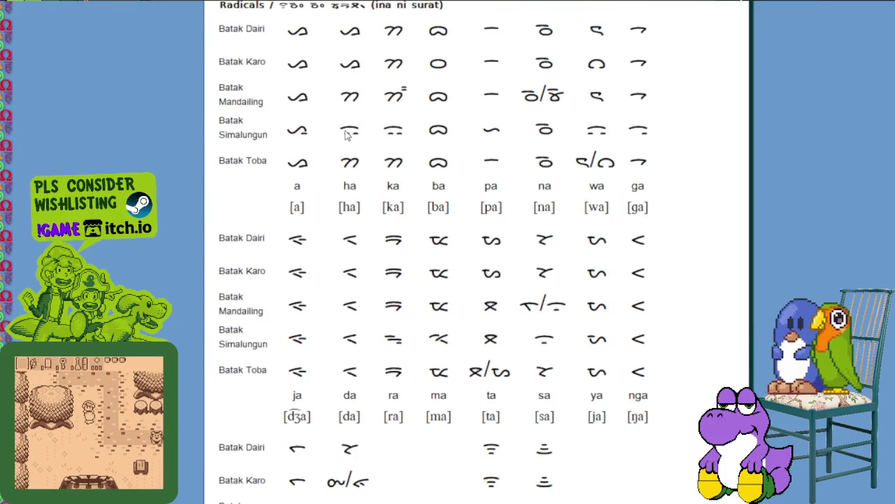
pyautogui.scroll(-1, 345, 135)
pyautogui.scroll(-3, 459, 233)
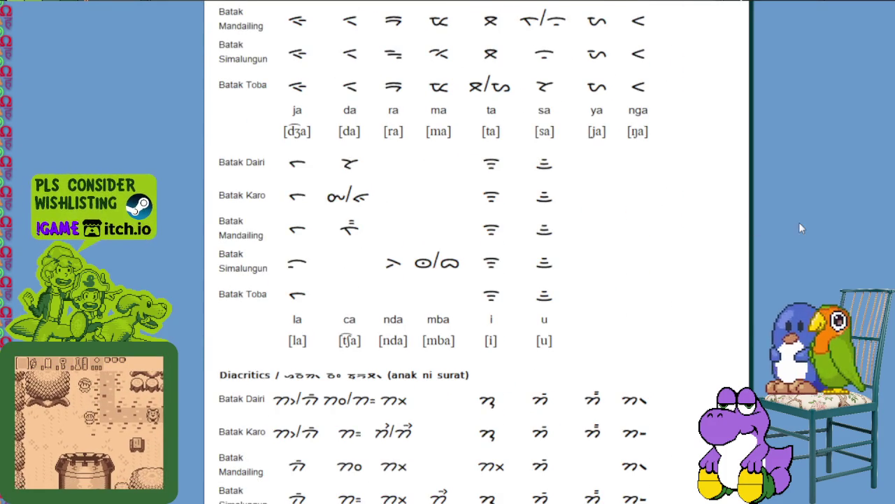
pyautogui.scroll(-1, 767, 228)
pyautogui.scroll(-2, 768, 228)
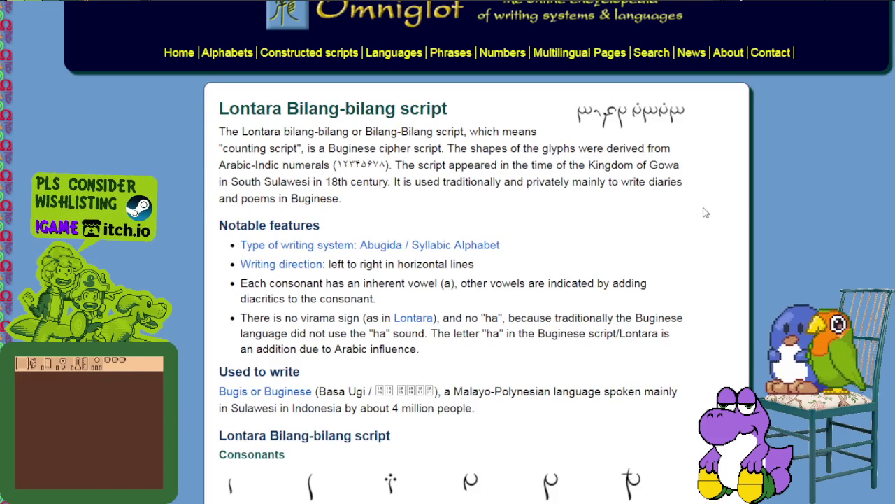
# Scroll back and forth through the Palawano and Inuktitut syllabary references on Omniglot.
pyautogui.scroll(-1, 705, 211)
pyautogui.scroll(-2, 702, 209)
pyautogui.scroll(-2, 702, 210)
pyautogui.scroll(3, 700, 199)
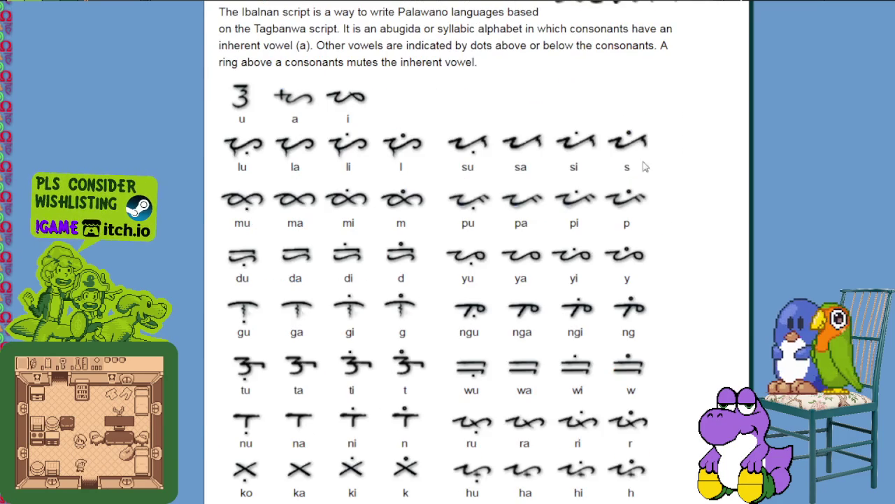
pyautogui.scroll(3, 647, 175)
pyautogui.scroll(5, 651, 182)
pyautogui.scroll(1, 651, 182)
pyautogui.scroll(-3, 645, 188)
pyautogui.scroll(-3, 645, 187)
pyautogui.scroll(-2, 643, 186)
pyautogui.scroll(-1, 640, 182)
pyautogui.scroll(-1, 638, 184)
pyautogui.scroll(4, 633, 178)
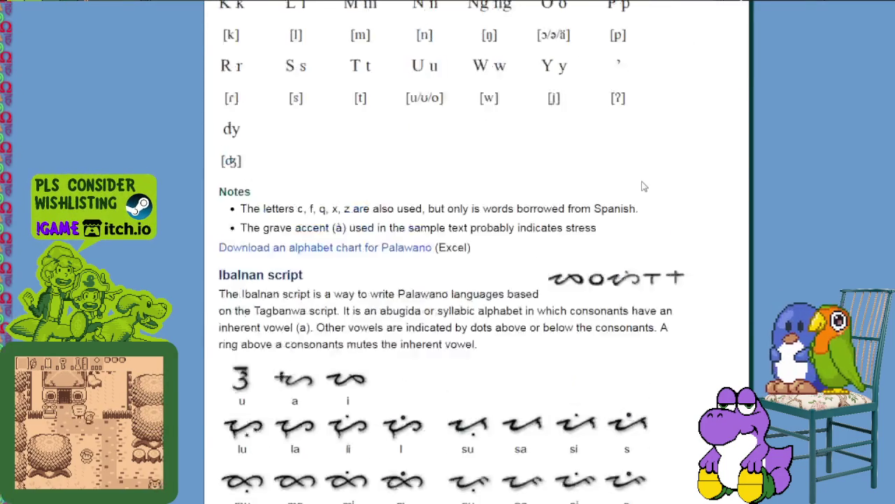
pyautogui.scroll(5, 642, 185)
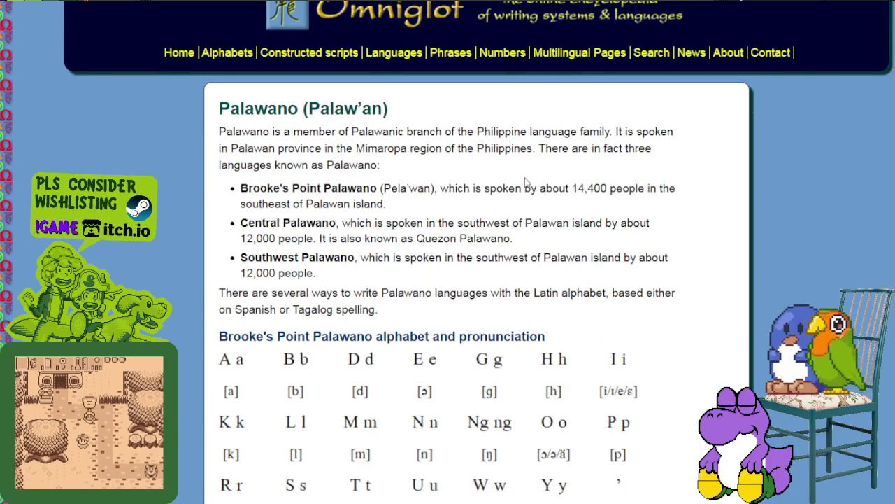
# Read down the Lampung diacritic page, then go to the Sasak article.
pyautogui.scroll(-5, 480, 84)
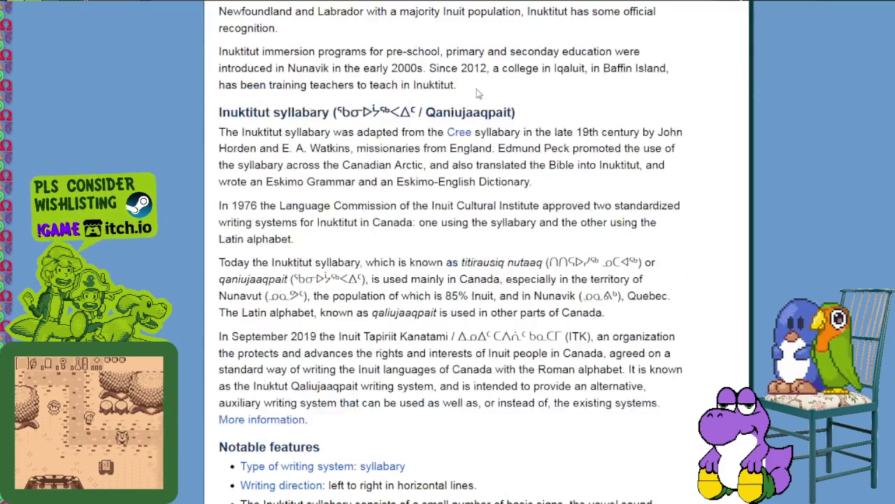
pyautogui.scroll(-3, 481, 91)
pyautogui.scroll(-5, 483, 94)
pyautogui.scroll(-3, 485, 95)
pyautogui.scroll(-4, 485, 94)
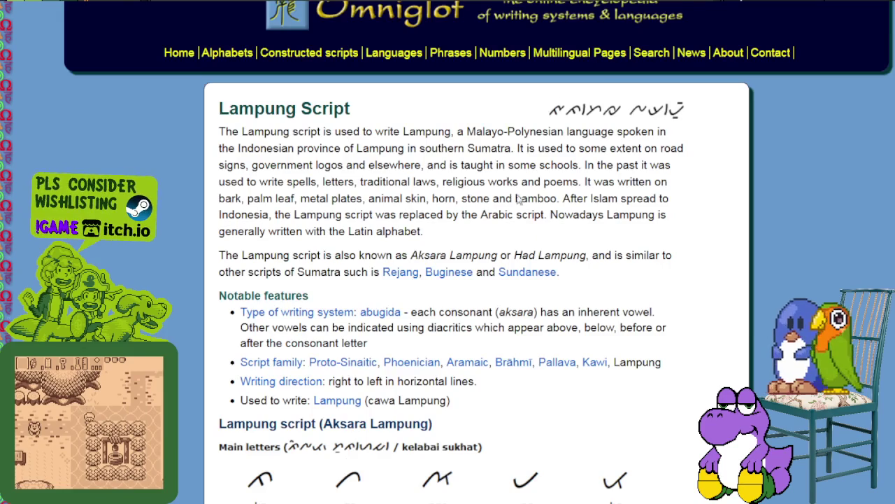
pyautogui.scroll(-2, 519, 200)
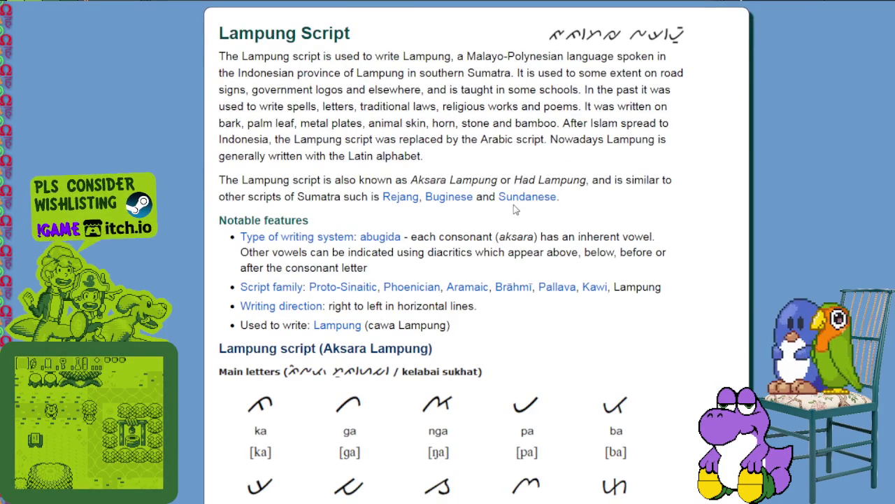
pyautogui.scroll(-3, 514, 208)
pyautogui.scroll(-4, 510, 208)
pyautogui.scroll(-2, 503, 208)
pyautogui.scroll(-1, 499, 208)
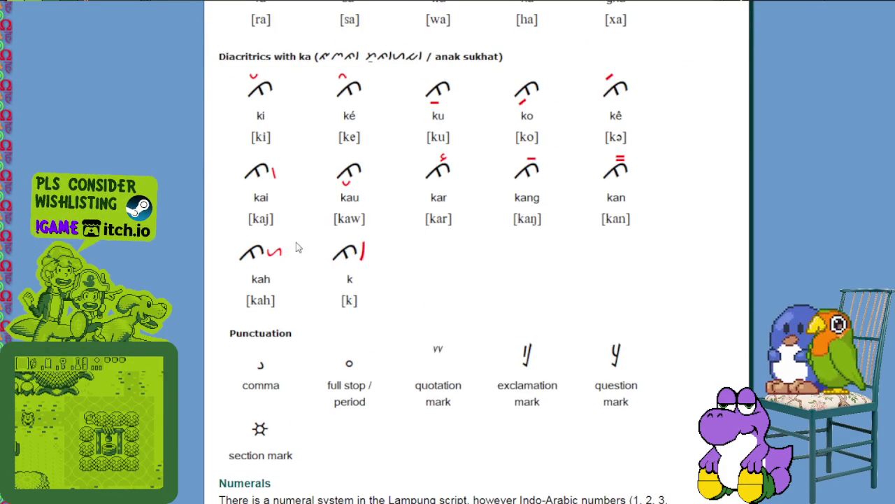
pyautogui.moveTo(296, 247); pyautogui.dragTo(289, 251)
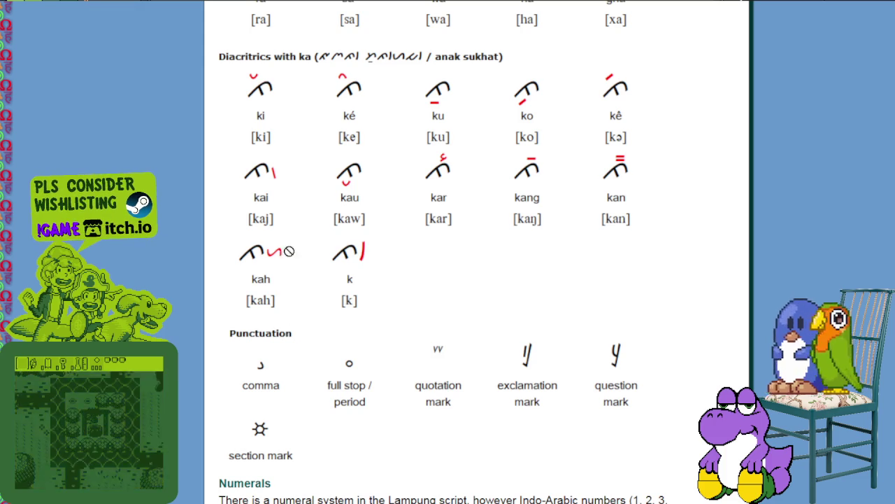
pyautogui.press('Home')
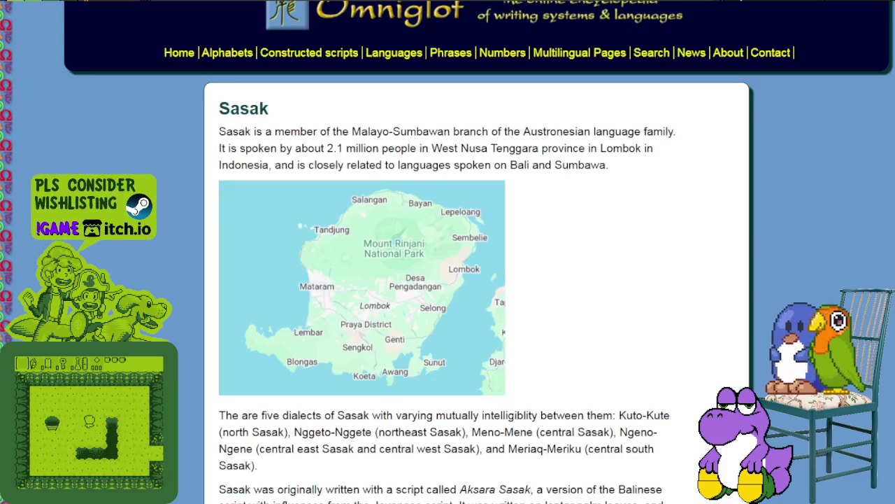
# Scroll the Sasak page down to its consonant table.
pyautogui.scroll(-1, 598, 174)
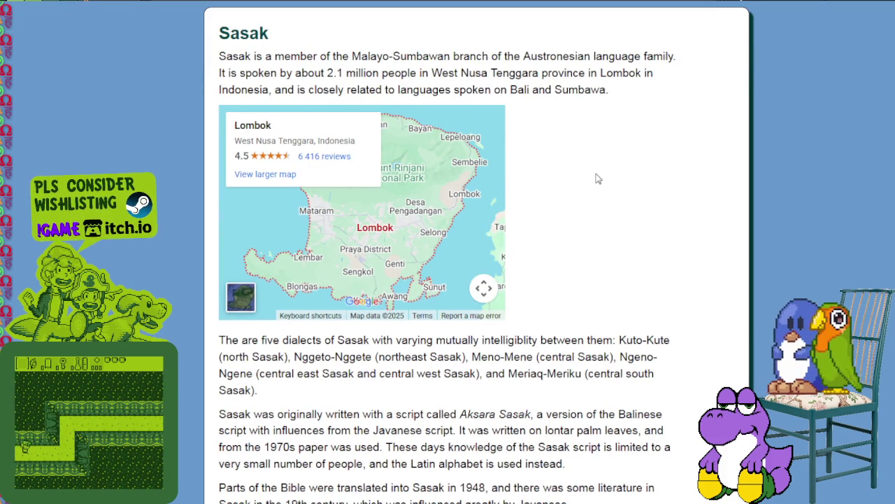
pyautogui.scroll(-5, 598, 179)
pyautogui.scroll(-2, 595, 173)
pyautogui.scroll(-1, 595, 173)
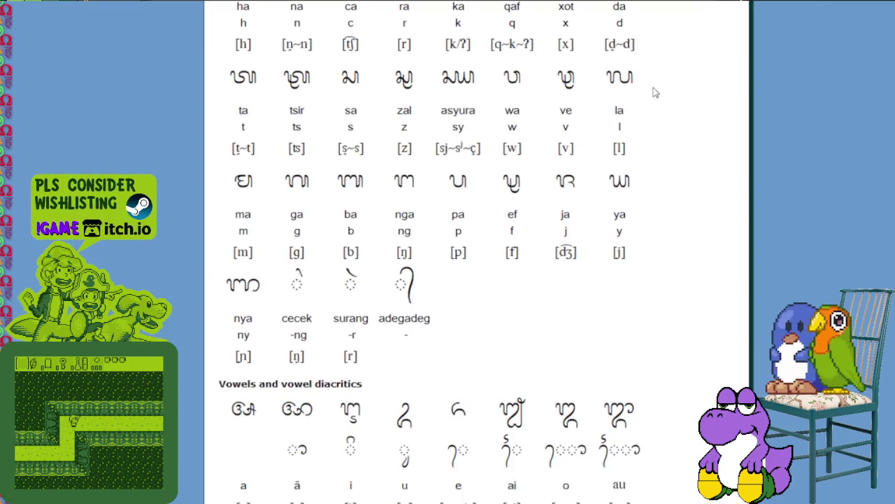
pyautogui.scroll(-4, 652, 90)
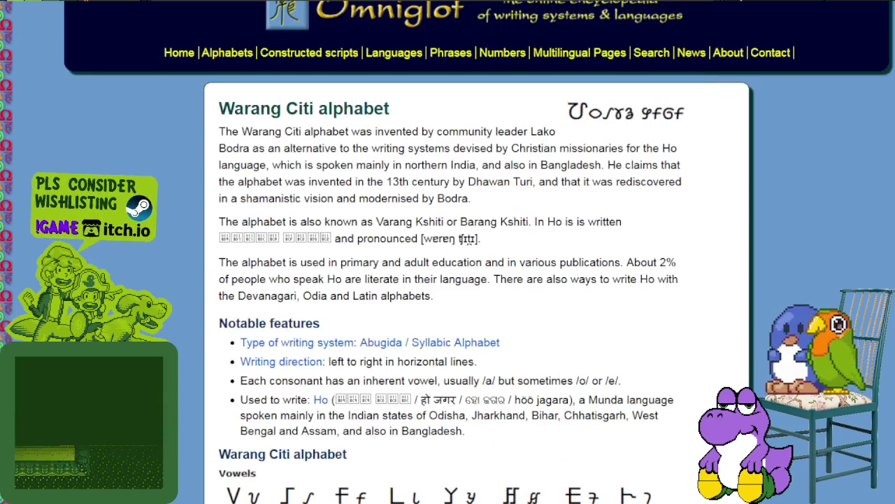
# Highlight two passages of the Warang Citi introduction.
pyautogui.moveTo(259, 138); pyautogui.dragTo(465, 148)
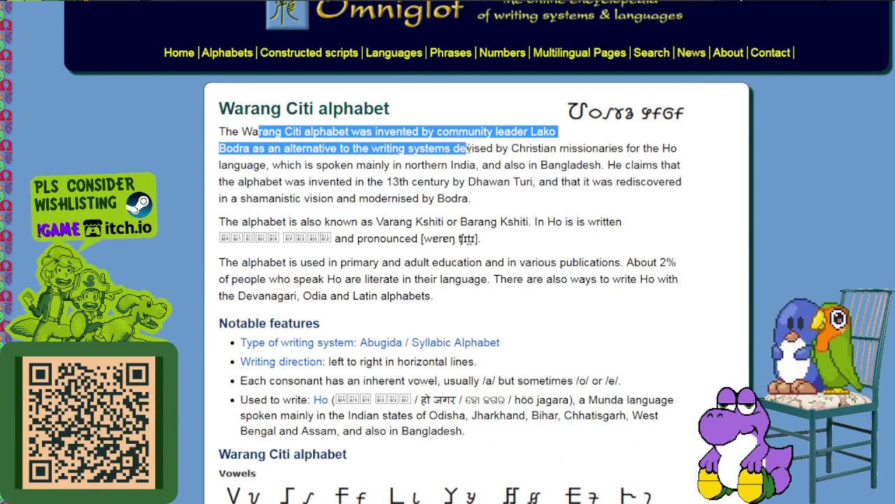
pyautogui.scroll(-2, 466, 168)
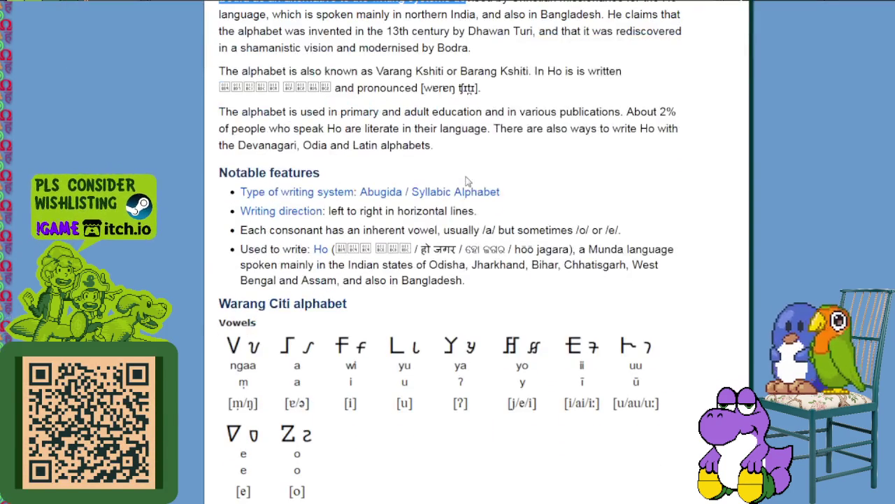
pyautogui.scroll(2, 535, 117)
pyautogui.moveTo(502, 165); pyautogui.dragTo(671, 167)
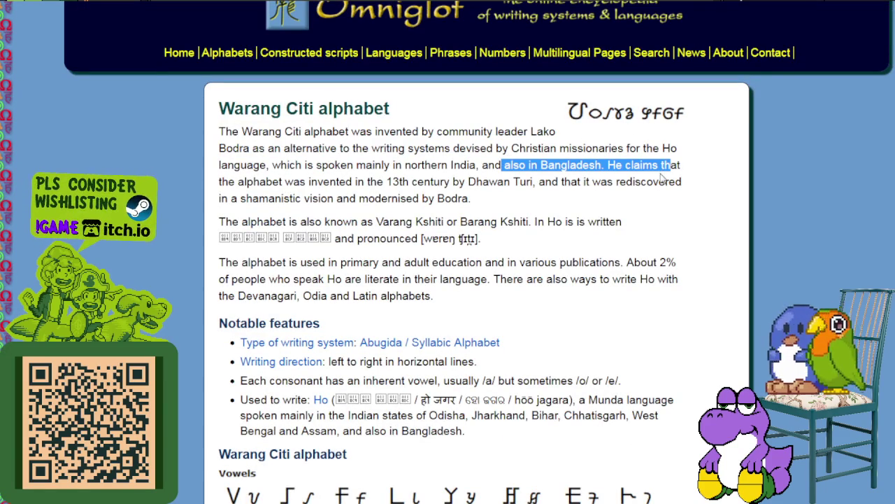
# Scroll the Lampung page down to its Sample text section.
pyautogui.scroll(-4, 547, 338)
pyautogui.scroll(-5, 550, 343)
pyautogui.scroll(-6, 759, 256)
pyautogui.scroll(-3, 756, 291)
pyautogui.scroll(-3, 756, 290)
pyautogui.scroll(-2, 766, 122)
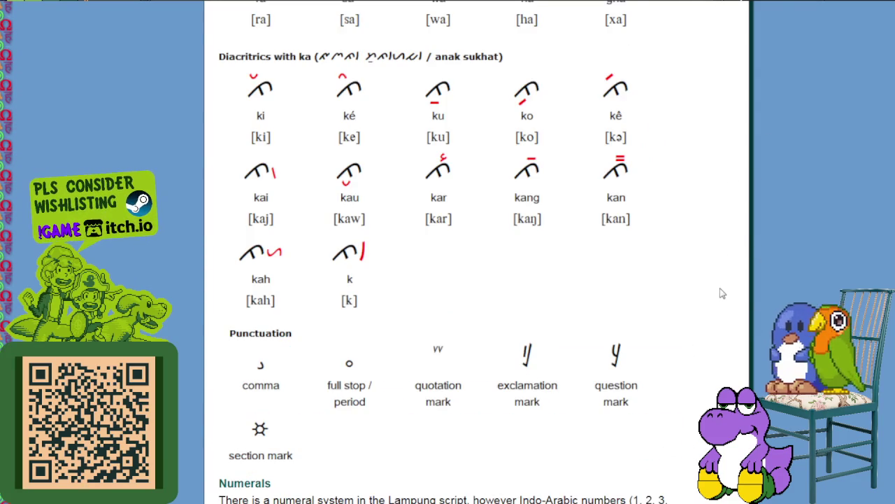
pyautogui.scroll(-3, 721, 294)
pyautogui.scroll(-4, 733, 294)
pyautogui.scroll(-4, 734, 292)
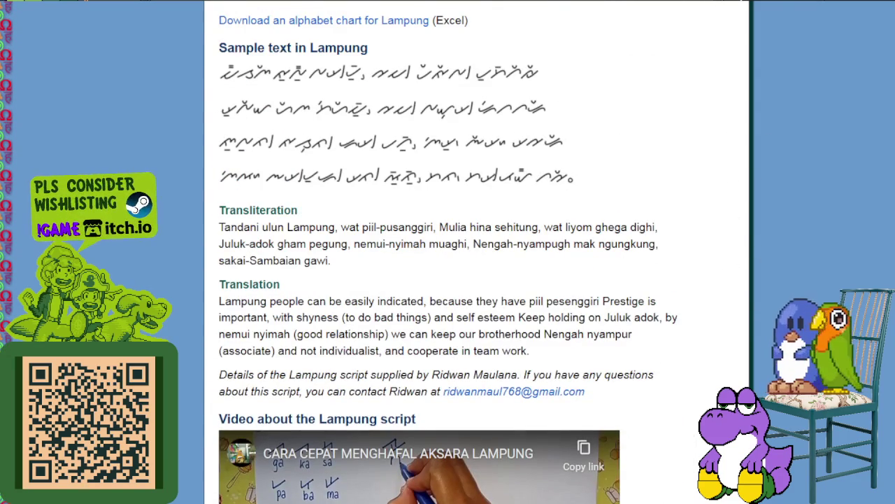
pyautogui.scroll(1, 280, 91)
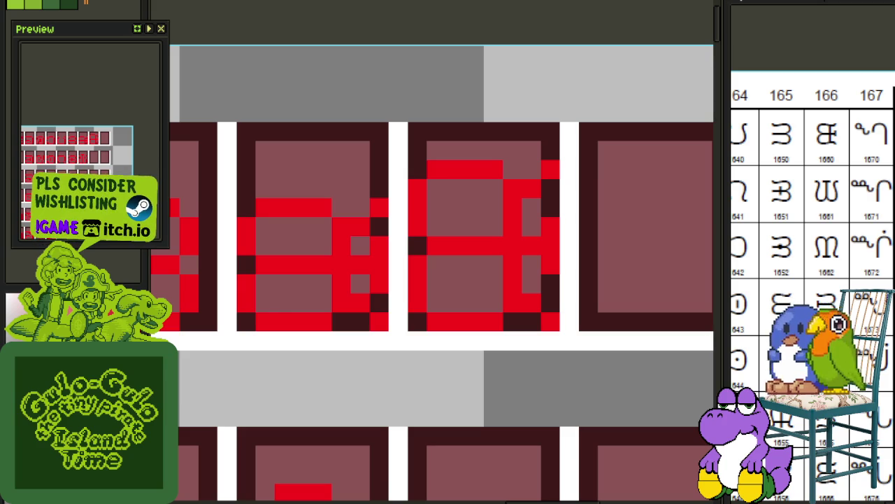
# Zoom in on the glyph sheet and erase the red glyph in the third tile.
pyautogui.scroll(-2, 531, 224)
pyautogui.scroll(-1, 532, 224)
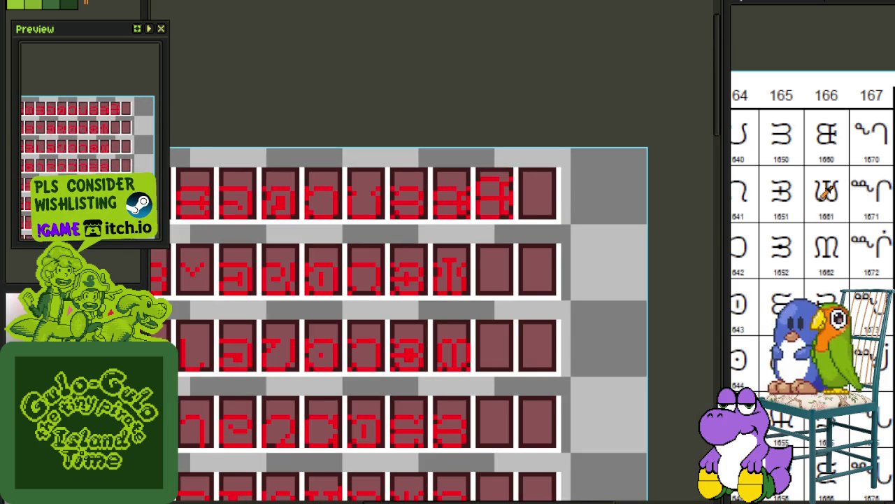
pyautogui.moveTo(505, 231); pyautogui.dragTo(448, 195)
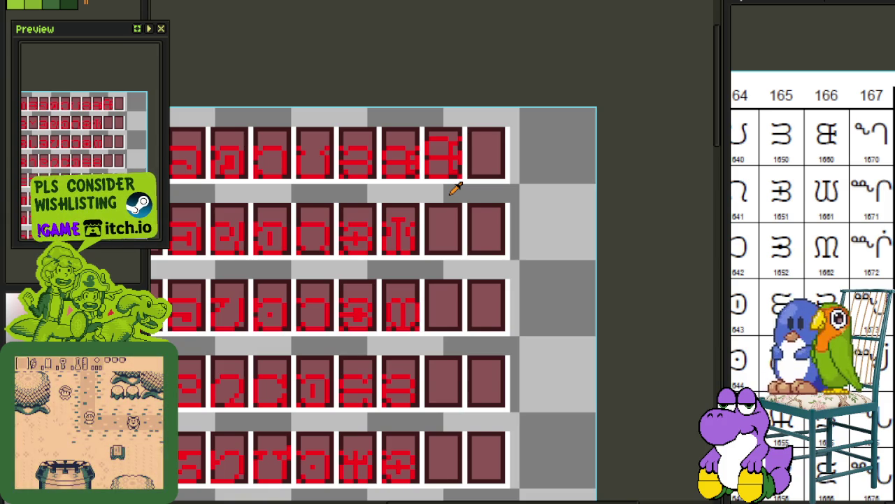
pyautogui.scroll(1, 399, 150)
pyautogui.scroll(2, 401, 152)
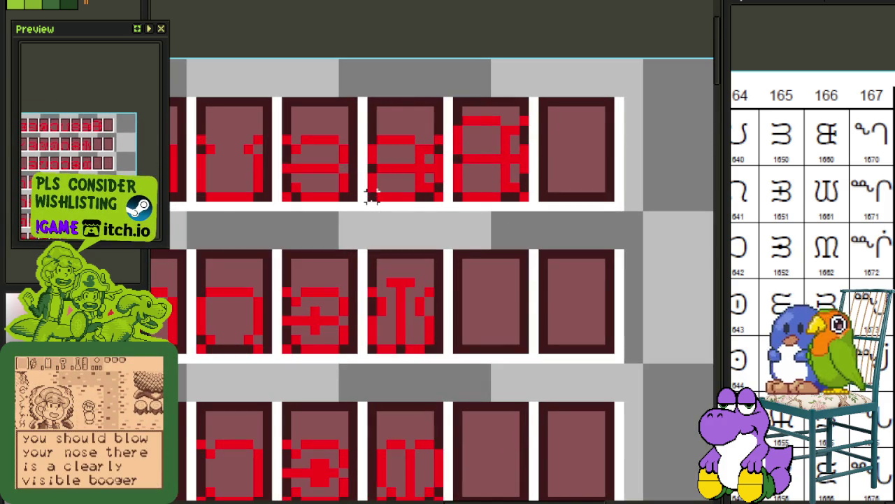
pyautogui.moveTo(371, 195); pyautogui.dragTo(434, 124)
pyautogui.press('Delete')
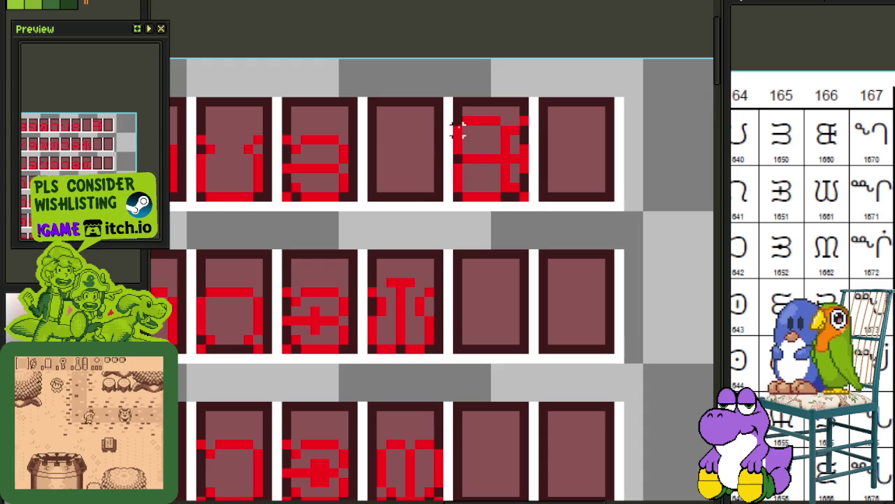
# Slide the fourth glyph left into the emptied third tile.
pyautogui.moveTo(457, 100)
pyautogui.mouseDown()
pyautogui.moveTo(523, 200)
pyautogui.moveTo(434, 187)
pyautogui.mouseUp()
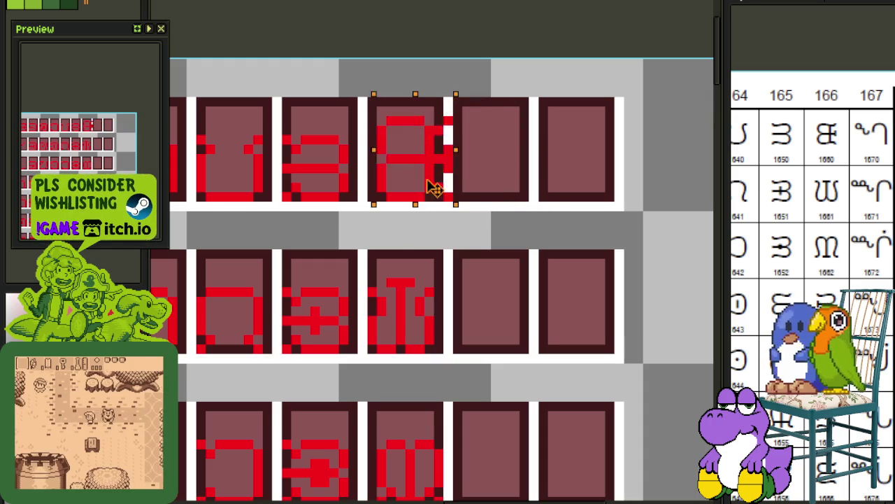
pyautogui.scroll(-3, 486, 156)
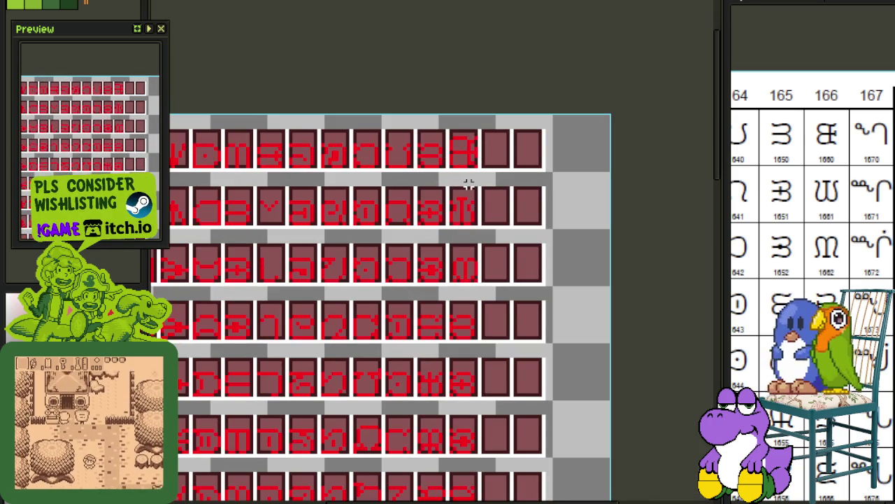
pyautogui.scroll(2, 460, 145)
pyautogui.scroll(2, 460, 144)
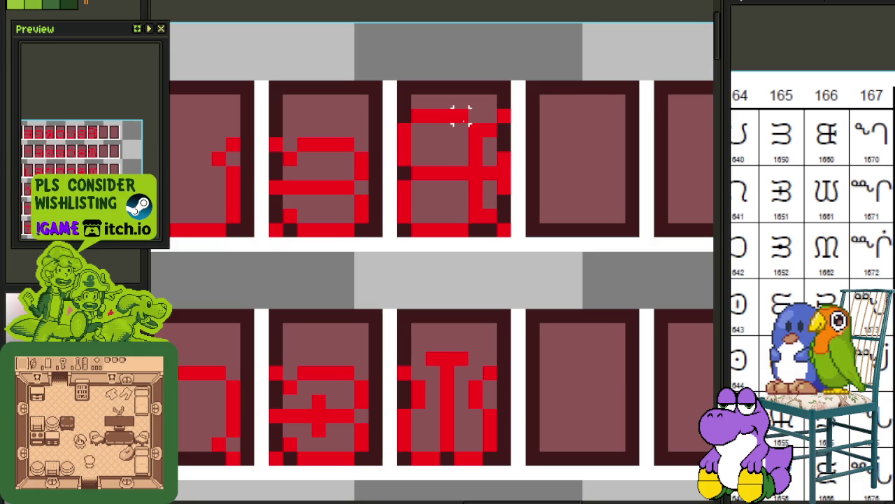
pyautogui.click(333, 187)
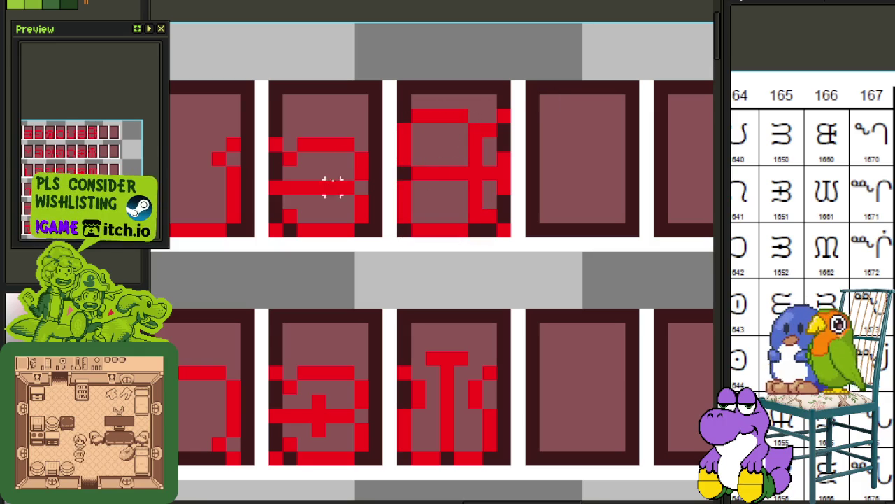
# Copy the second tile's glyph into the empty fourth tile, mirrored horizontally.
pyautogui.moveTo(361, 144); pyautogui.dragTo(280, 210)
pyautogui.moveTo(322, 183); pyautogui.dragTo(556, 208)
pyautogui.hotkey('shift', 'h')
pyautogui.hotkey('ctrl', 'd')
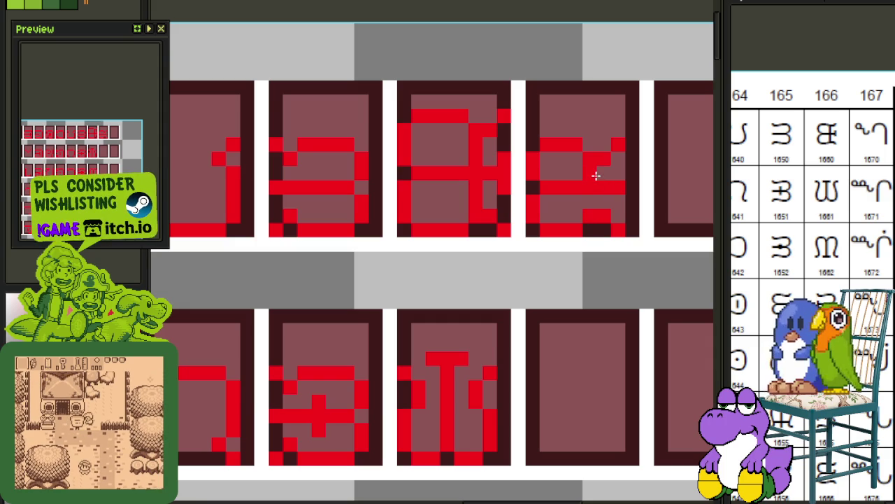
# Bring the lower rows of the glyph grid into view and select one glyph tile.
pyautogui.scroll(-3, 590, 199)
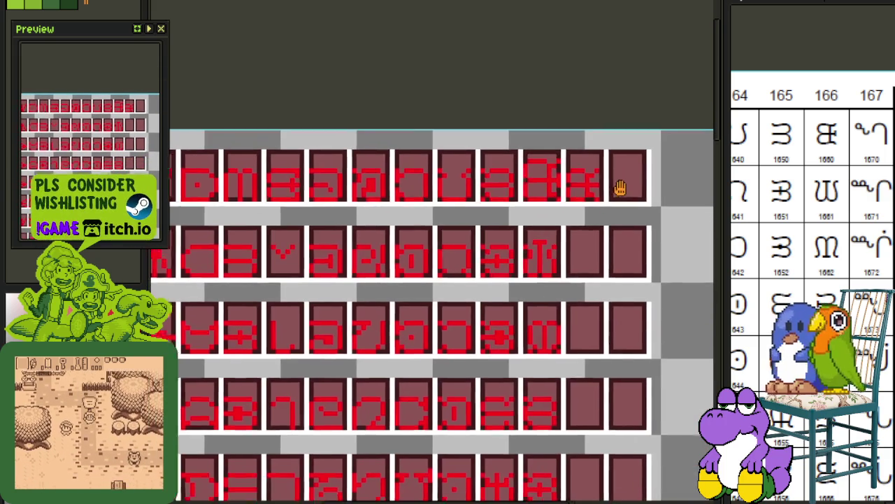
pyautogui.moveTo(630, 194); pyautogui.dragTo(606, 163)
pyautogui.moveTo(655, 184); pyautogui.dragTo(608, 155)
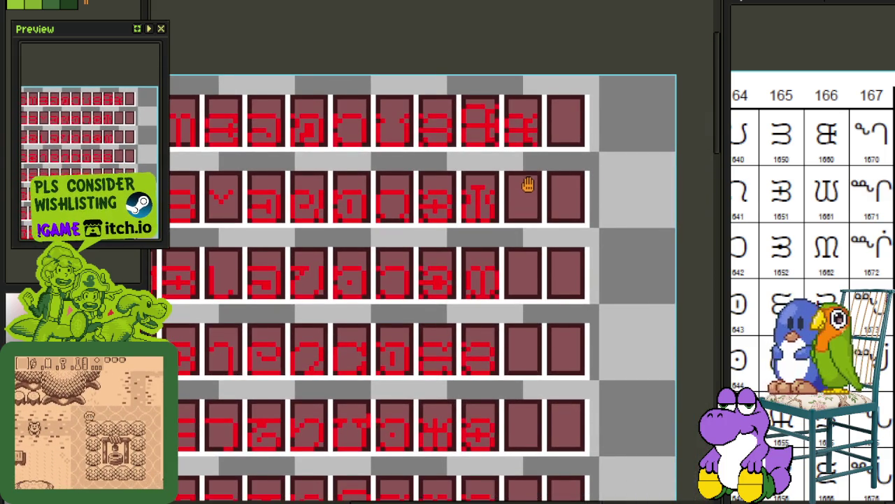
pyautogui.moveTo(528, 199); pyautogui.dragTo(524, 114)
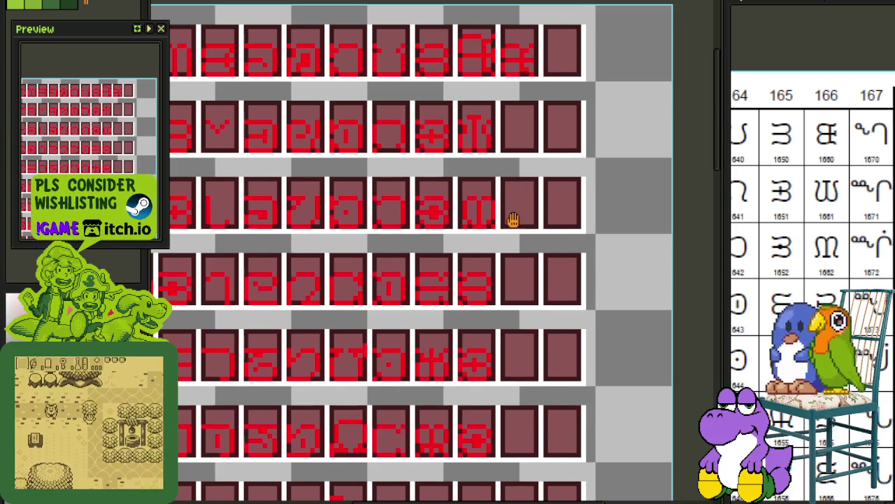
pyautogui.scroll(-3, 514, 220)
pyautogui.scroll(-3, 530, 215)
pyautogui.scroll(-2, 537, 190)
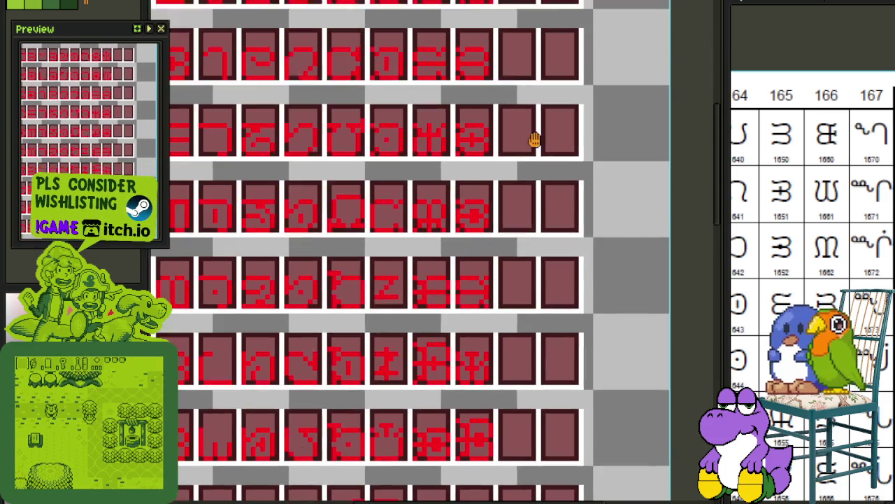
pyautogui.scroll(2, 529, 202)
pyautogui.scroll(-1, 524, 196)
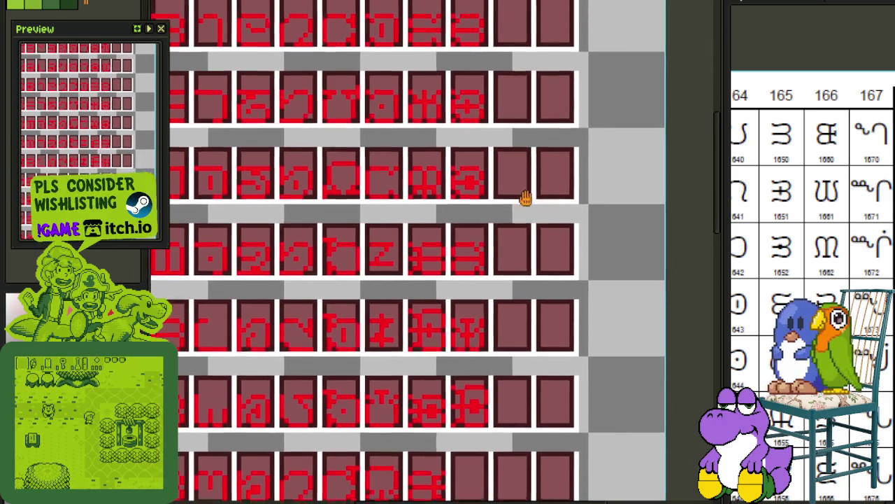
pyautogui.scroll(-1, 516, 326)
pyautogui.scroll(2, 507, 35)
pyautogui.scroll(2, 420, 364)
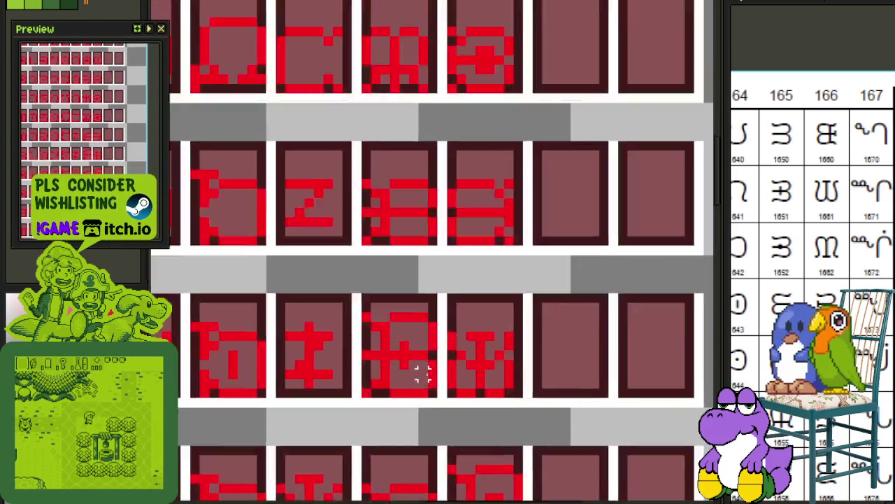
pyautogui.scroll(1, 433, 398)
pyautogui.moveTo(434, 398)
pyautogui.mouseDown()
pyautogui.moveTo(343, 273)
pyautogui.moveTo(447, 287)
pyautogui.mouseUp()
# Shift a strip across the middle glyph into a new position.
pyautogui.scroll(-3, 343, 273)
pyautogui.scroll(2, 490, 283)
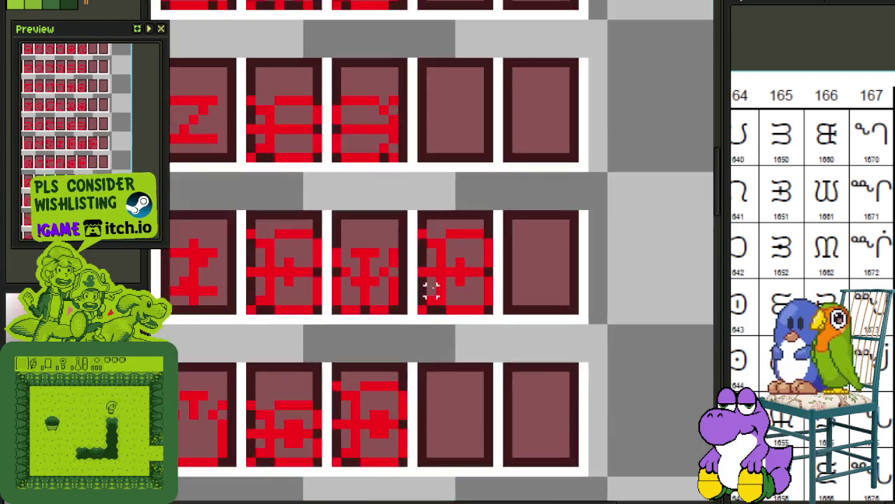
pyautogui.scroll(1, 450, 257)
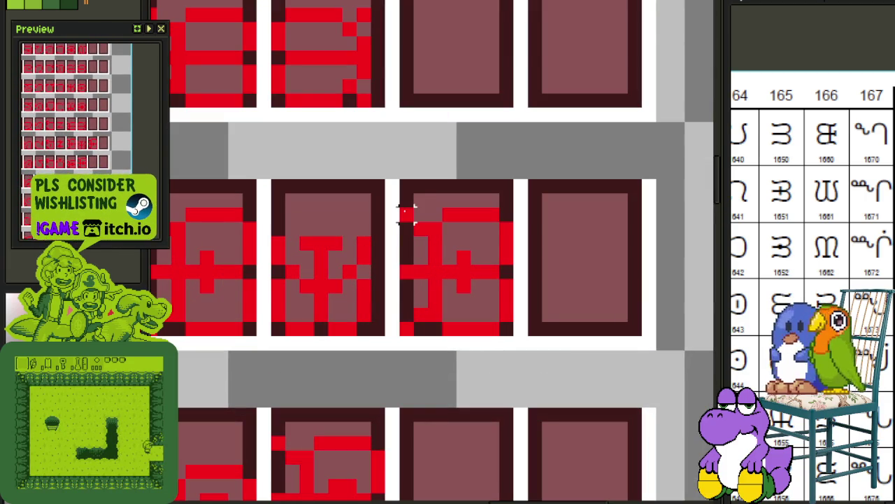
pyautogui.moveTo(407, 213); pyautogui.dragTo(523, 236)
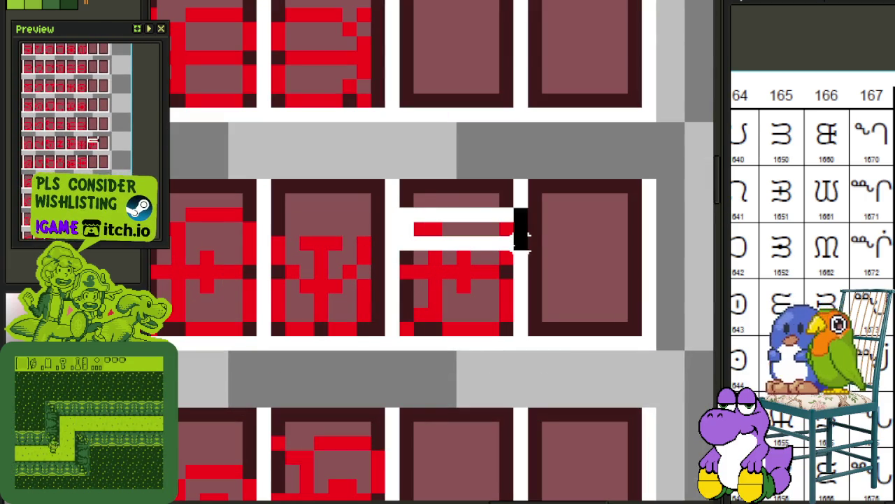
pyautogui.click(408, 229)
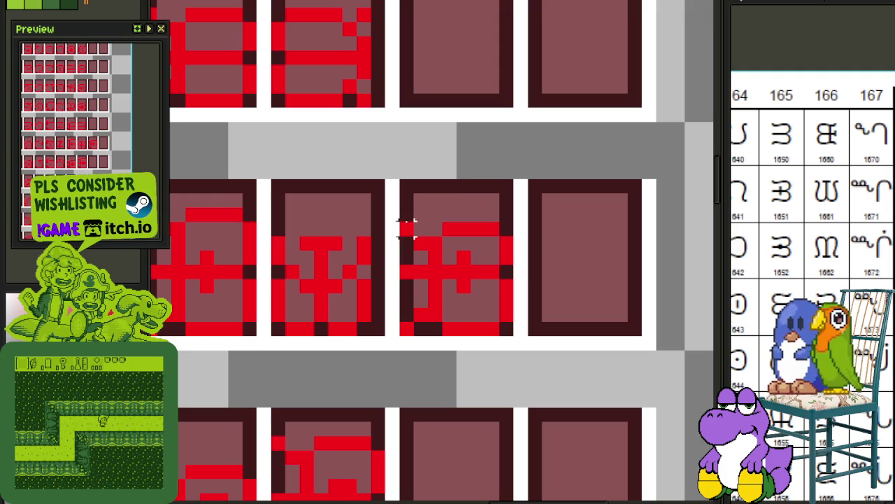
# Cut the middle tile's glyph and move another glyph into a different tile.
pyautogui.moveTo(408, 229); pyautogui.dragTo(531, 290)
pyautogui.scroll(-3, 554, 231)
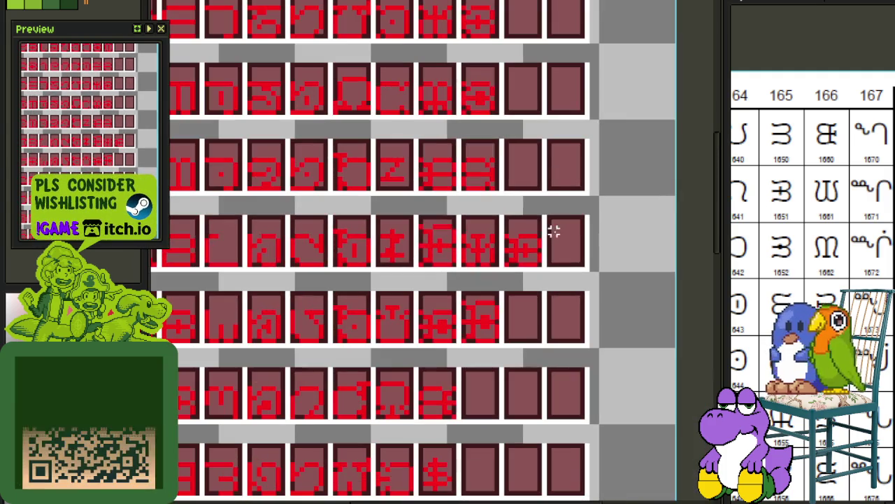
pyautogui.scroll(2, 459, 233)
pyautogui.moveTo(451, 221); pyautogui.dragTo(404, 280)
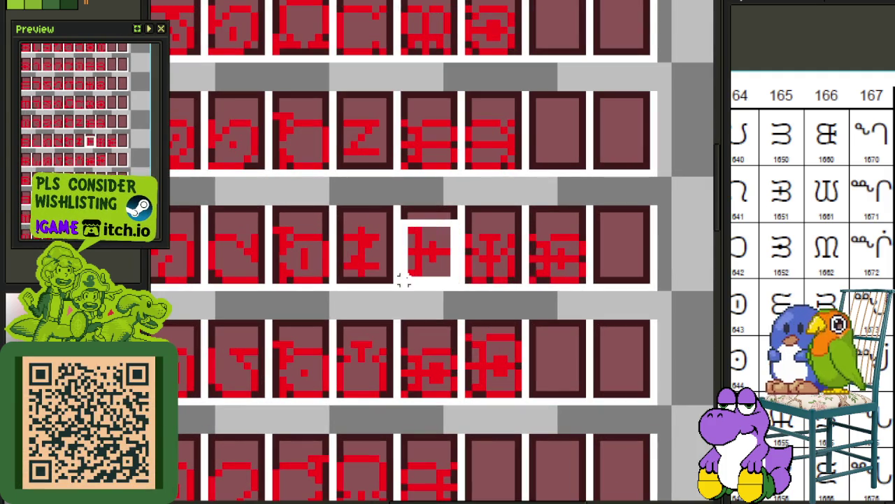
pyautogui.hotkey('ctrl', 'x')
pyautogui.moveTo(552, 241)
pyautogui.mouseDown()
pyautogui.moveTo(329, 275)
pyautogui.moveTo(462, 272)
pyautogui.mouseUp()
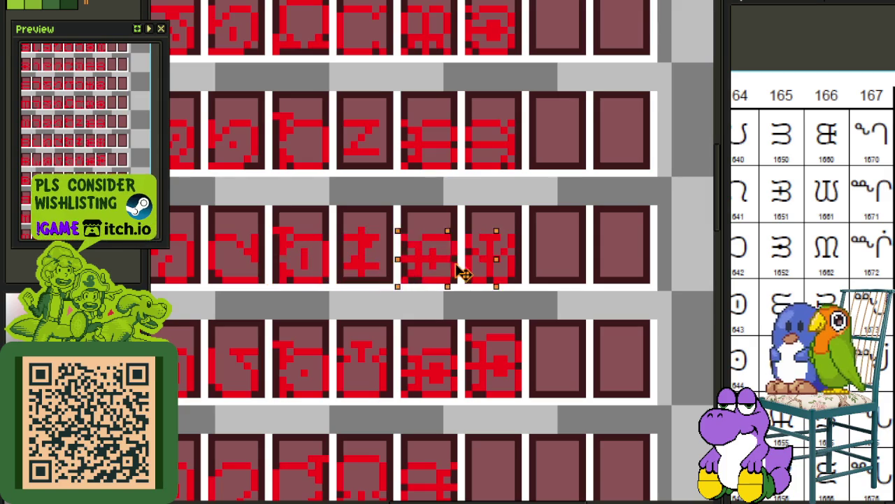
pyautogui.click(562, 180)
# Delete the right tile's glyph, undo that deletion, and view the whole sheet.
pyautogui.scroll(-2, 555, 198)
pyautogui.moveTo(555, 198); pyautogui.dragTo(530, 354)
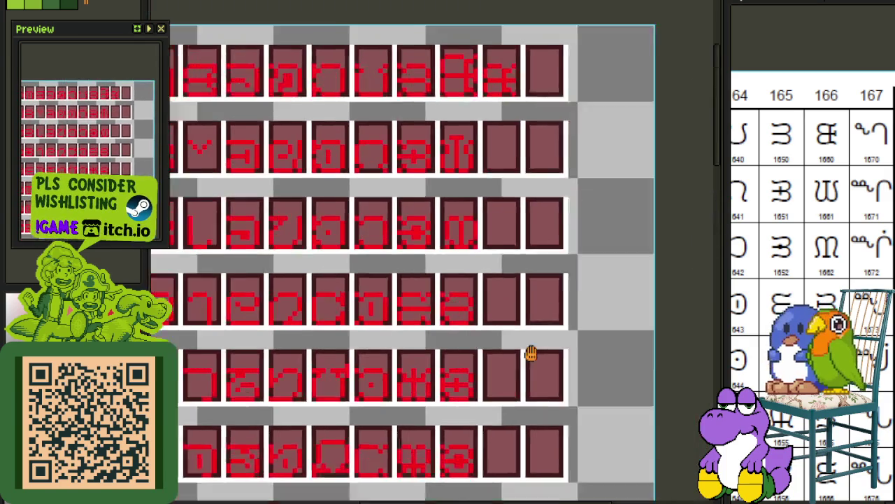
pyautogui.scroll(2, 395, 181)
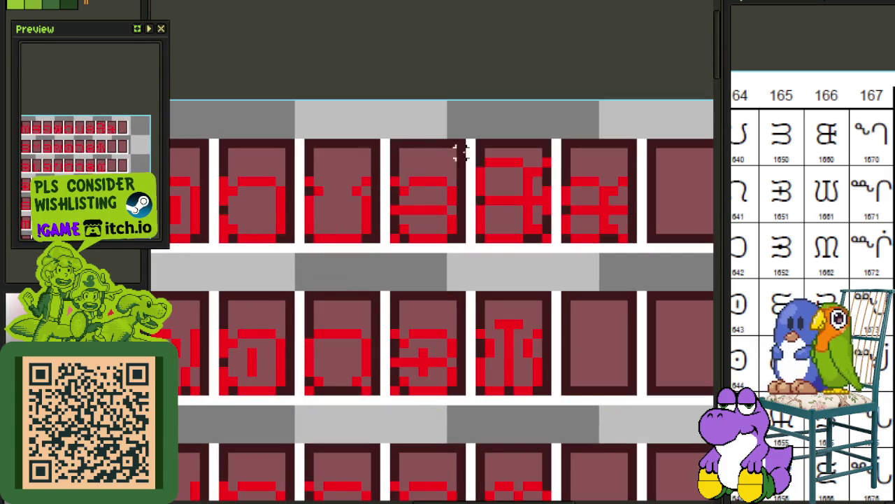
pyautogui.moveTo(488, 226); pyautogui.dragTo(546, 144)
pyautogui.press('Delete')
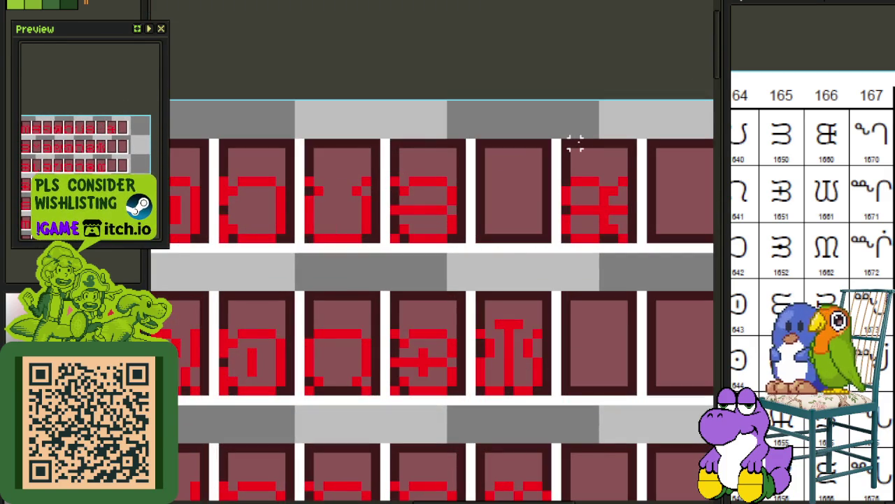
pyautogui.hotkey('ctrl', 'z')
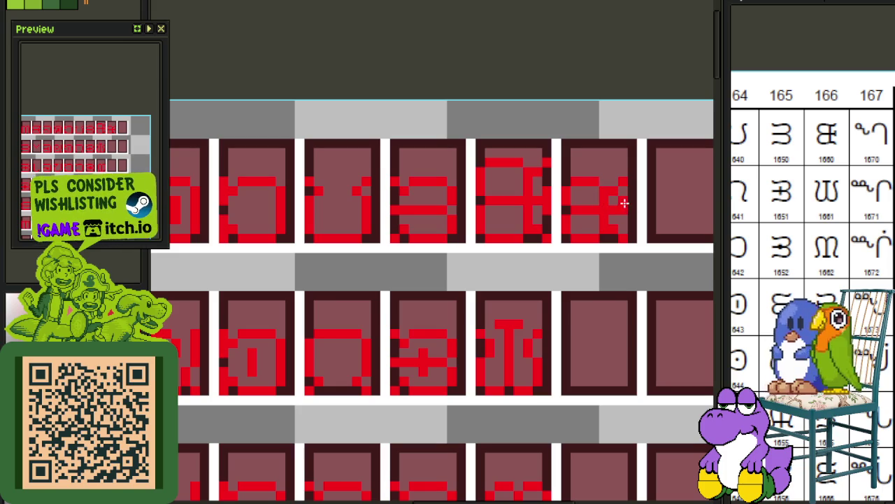
pyautogui.scroll(-3, 623, 217)
pyautogui.moveTo(620, 276)
pyautogui.mouseDown()
pyautogui.moveTo(562, 135)
pyautogui.moveTo(560, 152)
pyautogui.moveTo(624, 170)
pyautogui.mouseUp()
# Undo the last change and move the selected glyph two tiles left.
pyautogui.hotkey('ctrl', 'z')
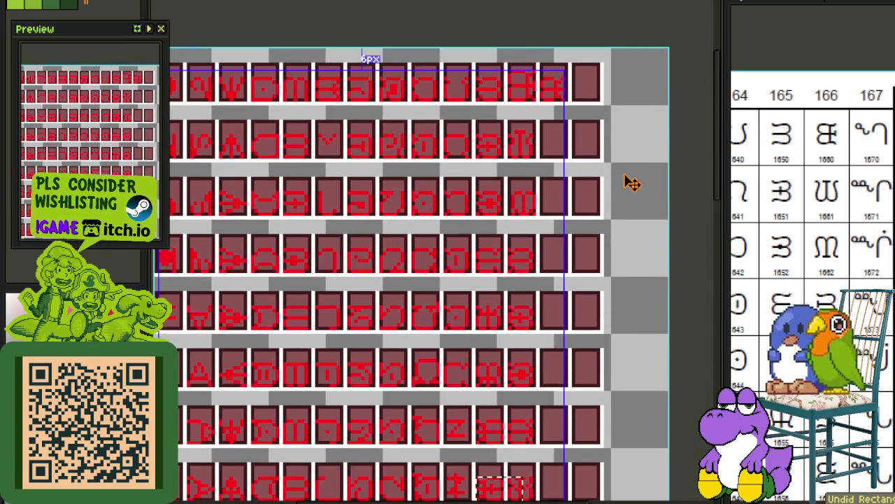
pyautogui.scroll(-2, 525, 355)
pyautogui.scroll(3, 521, 364)
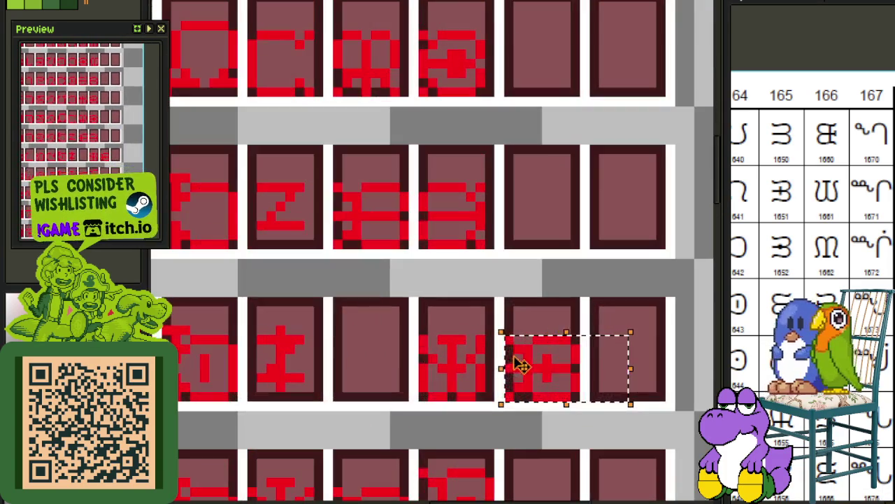
pyautogui.moveTo(521, 363)
pyautogui.mouseDown()
pyautogui.moveTo(364, 374)
pyautogui.moveTo(580, 355)
pyautogui.moveTo(661, 386)
pyautogui.moveTo(623, 380)
pyautogui.mouseUp()
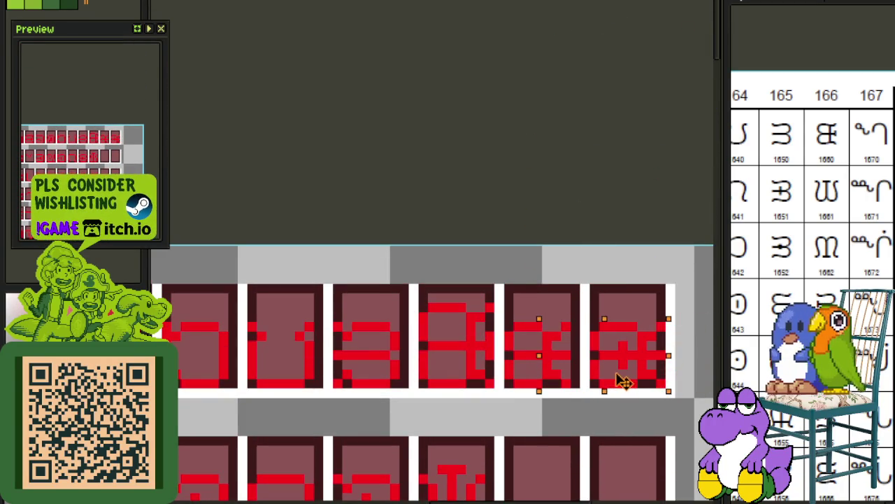
pyautogui.scroll(-3, 631, 266)
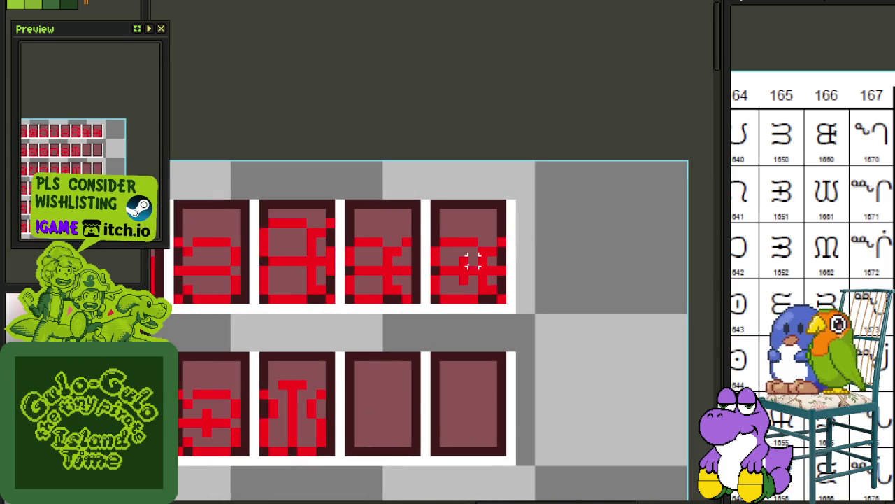
pyautogui.scroll(1, 468, 262)
# Erase a stray red pixel column and darken two edge pixels of the glyph.
pyautogui.moveTo(471, 257)
pyautogui.mouseDown()
pyautogui.moveTo(466, 270)
pyautogui.moveTo(487, 291)
pyautogui.mouseUp()
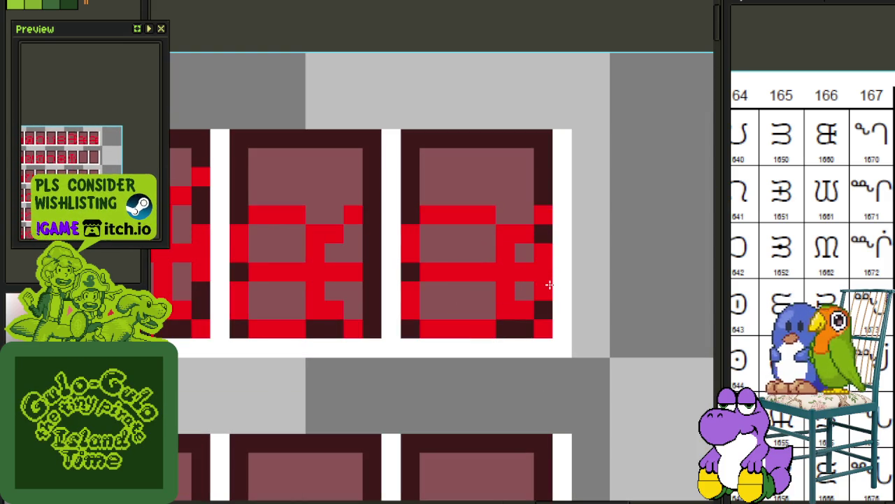
pyautogui.scroll(-2, 593, 208)
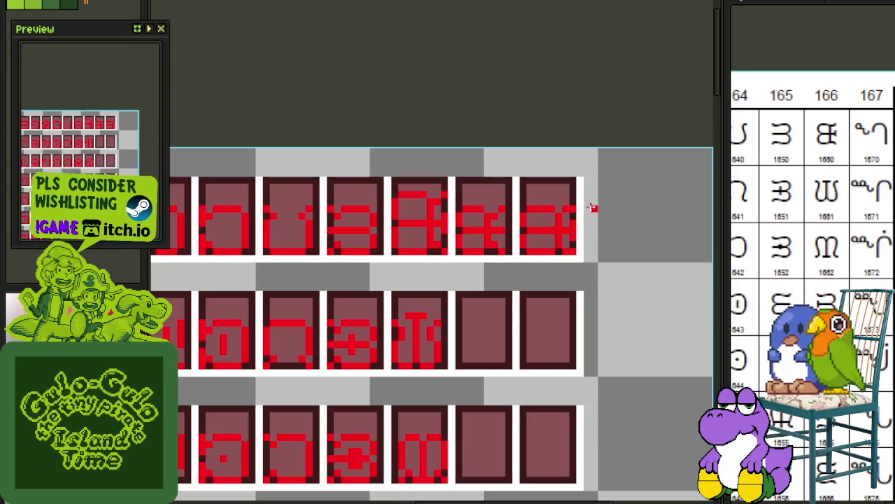
pyautogui.scroll(2, 581, 203)
pyautogui.click(567, 202)
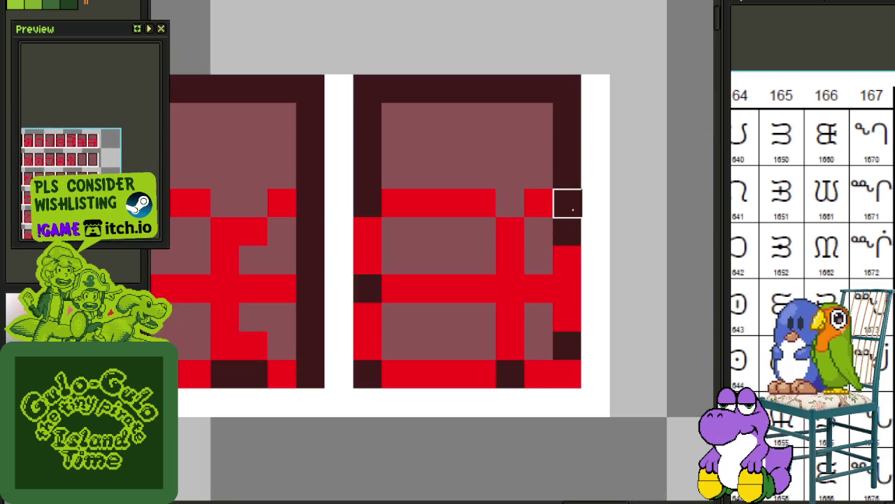
pyautogui.click(566, 375)
pyautogui.scroll(-2, 598, 350)
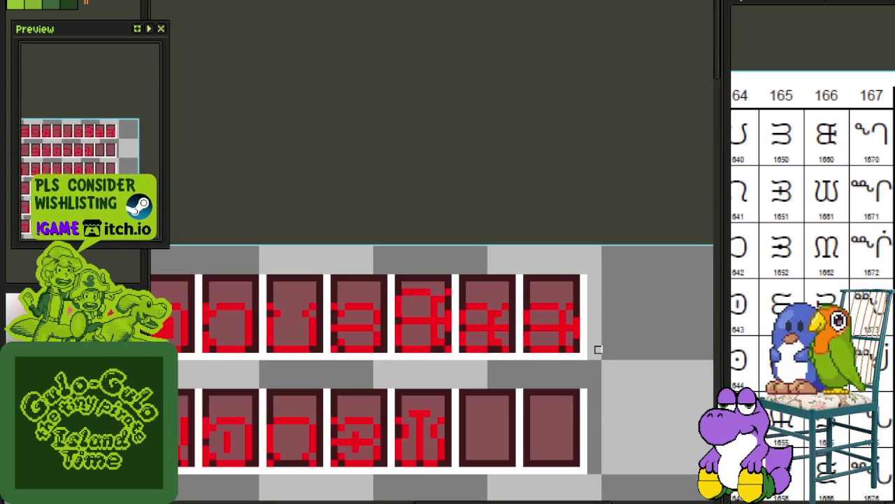
pyautogui.scroll(-1, 615, 316)
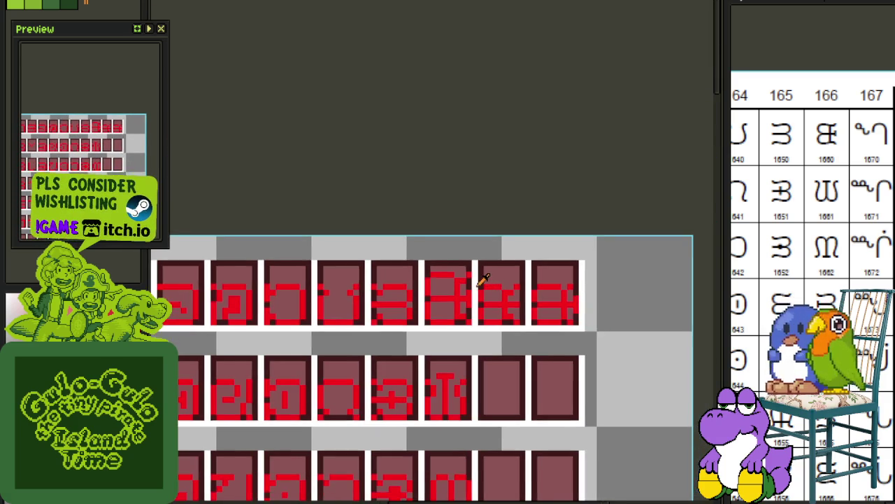
pyautogui.scroll(1, 476, 272)
pyautogui.scroll(1, 481, 257)
# Clear the glyph from the middle tile.
pyautogui.moveTo(468, 256); pyautogui.dragTo(366, 369)
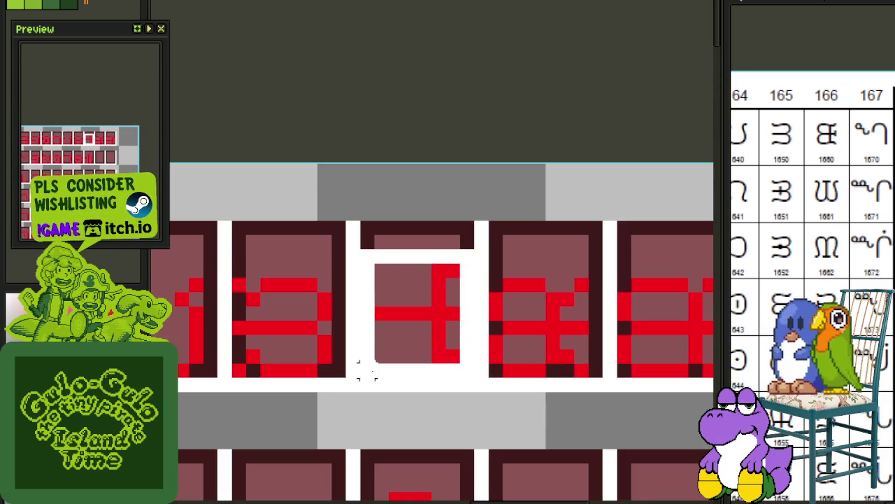
pyautogui.press('Delete')
pyautogui.scroll(-2, 524, 329)
pyautogui.scroll(1, 475, 320)
# Move the fifth top-row glyph two tiles left and shift the third glyph's left columns right.
pyautogui.moveTo(473, 259); pyautogui.dragTo(550, 327)
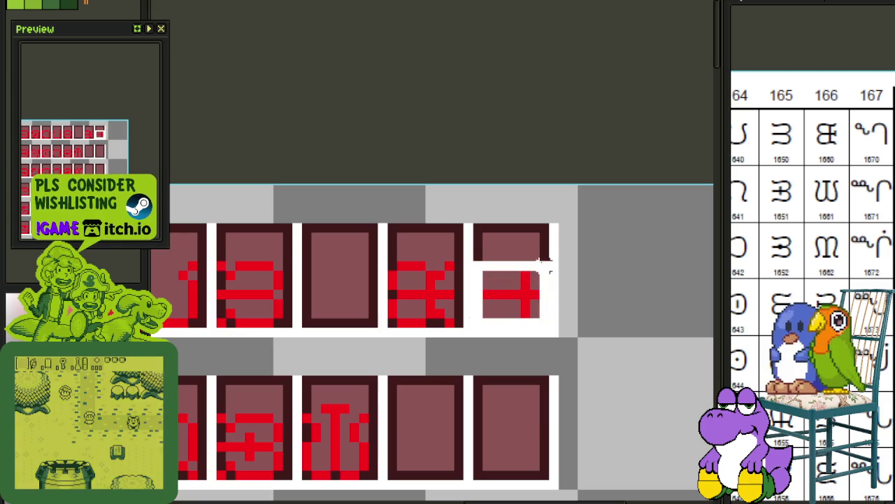
pyautogui.moveTo(524, 296); pyautogui.dragTo(360, 298)
pyautogui.click(316, 255)
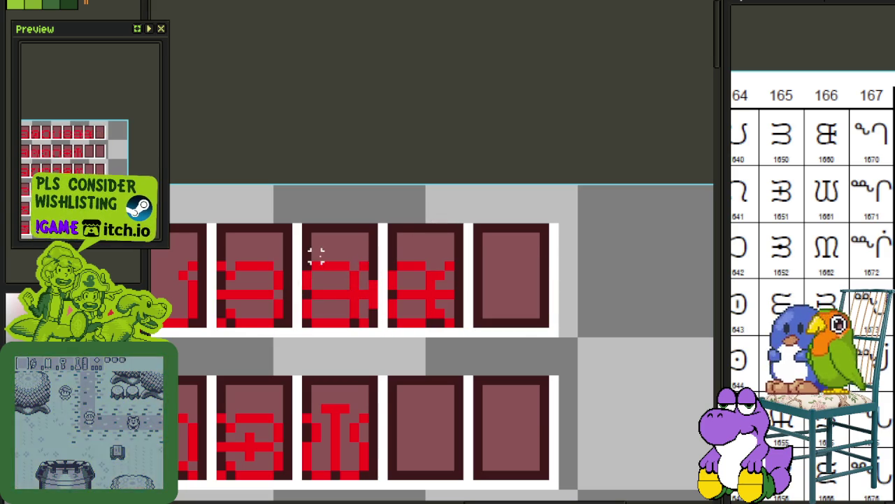
pyautogui.moveTo(307, 252); pyautogui.dragTo(316, 336)
pyautogui.moveTo(314, 294); pyautogui.dragTo(324, 294)
pyautogui.click(440, 275)
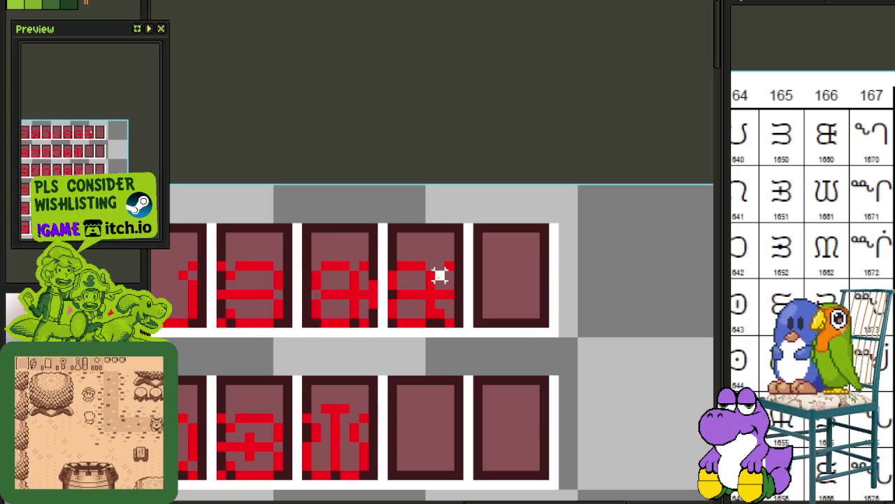
# Save the glyph sheet.
pyautogui.moveTo(316, 256); pyautogui.dragTo(375, 324)
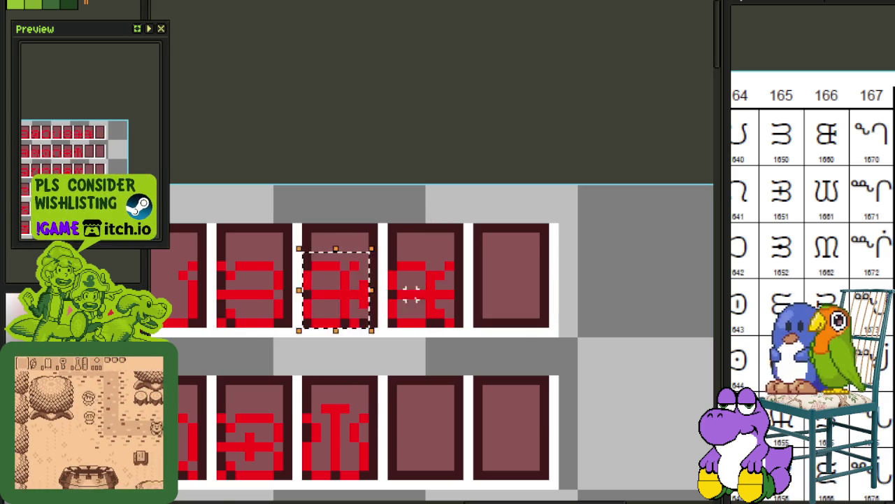
pyautogui.scroll(-1, 416, 296)
pyautogui.scroll(-1, 418, 332)
pyautogui.hotkey('ctrl', 's')
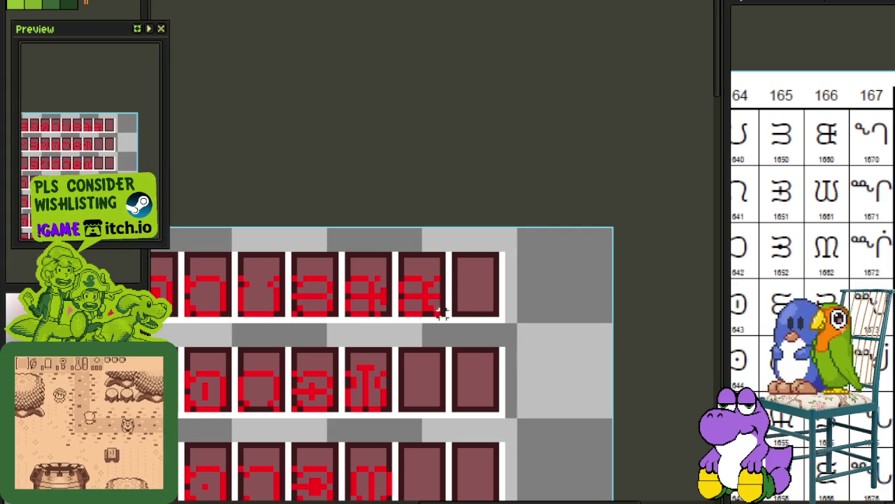
# Copy a top-row glyph into the empty right-hand tile of the middle row.
pyautogui.moveTo(439, 312); pyautogui.dragTo(441, 356)
pyautogui.scroll(1, 455, 297)
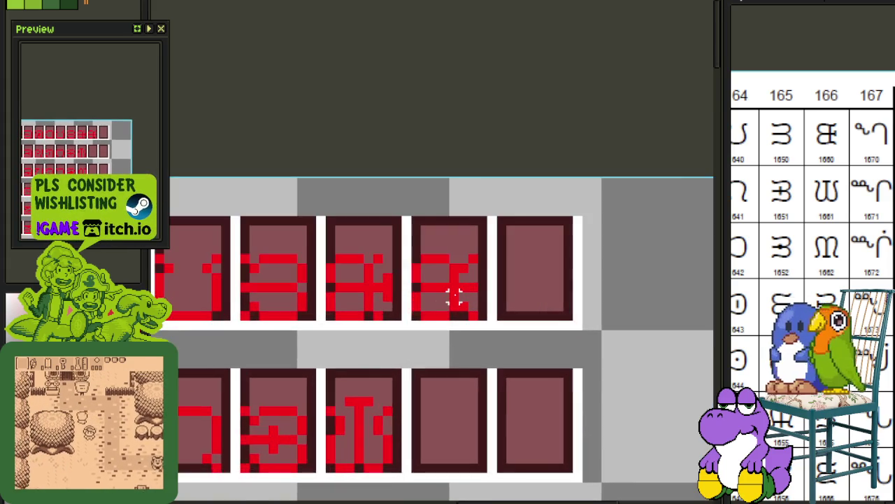
pyautogui.scroll(1, 453, 301)
pyautogui.scroll(-2, 452, 298)
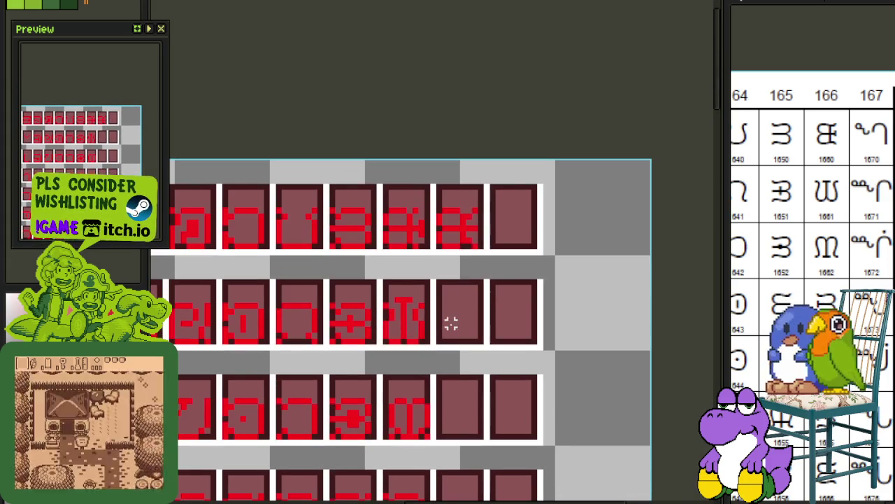
pyautogui.scroll(1, 361, 329)
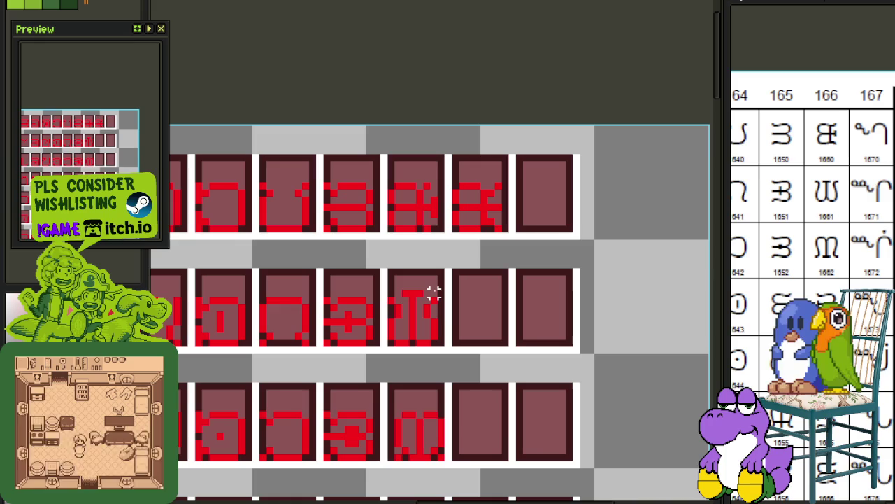
pyautogui.moveTo(386, 269); pyautogui.dragTo(399, 280)
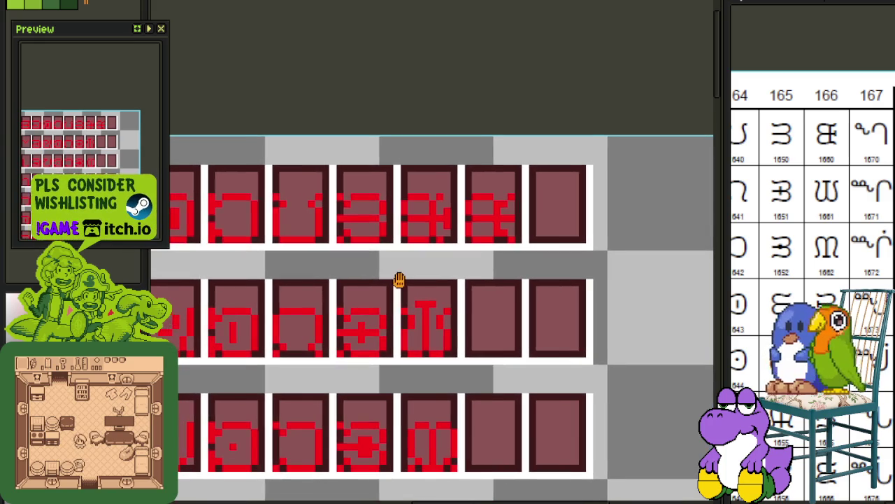
pyautogui.moveTo(424, 355); pyautogui.dragTo(416, 314)
pyautogui.moveTo(373, 383); pyautogui.dragTo(369, 314)
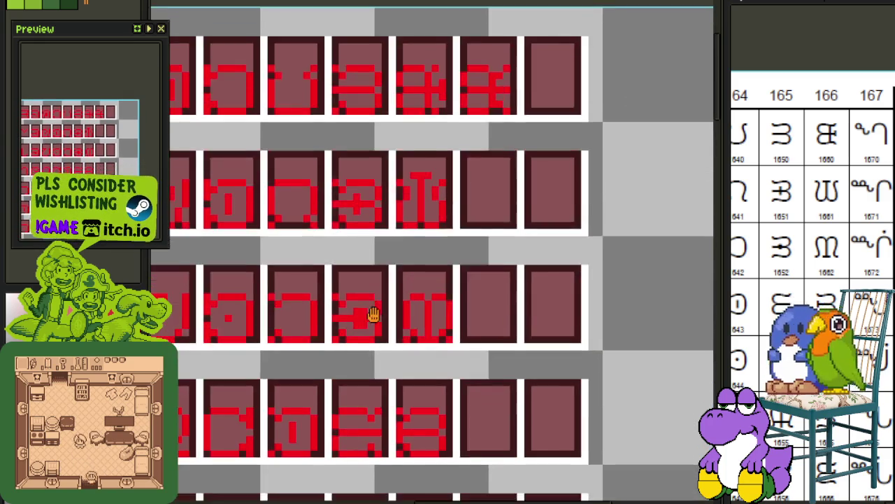
pyautogui.scroll(1, 410, 163)
pyautogui.moveTo(392, 163); pyautogui.dragTo(455, 91)
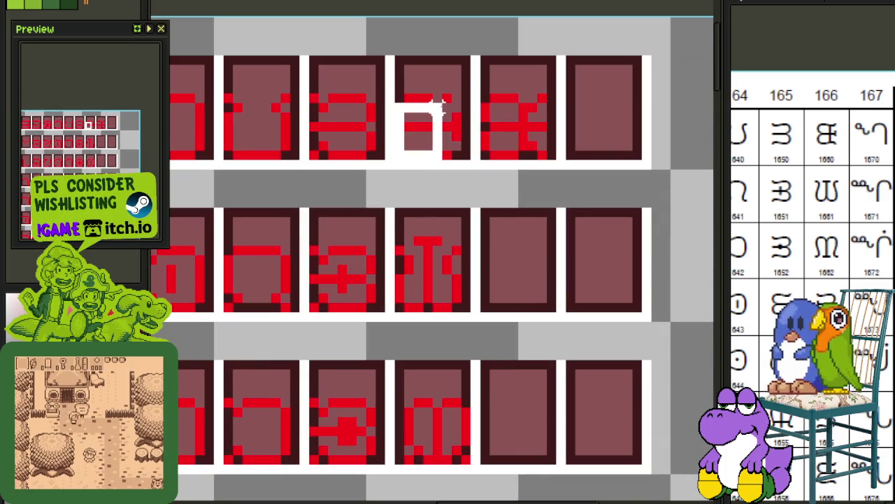
pyautogui.moveTo(410, 130)
pyautogui.mouseDown()
pyautogui.moveTo(562, 280)
pyautogui.moveTo(609, 284)
pyautogui.mouseUp()
pyautogui.hotkey('ctrl', 'd')
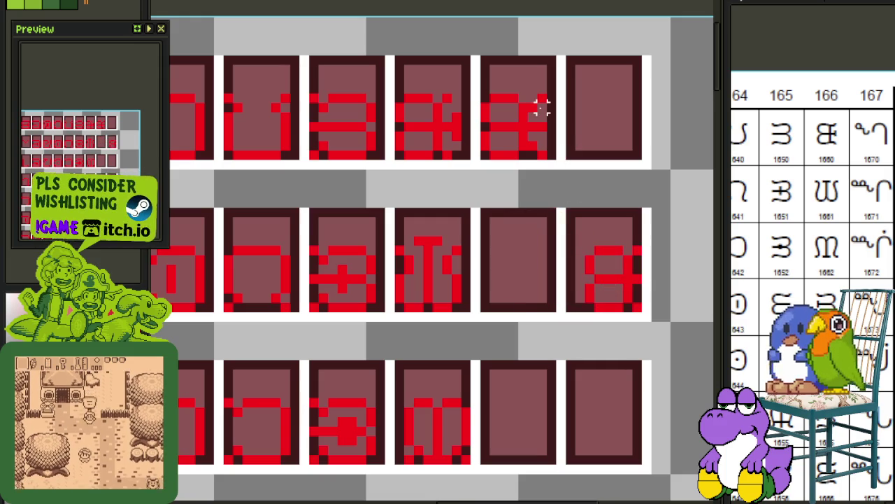
# Add a short vertical stroke to the fifth top-row glyph, then copy the fourth glyph into the middle-row fifth tile.
pyautogui.moveTo(532, 100); pyautogui.dragTo(533, 112)
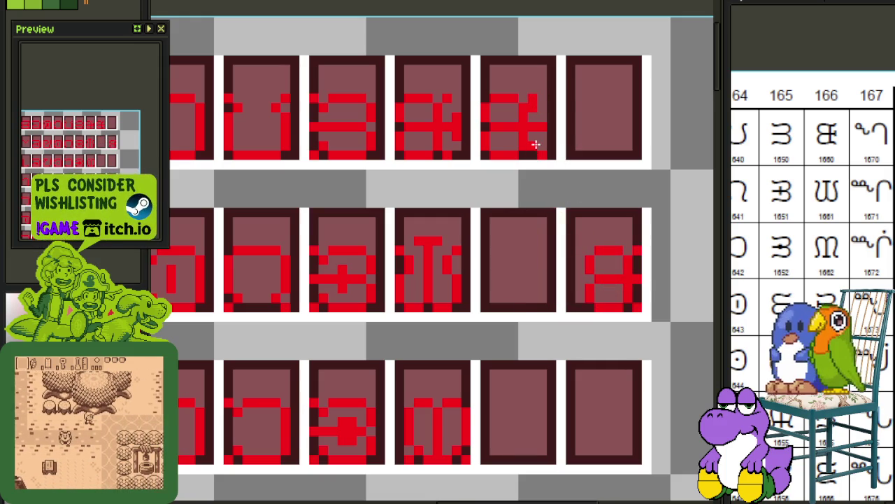
pyautogui.scroll(-1, 537, 168)
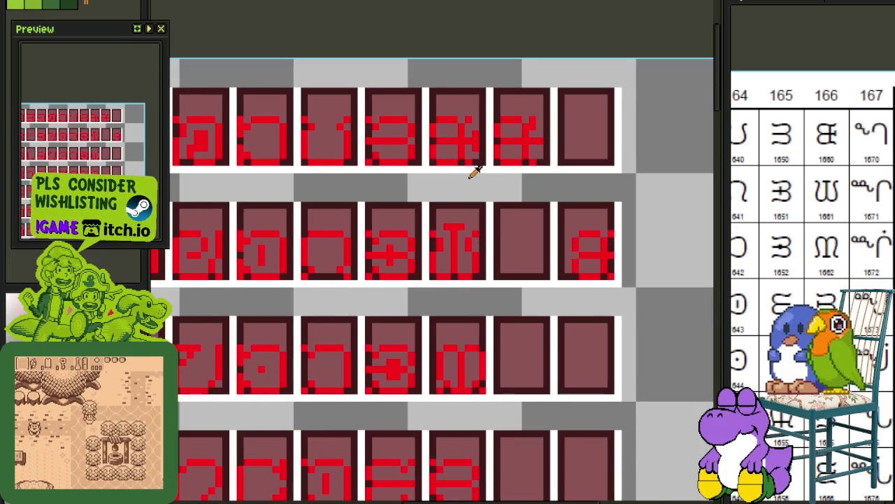
pyautogui.scroll(-1, 392, 157)
pyautogui.scroll(2, 414, 221)
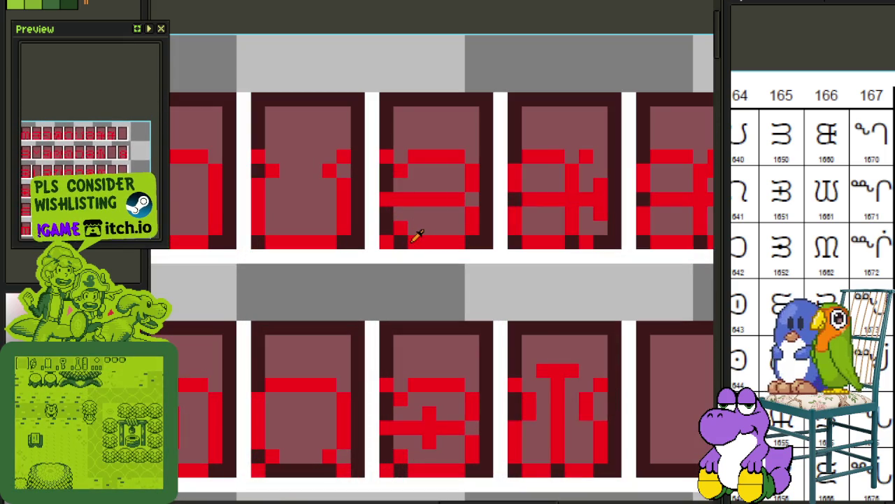
pyautogui.scroll(-2, 415, 230)
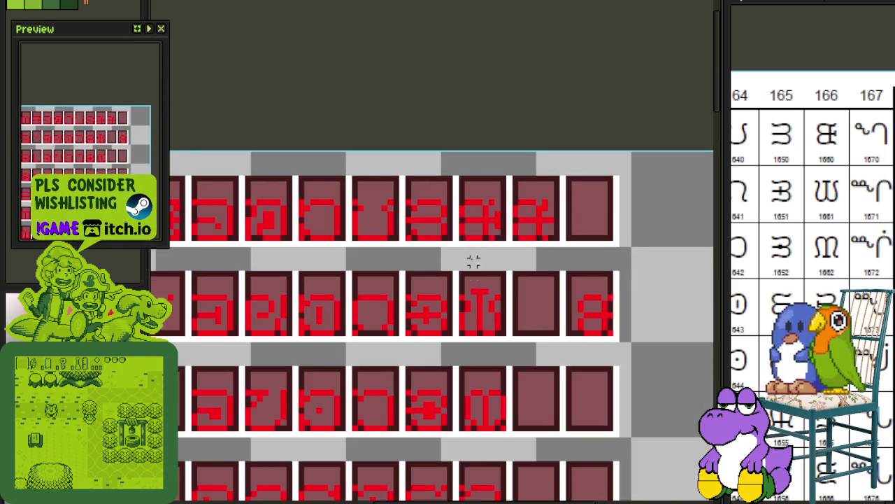
pyautogui.scroll(-1, 465, 210)
pyautogui.scroll(-1, 474, 260)
pyautogui.scroll(1, 441, 219)
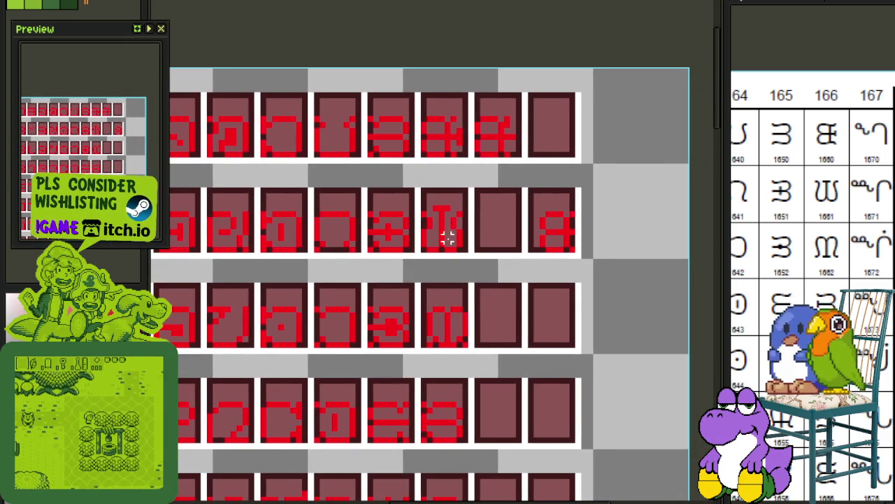
pyautogui.scroll(1, 455, 256)
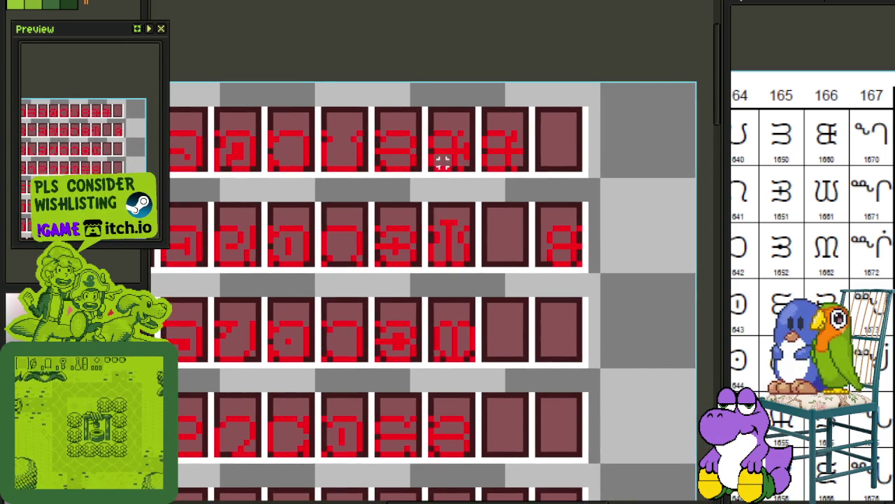
pyautogui.scroll(1, 441, 161)
pyautogui.moveTo(425, 169); pyautogui.dragTo(490, 106)
pyautogui.moveTo(466, 149); pyautogui.dragTo(561, 303)
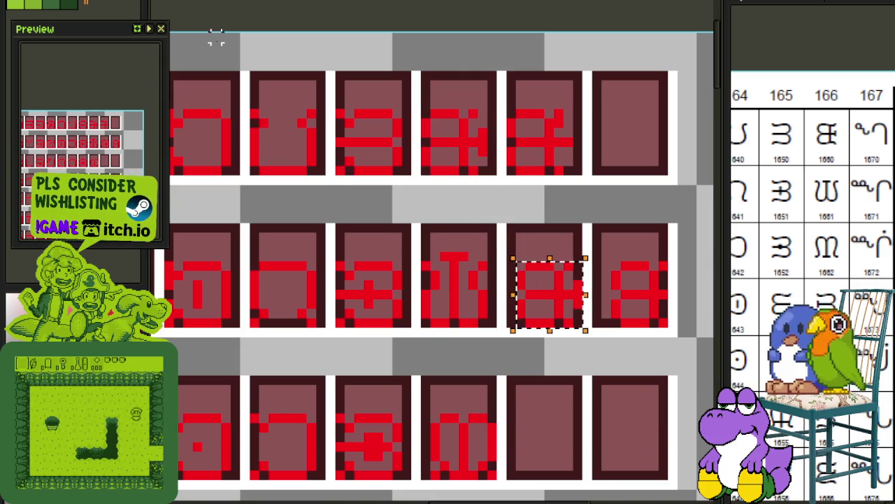
# Rotate the copied glyph 90° counter-clockwise, nudge it one pixel left, and commit it.
pyautogui.click(42, 1)
pyautogui.moveTo(56, 113)
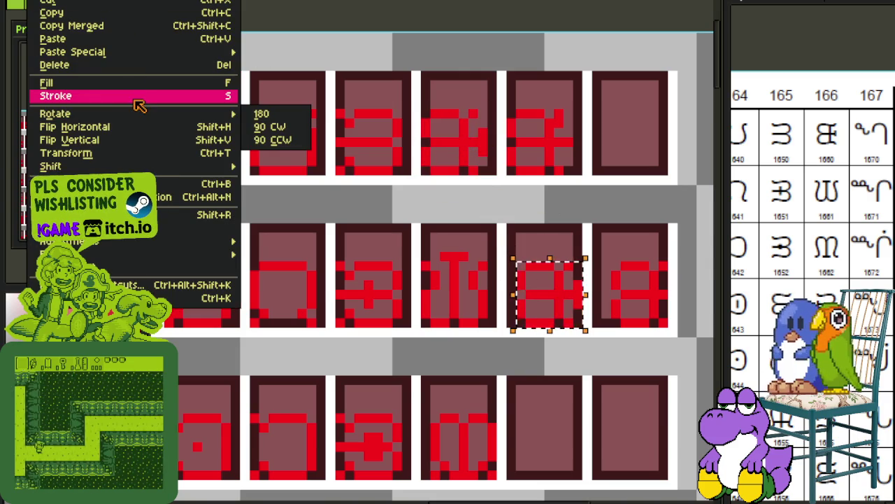
pyautogui.click(269, 140)
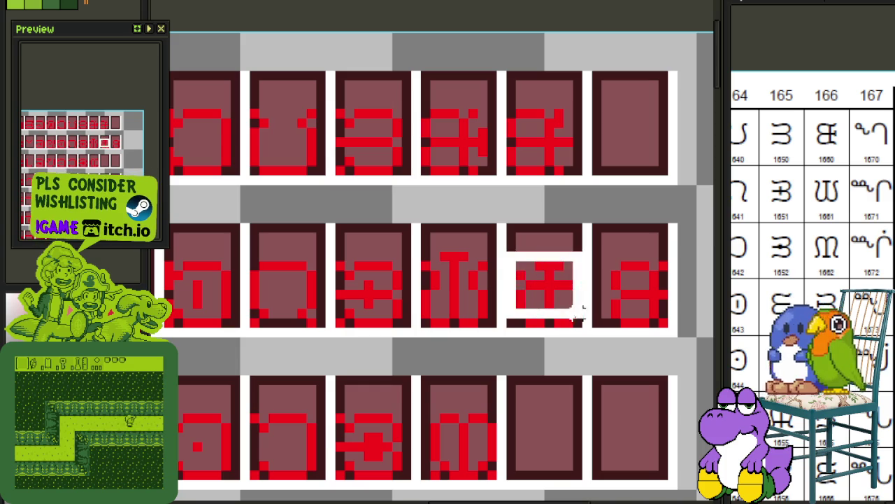
pyautogui.press('Left')
pyautogui.hotkey('ctrl', 'd')
# Undo a stray white line drawn across the row.
pyautogui.scroll(-2, 559, 124)
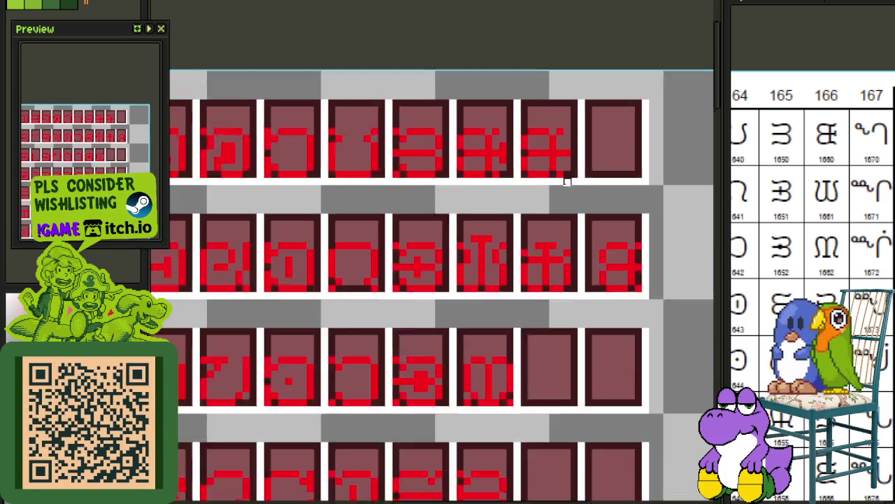
pyautogui.scroll(-2, 578, 184)
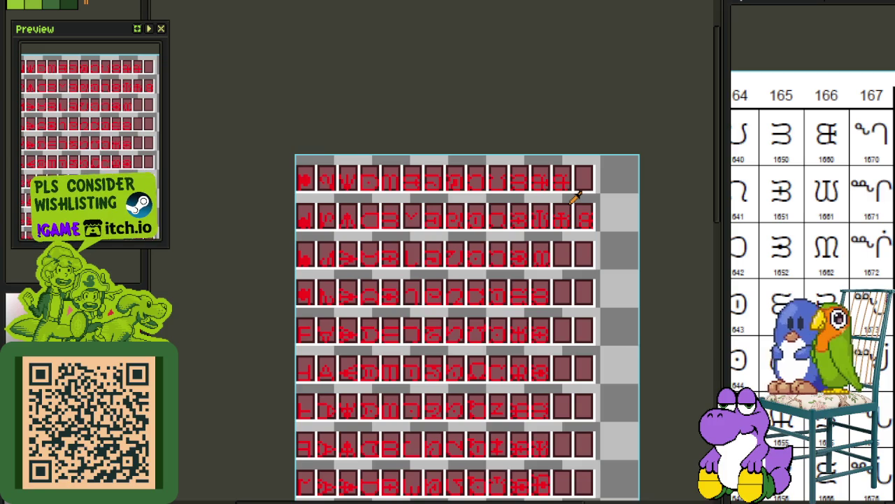
pyautogui.scroll(1, 578, 196)
pyautogui.scroll(1, 569, 195)
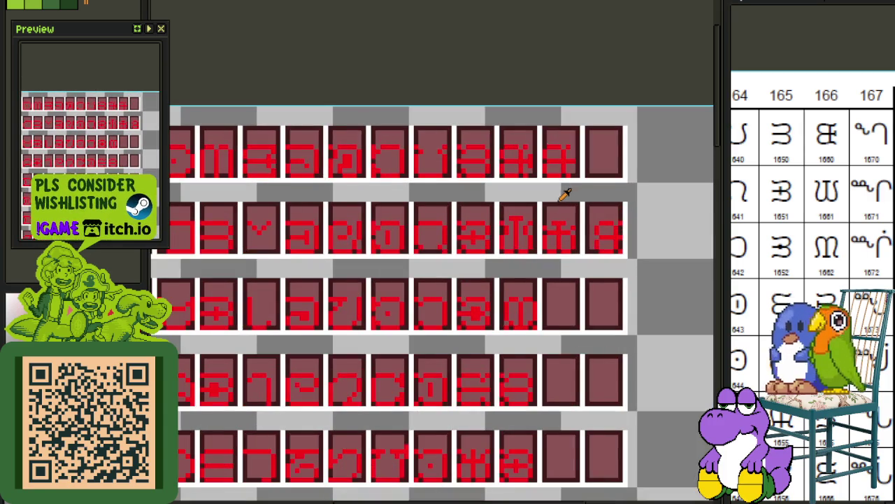
pyautogui.scroll(1, 565, 224)
pyautogui.scroll(1, 564, 224)
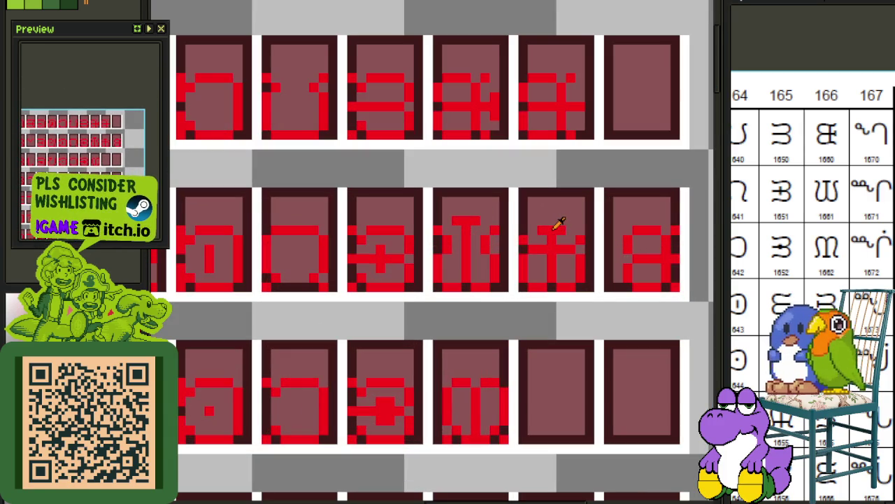
pyautogui.scroll(-1, 572, 219)
pyautogui.scroll(-1, 536, 208)
pyautogui.scroll(1, 486, 216)
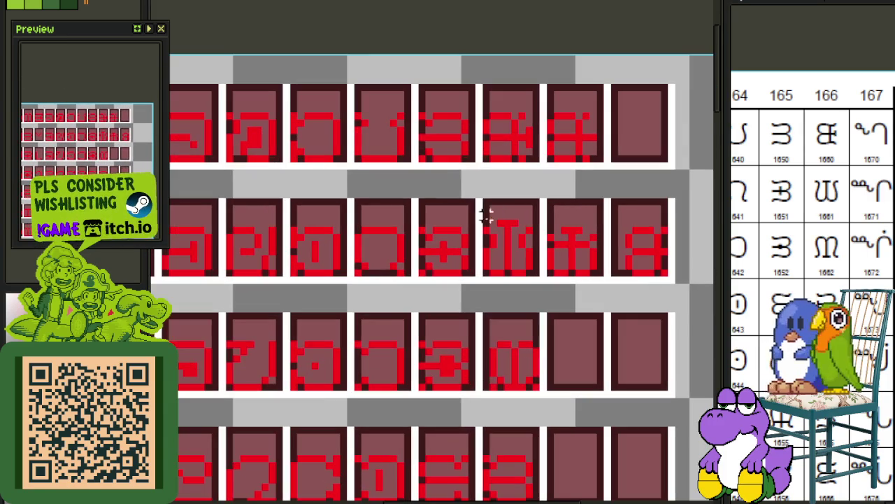
pyautogui.moveTo(572, 223); pyautogui.dragTo(476, 219)
pyautogui.hotkey('ctrl', 'z')
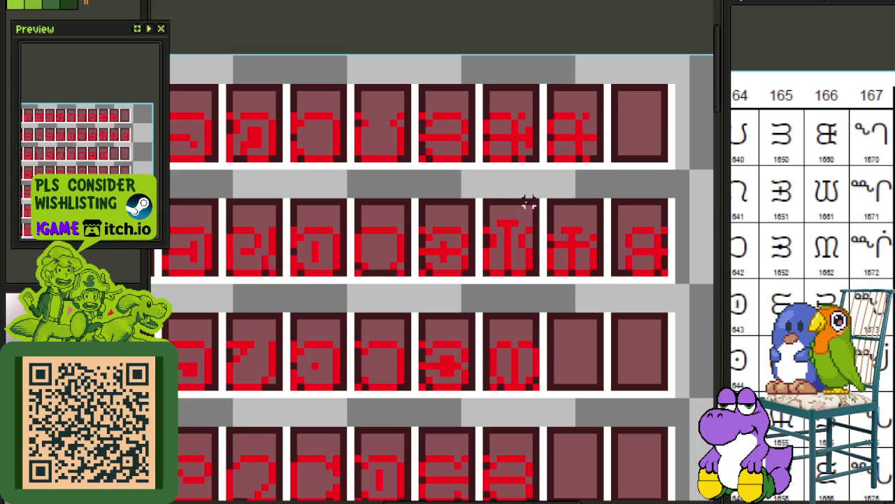
# Select the last two glyphs of the middle row and bring the sheet's right edge into view.
pyautogui.scroll(1, 479, 217)
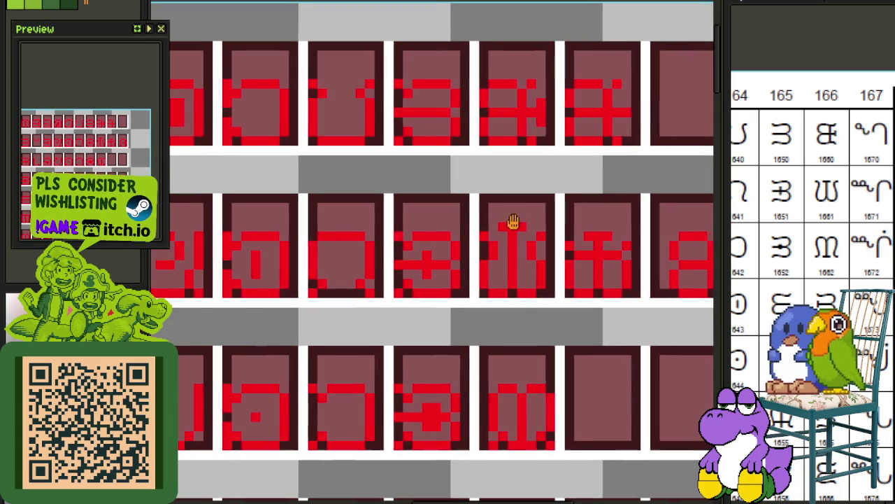
pyautogui.scroll(1, 483, 220)
pyautogui.moveTo(444, 227); pyautogui.dragTo(560, 261)
pyautogui.scroll(-3, 577, 212)
pyautogui.moveTo(594, 218)
pyautogui.mouseDown()
pyautogui.moveTo(464, 231)
pyautogui.moveTo(603, 283)
pyautogui.mouseUp()
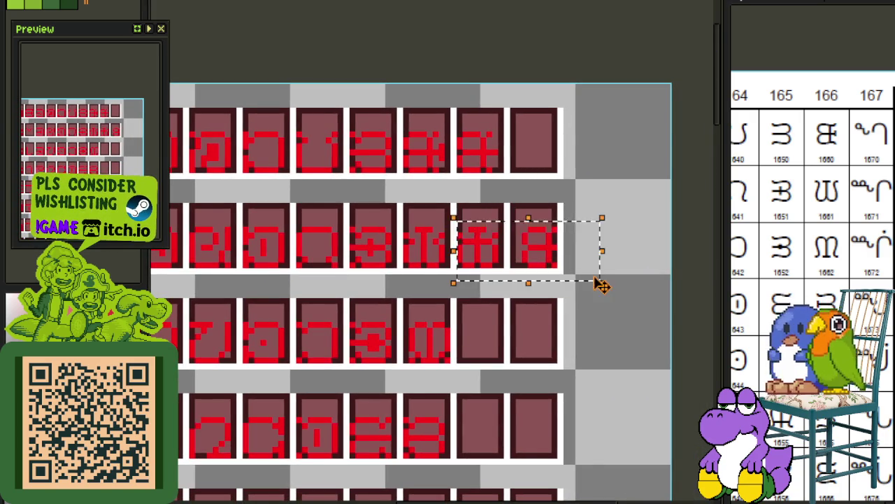
# Copy a middle-row glyph into the empty tile below it.
pyautogui.scroll(-1, 554, 287)
pyautogui.moveTo(543, 297); pyautogui.dragTo(548, 280)
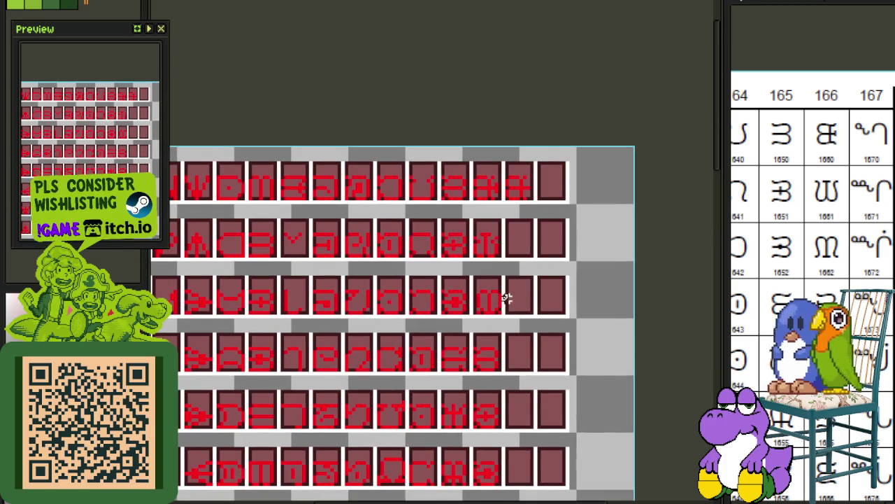
pyautogui.moveTo(502, 319); pyautogui.dragTo(499, 284)
pyautogui.scroll(1, 486, 262)
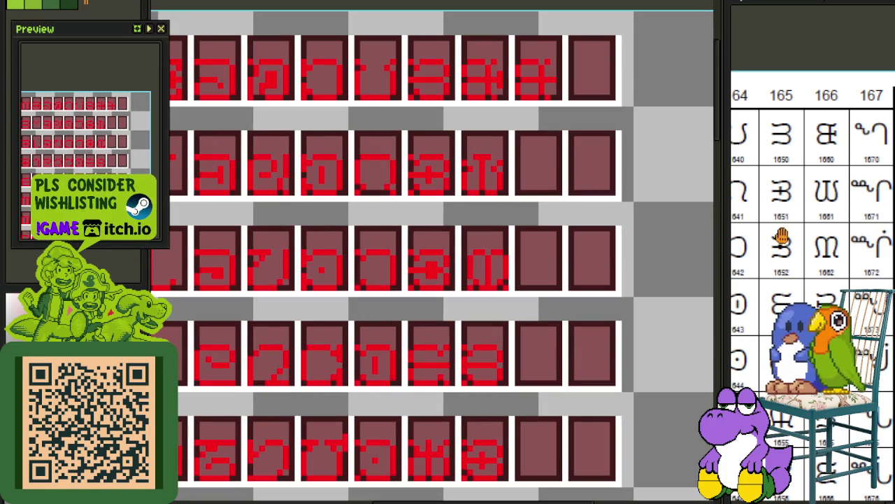
pyautogui.moveTo(782, 236); pyautogui.dragTo(784, 269)
pyautogui.scroll(1, 458, 175)
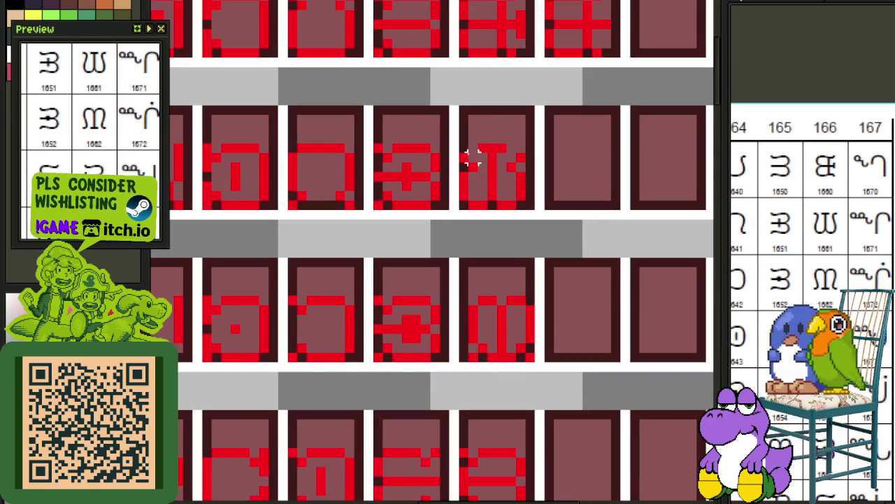
pyautogui.moveTo(464, 147); pyautogui.dragTo(530, 208)
pyautogui.moveTo(586, 194)
pyautogui.mouseDown()
pyautogui.moveTo(538, 264)
pyautogui.moveTo(595, 353)
pyautogui.moveTo(580, 357)
pyautogui.mouseUp()
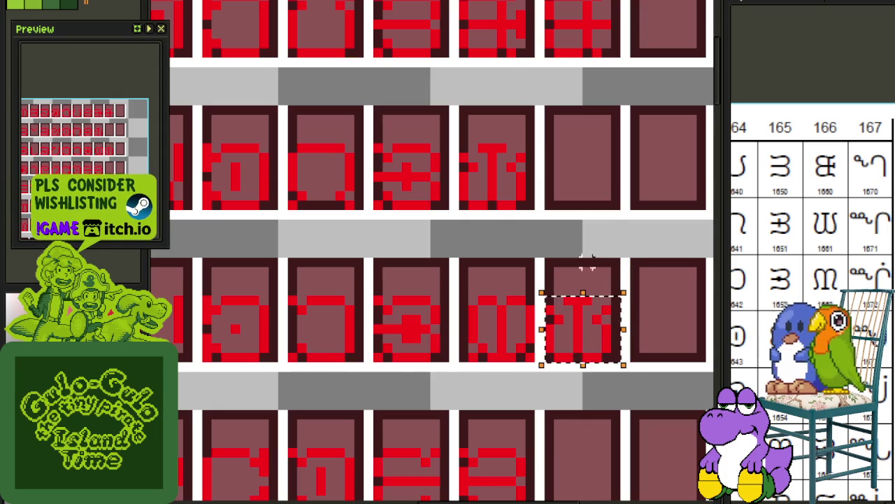
pyautogui.press('Return')
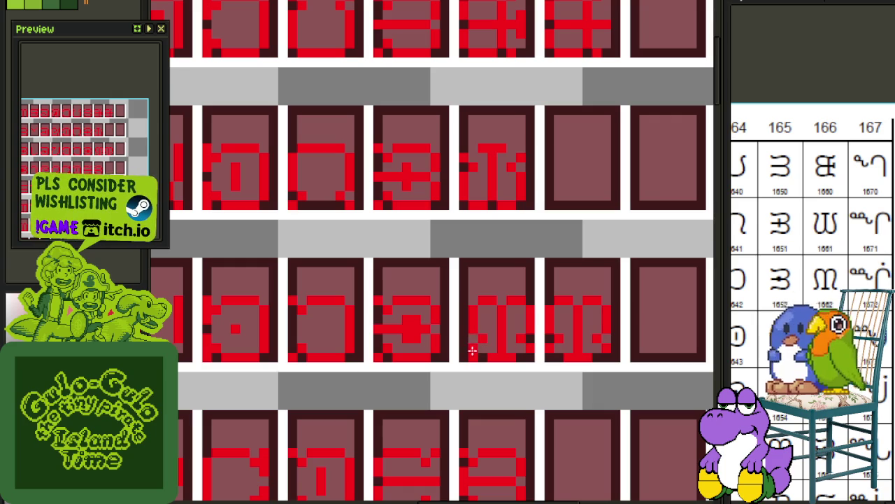
# Move a top-row glyph down into an empty lower-row tile.
pyautogui.scroll(-1, 474, 346)
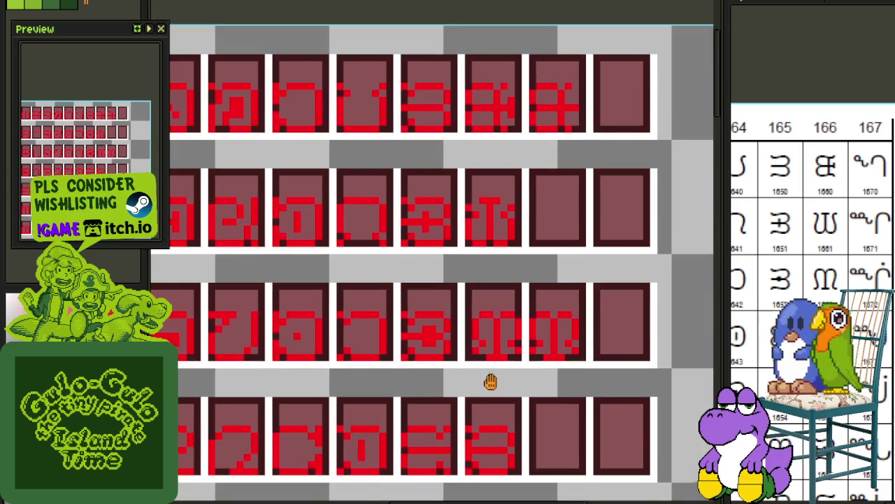
pyautogui.scroll(2, 490, 382)
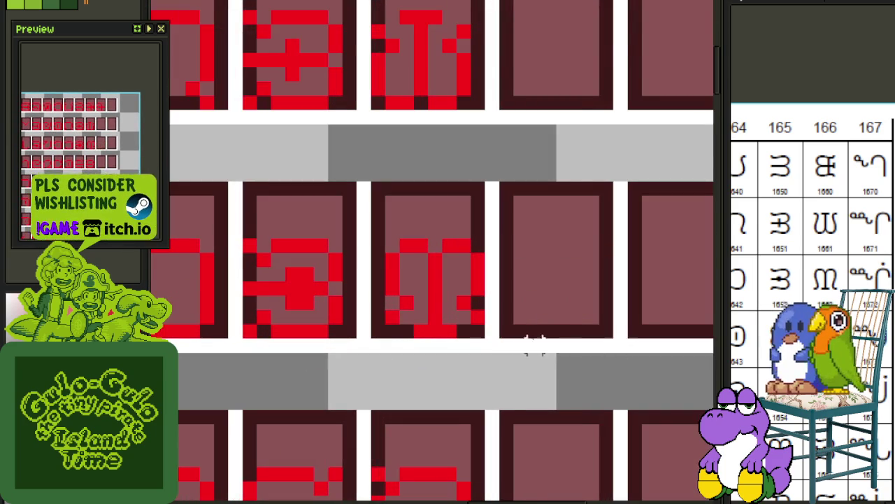
pyautogui.scroll(-2, 535, 343)
pyautogui.scroll(2, 437, 334)
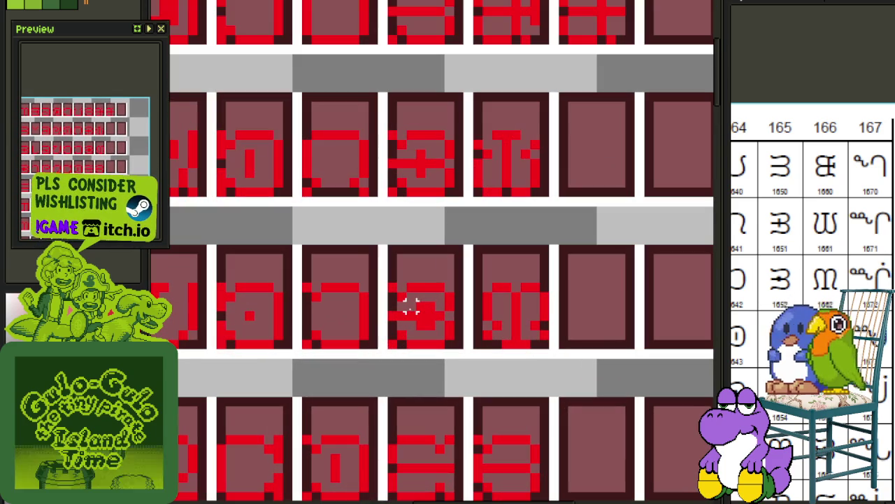
pyautogui.scroll(-1, 430, 297)
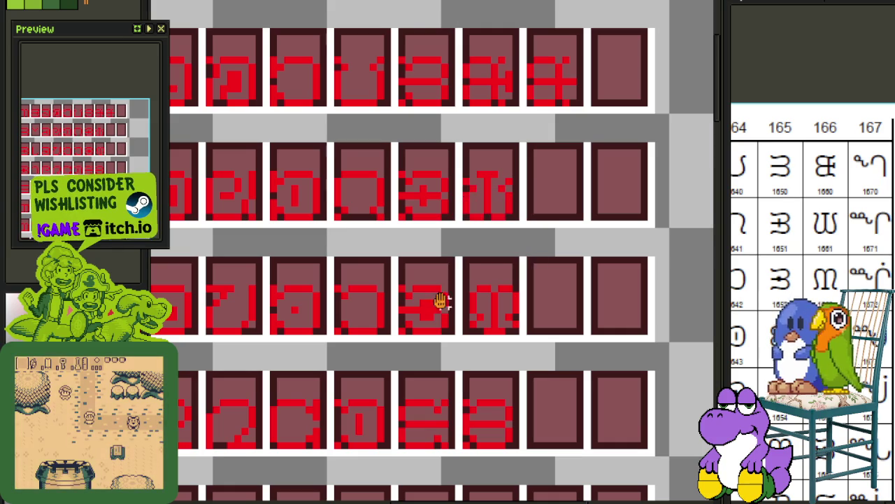
pyautogui.scroll(-2, 428, 293)
pyautogui.hscroll(1, 426, 288)
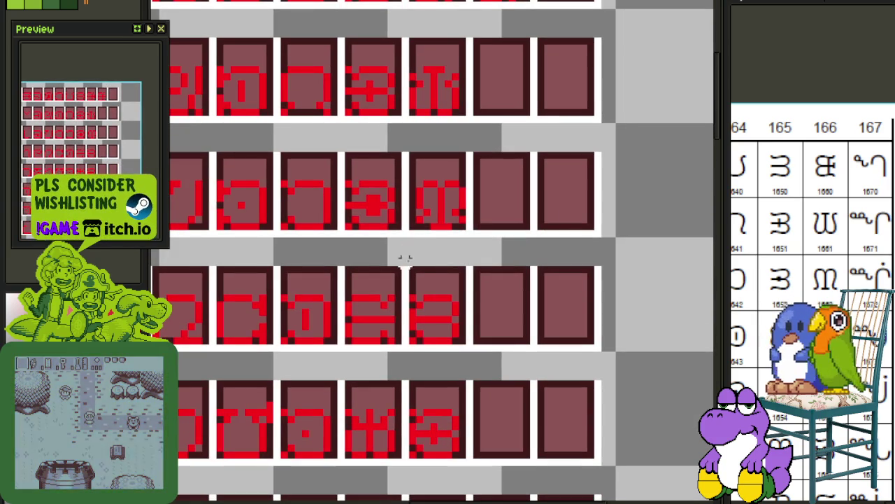
pyautogui.scroll(1, 425, 284)
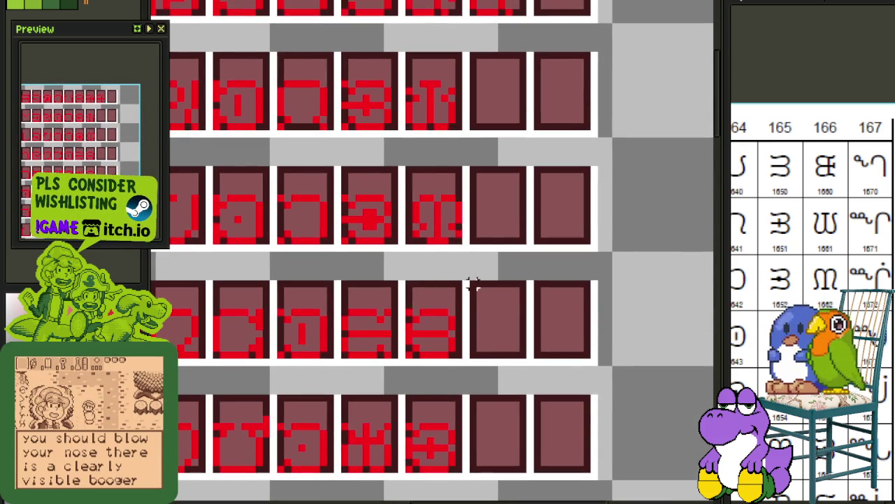
pyautogui.scroll(1, 469, 308)
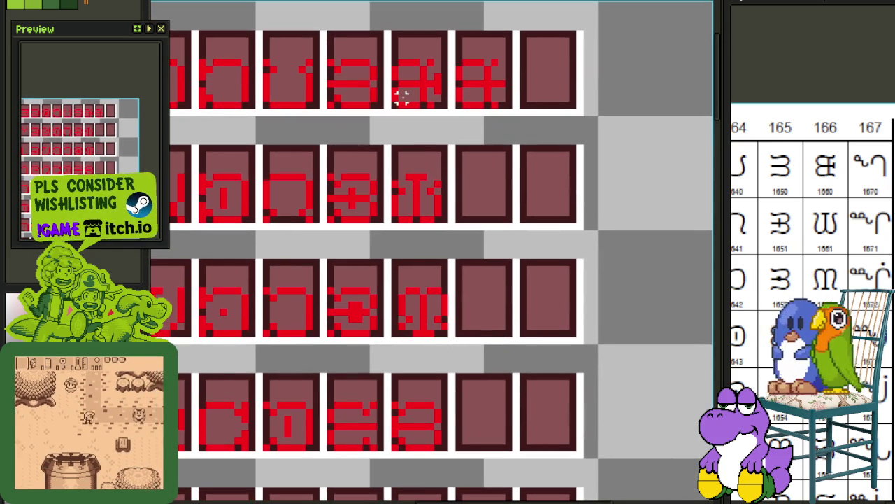
pyautogui.moveTo(396, 104)
pyautogui.mouseDown()
pyautogui.moveTo(436, 56)
pyautogui.moveTo(445, 62)
pyautogui.mouseUp()
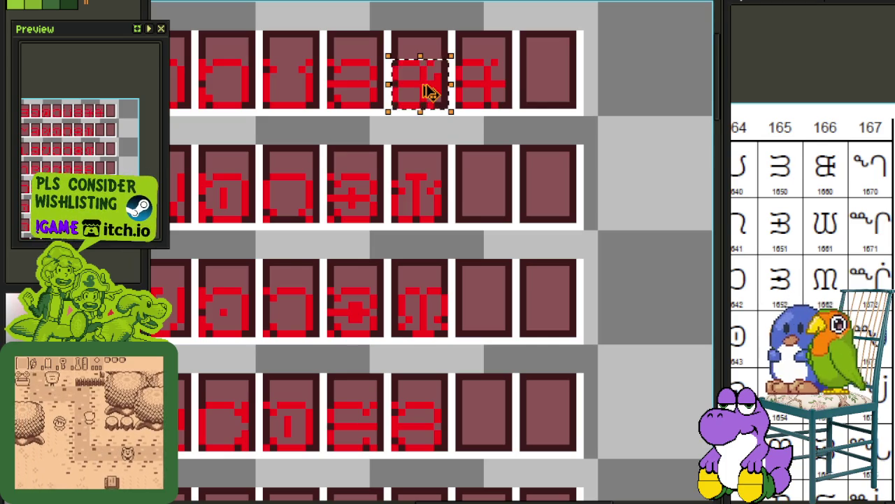
pyautogui.moveTo(426, 90); pyautogui.dragTo(482, 428)
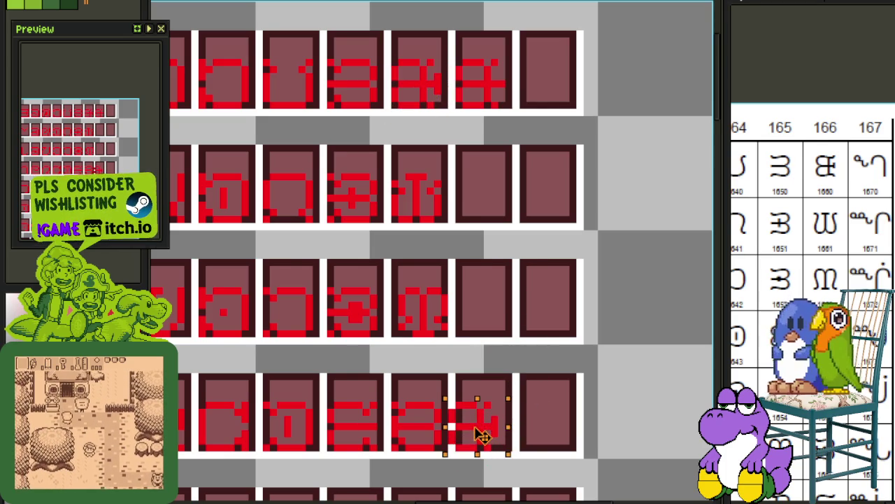
pyautogui.click(552, 406)
# Erase a stray red pixel in one glyph.
pyautogui.scroll(2, 490, 301)
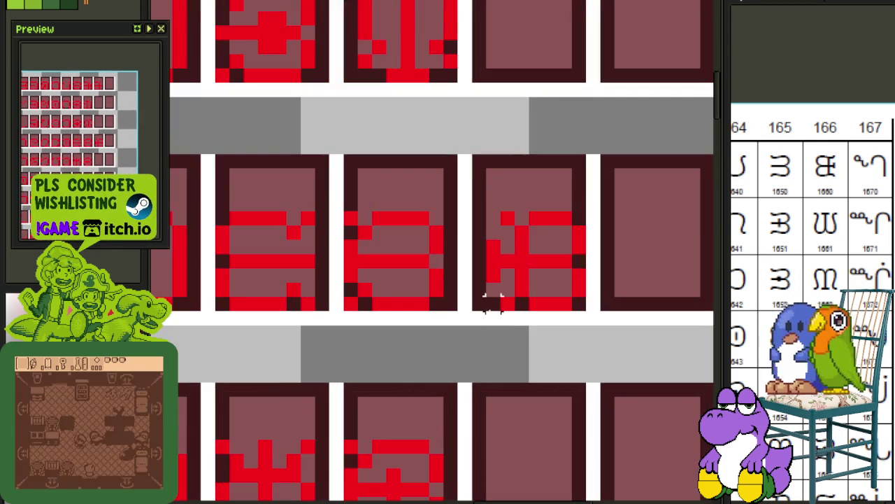
pyautogui.moveTo(470, 312); pyautogui.dragTo(606, 197)
pyautogui.click(635, 160)
pyautogui.scroll(-1, 494, 224)
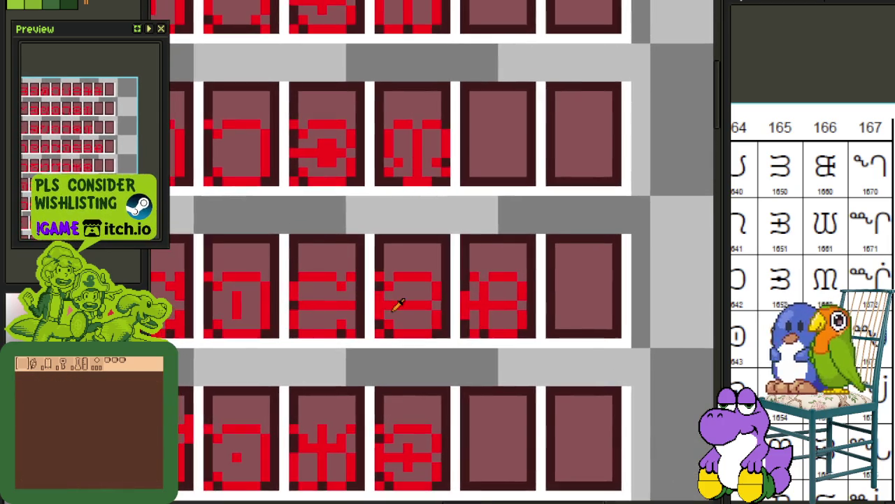
pyautogui.scroll(1, 387, 310)
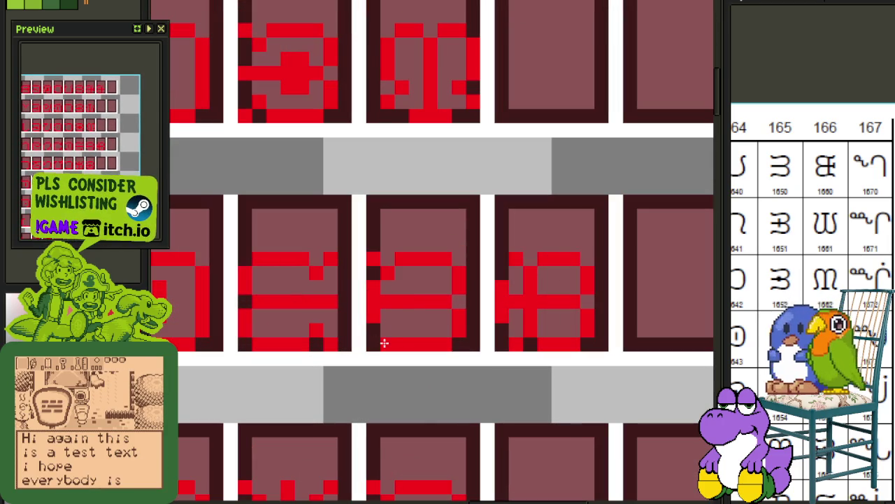
pyautogui.click(376, 260)
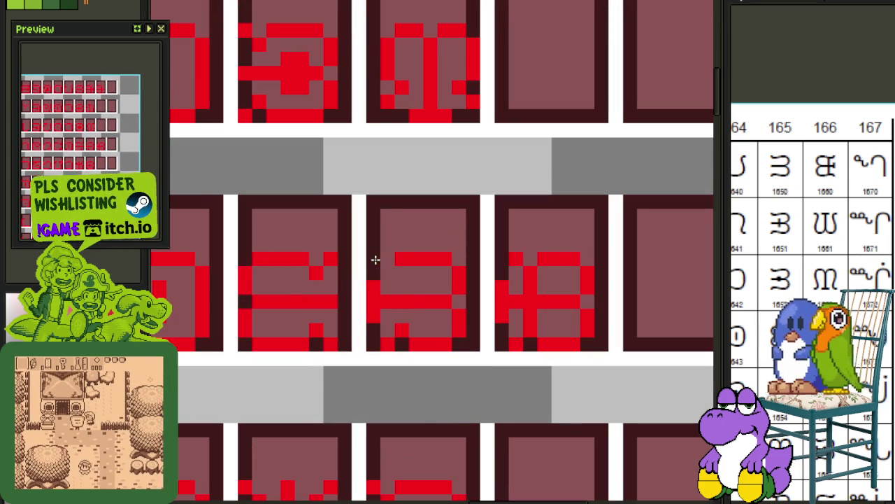
# Move the glyph in the next tile down into the empty tile below.
pyautogui.scroll(-2, 395, 267)
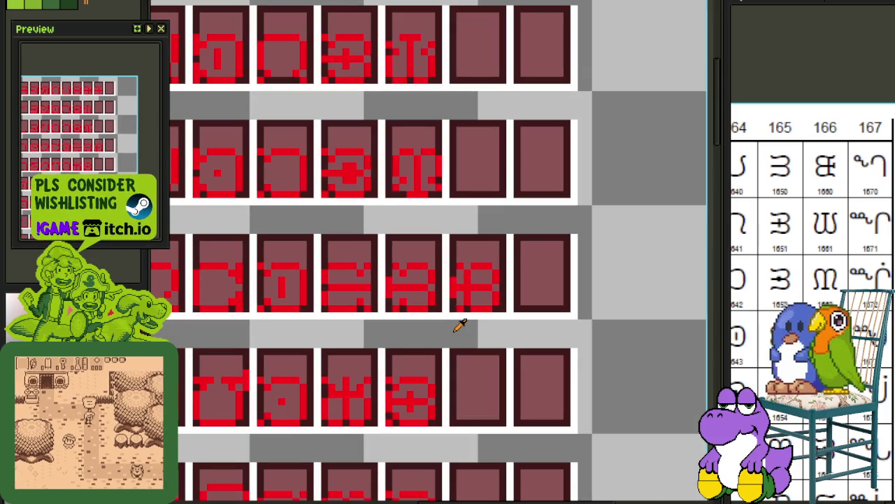
pyautogui.moveTo(440, 333); pyautogui.dragTo(468, 322)
pyautogui.scroll(2, 480, 296)
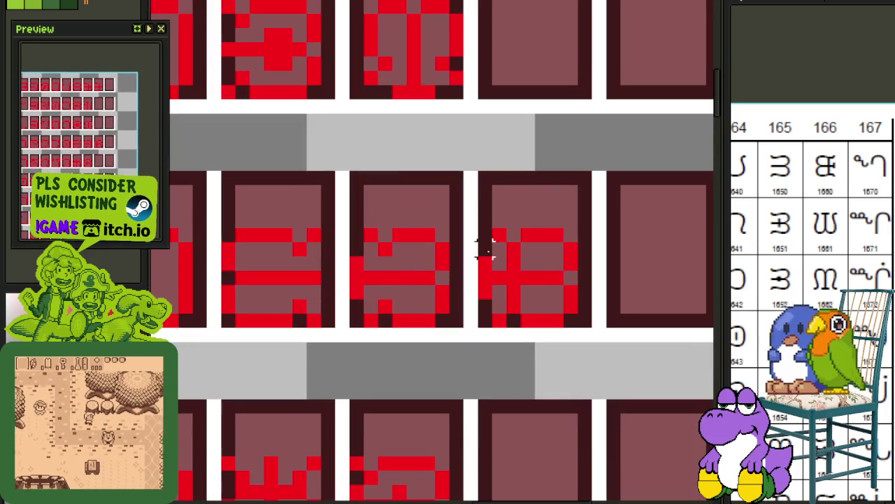
pyautogui.moveTo(556, 300); pyautogui.dragTo(557, 302)
pyautogui.scroll(-2, 557, 302)
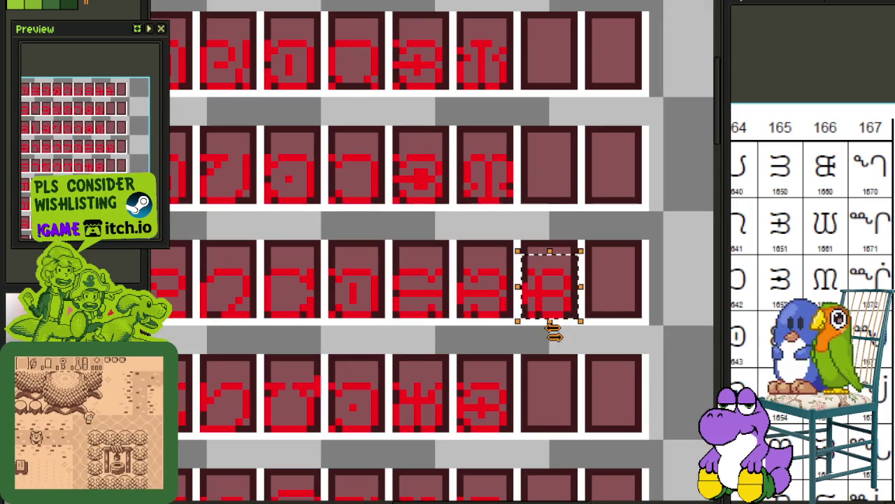
pyautogui.moveTo(553, 335)
pyautogui.mouseDown()
pyautogui.moveTo(525, 268)
pyautogui.moveTo(533, 347)
pyautogui.mouseUp()
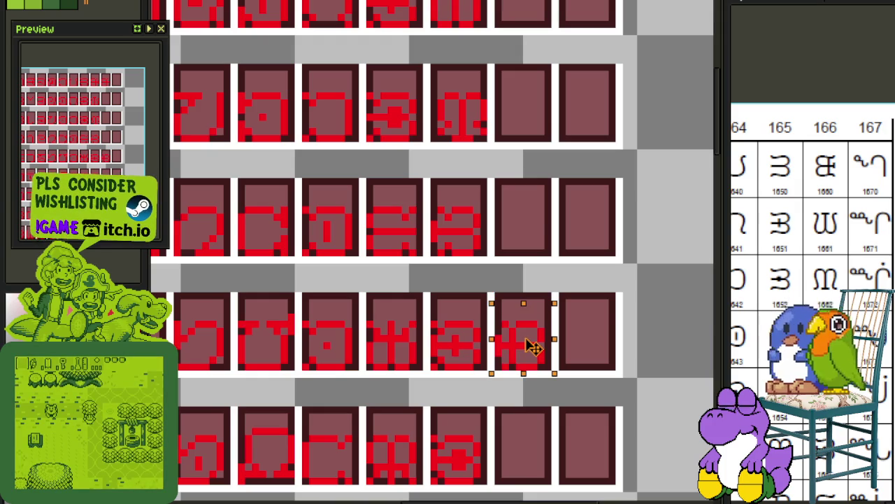
pyautogui.click(576, 330)
# Clear the glyph from one tile.
pyautogui.moveTo(456, 352); pyautogui.dragTo(448, 306)
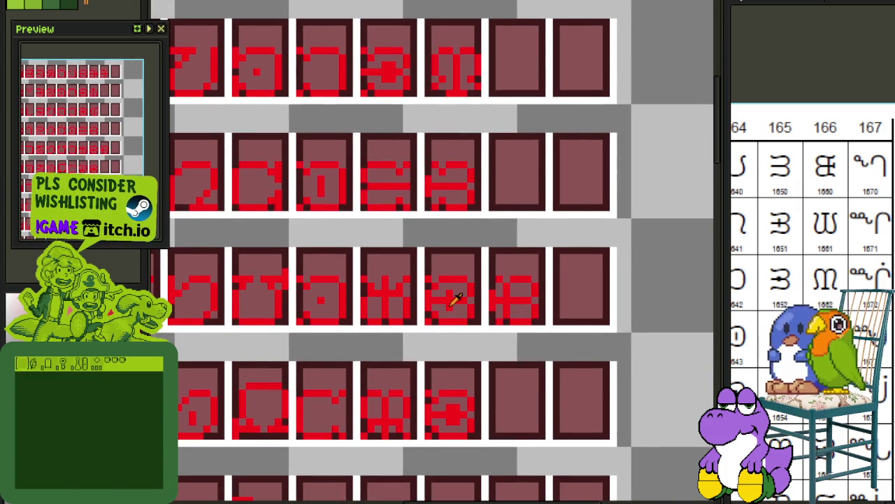
pyautogui.scroll(1, 476, 306)
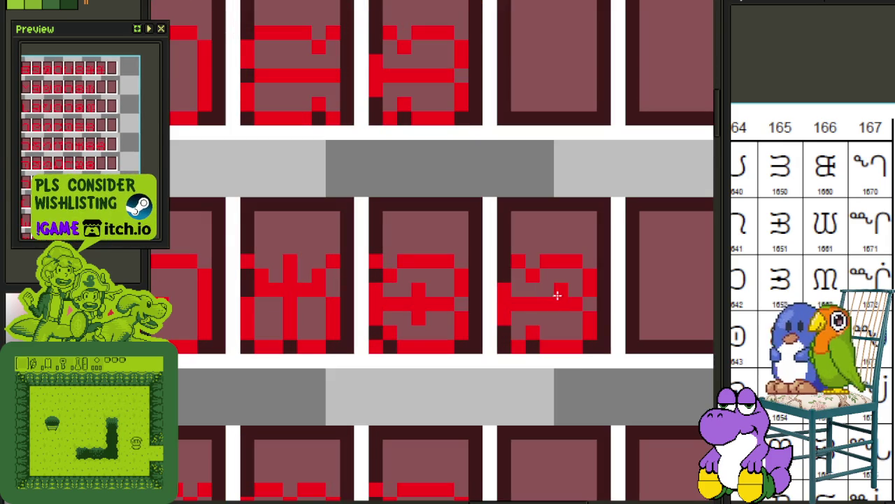
pyautogui.scroll(-1, 553, 308)
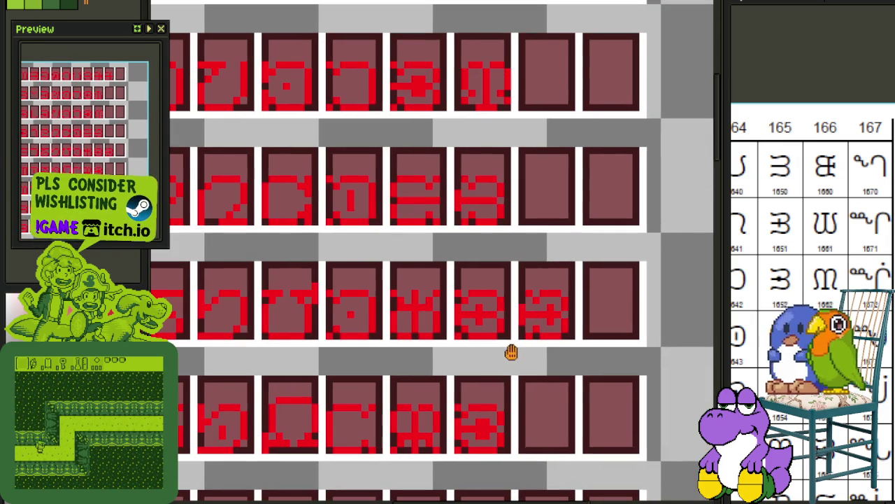
pyautogui.scroll(1, 471, 335)
pyautogui.moveTo(451, 335); pyautogui.dragTo(523, 272)
pyautogui.press('Delete')
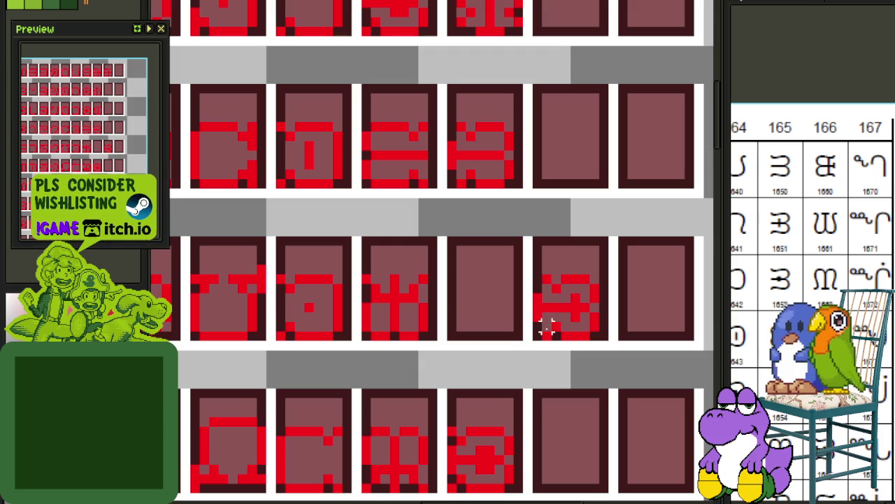
# Move the glyph on the right into the emptied tile and save the sheet.
pyautogui.moveTo(536, 330); pyautogui.dragTo(598, 273)
pyautogui.moveTo(588, 308); pyautogui.dragTo(511, 306)
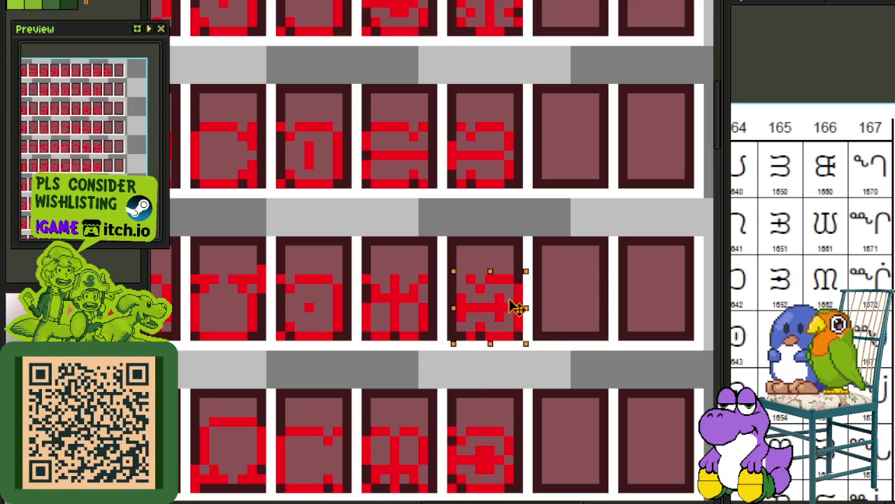
pyautogui.click(585, 277)
pyautogui.scroll(-2, 578, 280)
pyautogui.hotkey('ctrl', 's')
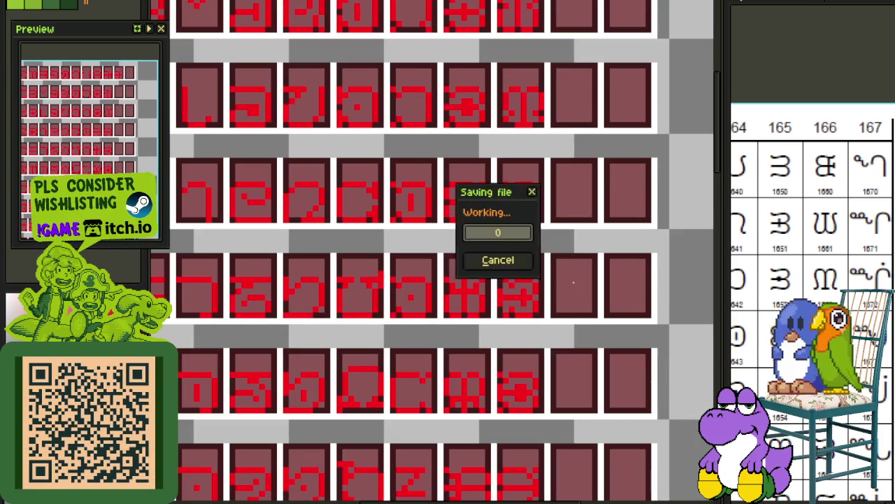
# Copy a glyph into an empty tile in row 4 of the sheet.
pyautogui.scroll(1, 543, 204)
pyautogui.scroll(1, 543, 203)
pyautogui.scroll(-1, 484, 154)
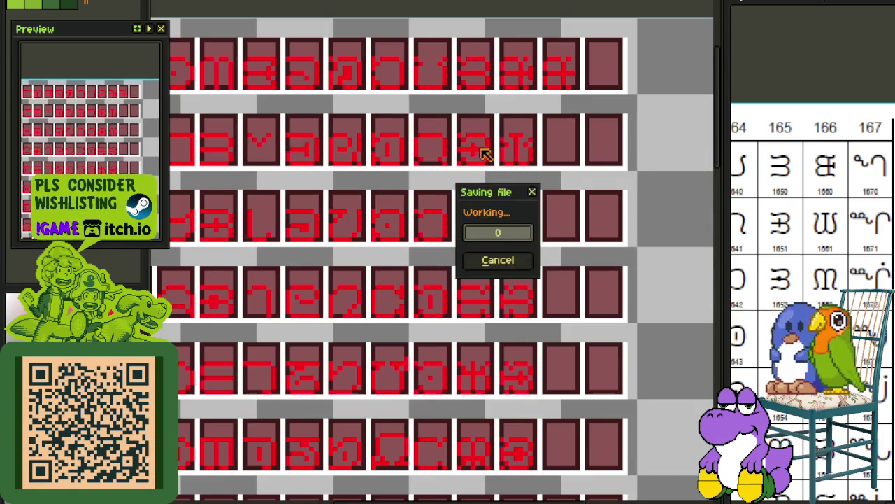
pyautogui.moveTo(498, 296); pyautogui.dragTo(503, 303)
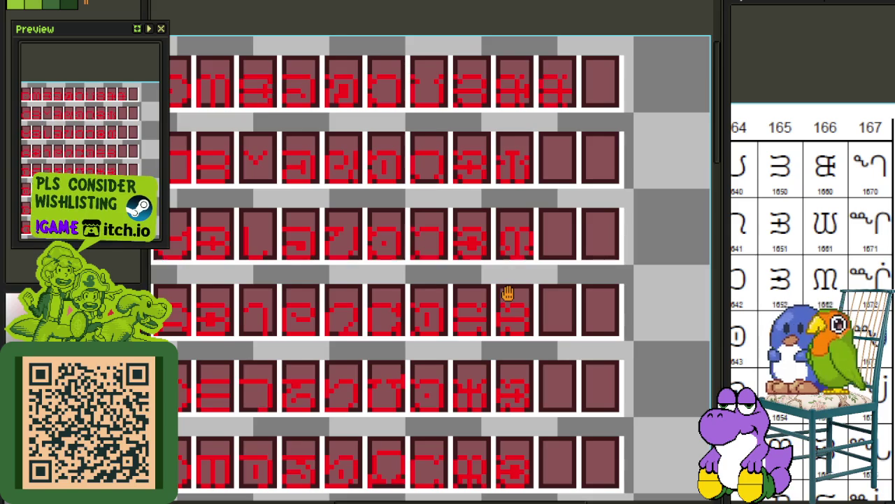
pyautogui.scroll(1, 514, 262)
pyautogui.moveTo(493, 183); pyautogui.dragTo(564, 225)
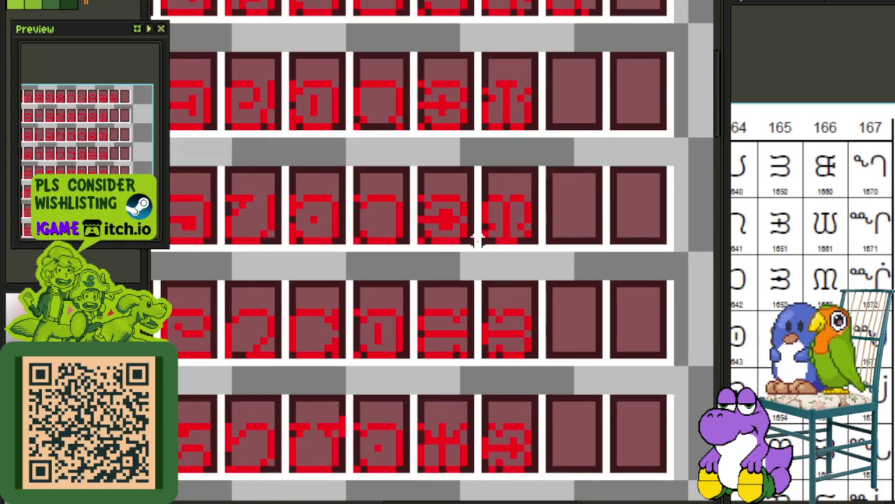
pyautogui.moveTo(482, 238); pyautogui.dragTo(539, 176)
pyautogui.moveTo(511, 240); pyautogui.dragTo(596, 467)
pyautogui.scroll(-2, 596, 467)
pyautogui.click(642, 366)
# Refine the glyph in row 3, column 5 with red pixels, extending its horizontal bar.
pyautogui.moveTo(642, 366); pyautogui.dragTo(585, 320)
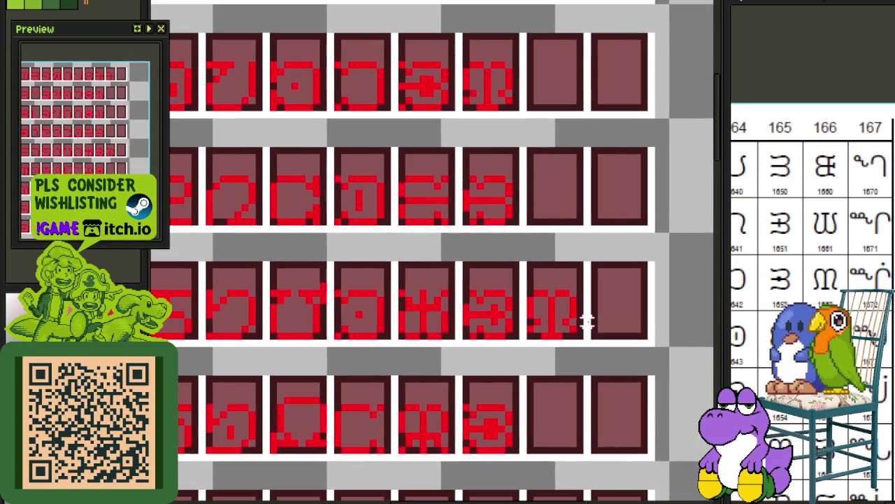
pyautogui.scroll(1, 538, 287)
pyautogui.moveTo(521, 285); pyautogui.dragTo(572, 341)
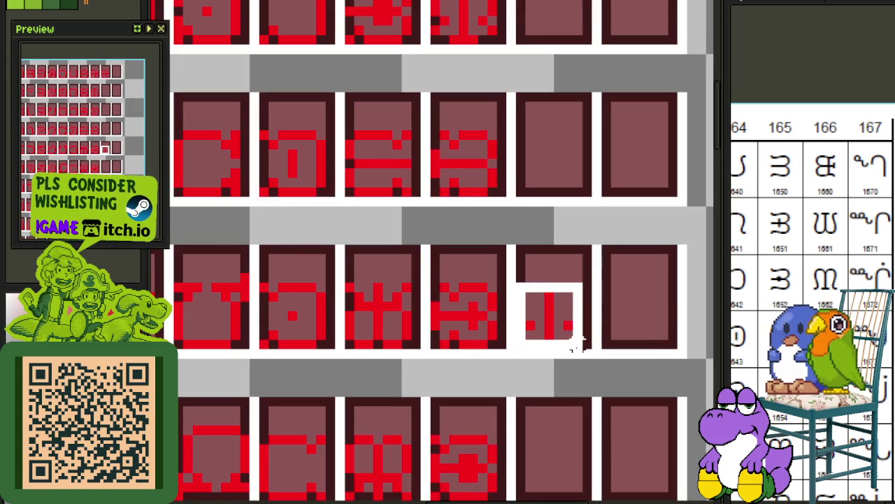
pyautogui.click(663, 307)
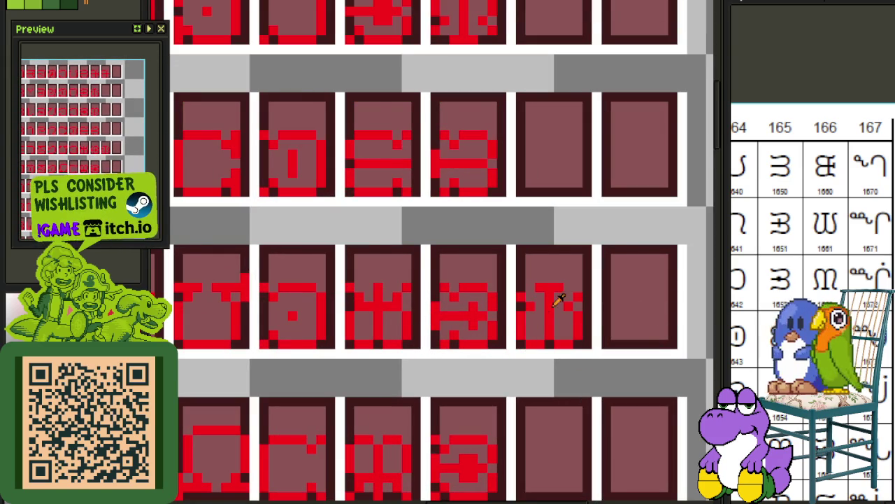
pyautogui.scroll(1, 553, 283)
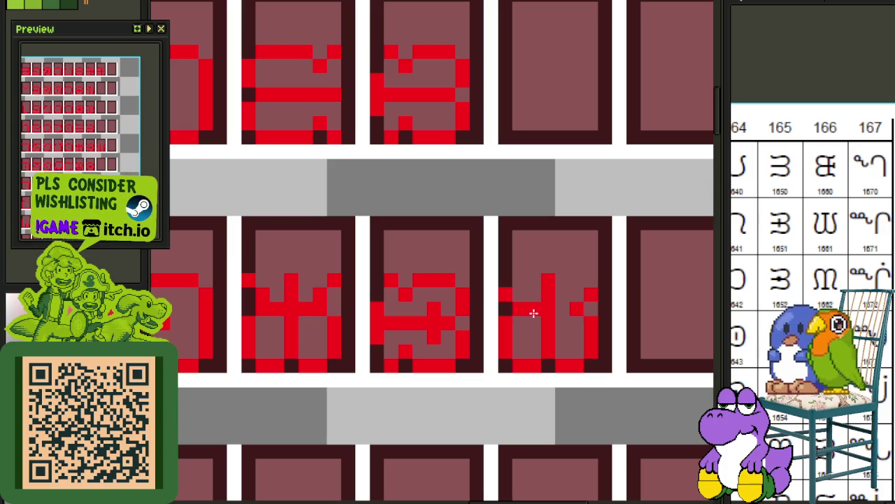
pyautogui.click(520, 312)
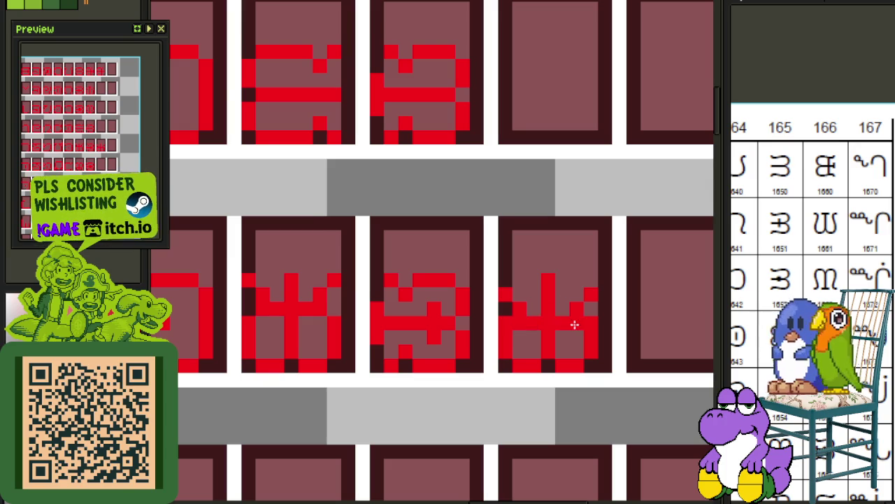
pyautogui.scroll(-2, 574, 324)
pyautogui.scroll(-1, 660, 337)
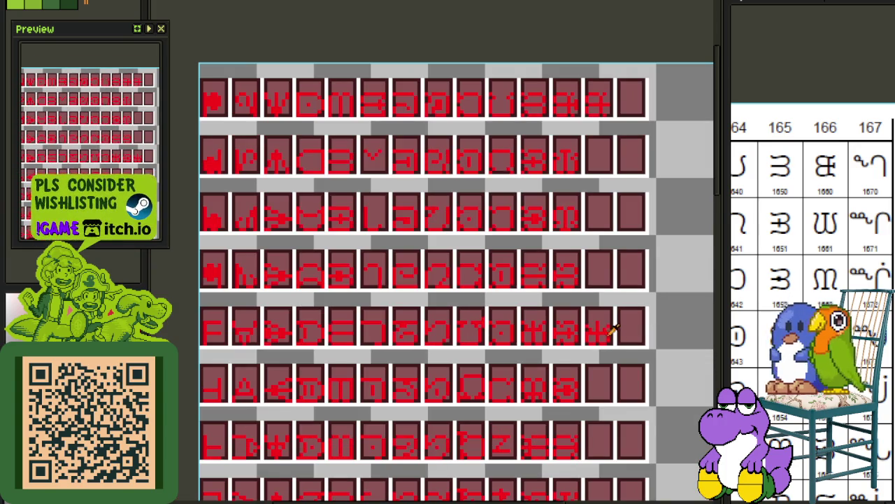
pyautogui.scroll(2, 613, 329)
pyautogui.scroll(1, 613, 323)
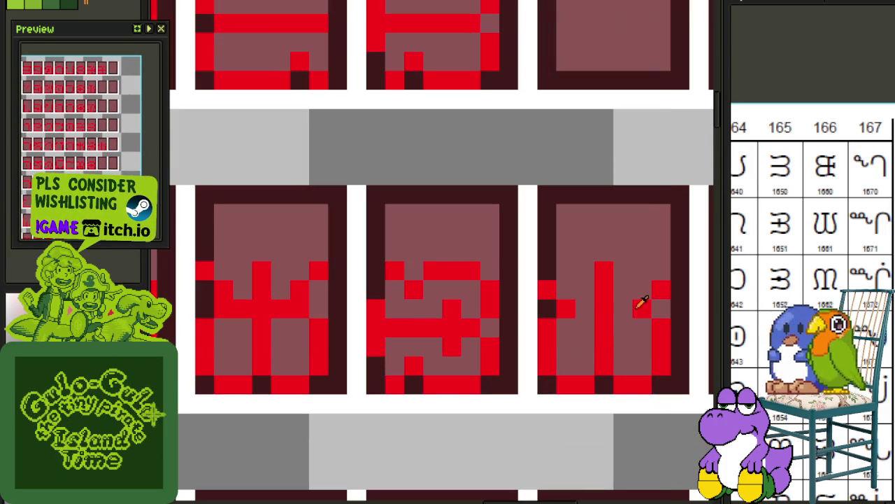
pyautogui.click(622, 309)
# Drag the plus glyph into an earlier cell of its row and save with Ctrl+S.
pyautogui.scroll(-2, 569, 328)
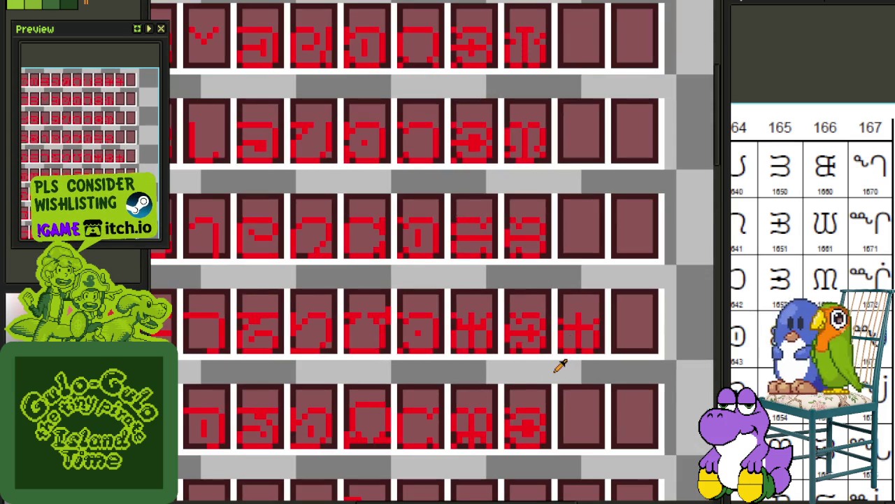
pyautogui.scroll(-1, 564, 364)
pyautogui.scroll(-1, 569, 360)
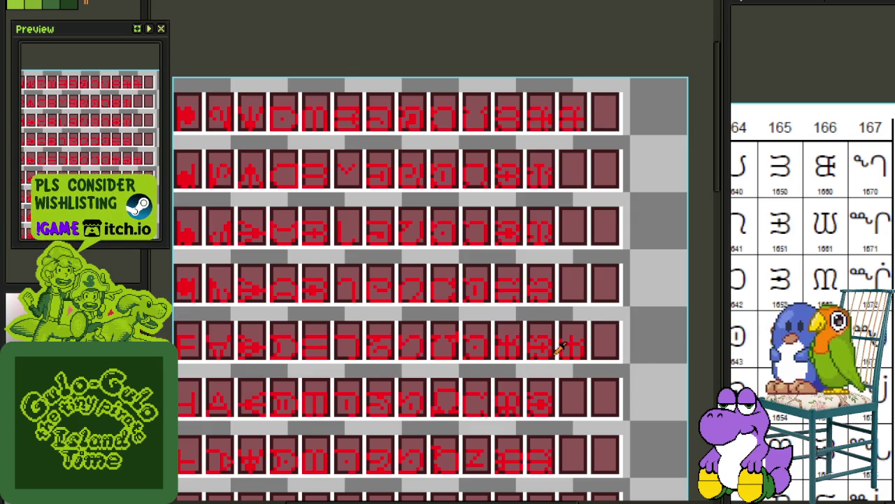
pyautogui.scroll(3, 559, 350)
pyautogui.scroll(1, 488, 365)
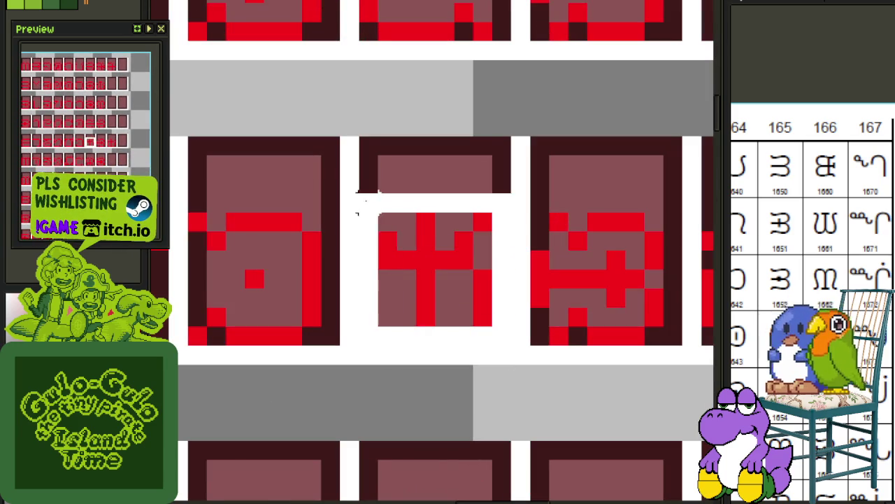
pyautogui.scroll(-2, 515, 240)
pyautogui.scroll(1, 511, 256)
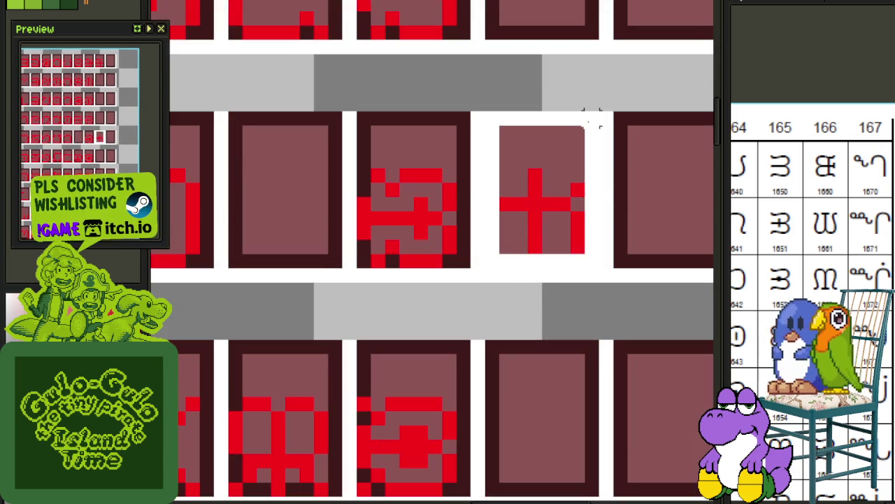
pyautogui.moveTo(540, 238); pyautogui.dragTo(314, 223)
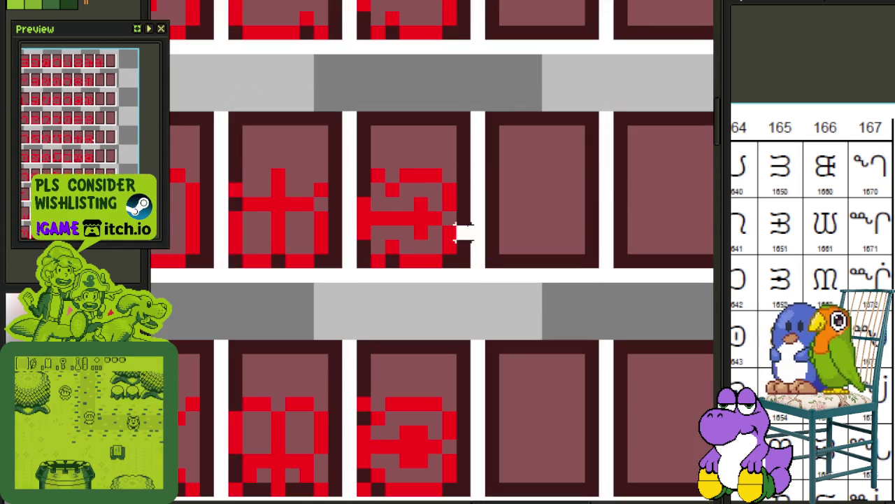
pyautogui.scroll(-3, 454, 236)
pyautogui.hotkey('ctrl', 's')
pyautogui.moveTo(405, 308); pyautogui.dragTo(442, 339)
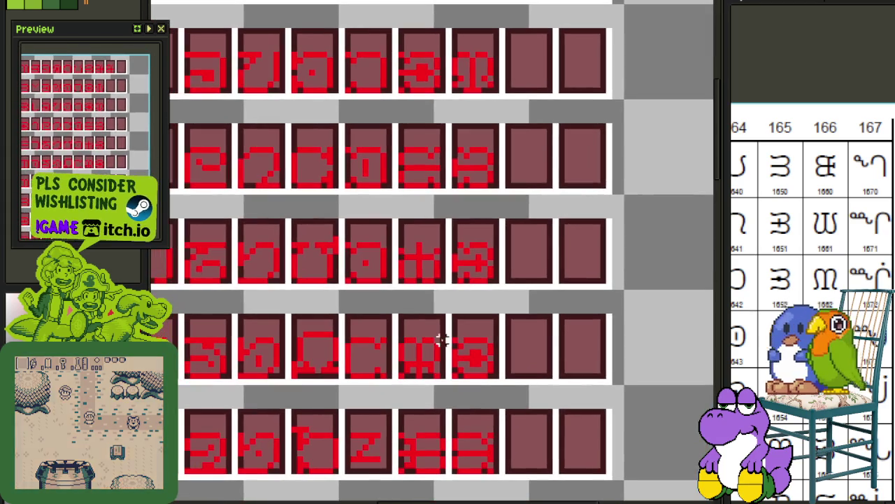
pyautogui.scroll(1, 440, 374)
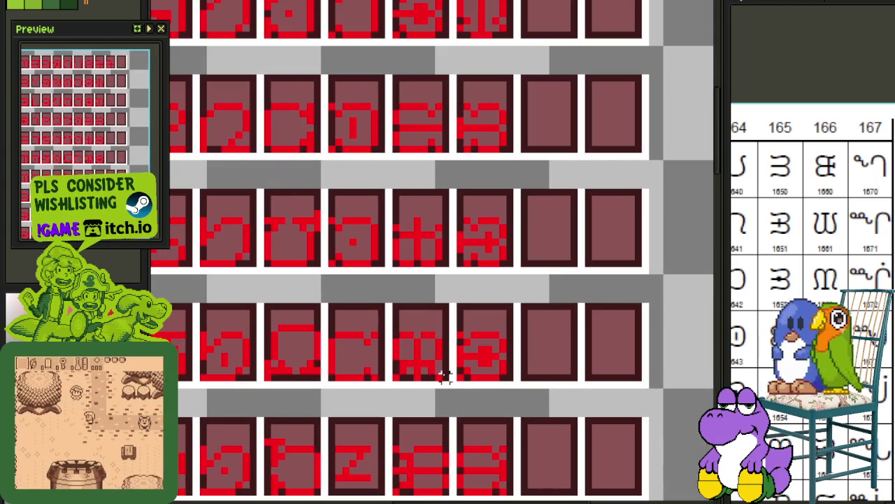
pyautogui.scroll(-1, 483, 320)
pyautogui.scroll(-1, 475, 322)
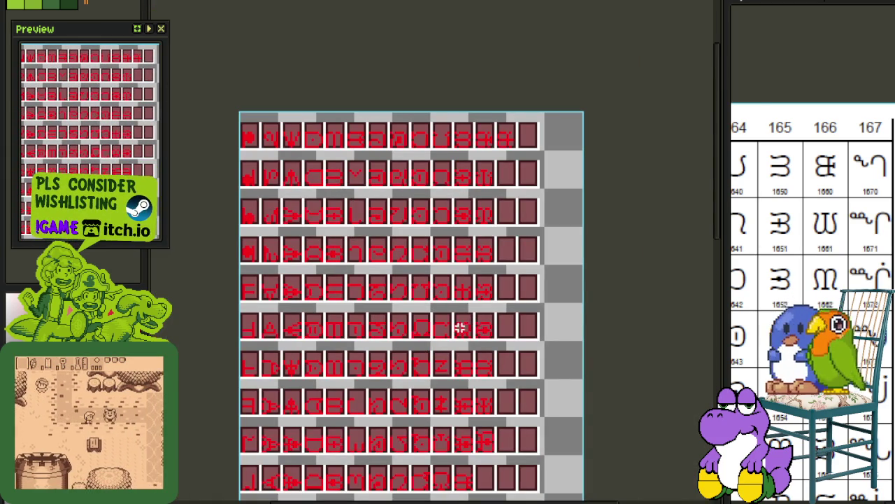
# Clear the glyph from one tile cell of the sheet.
pyautogui.moveTo(804, 210); pyautogui.dragTo(804, 182)
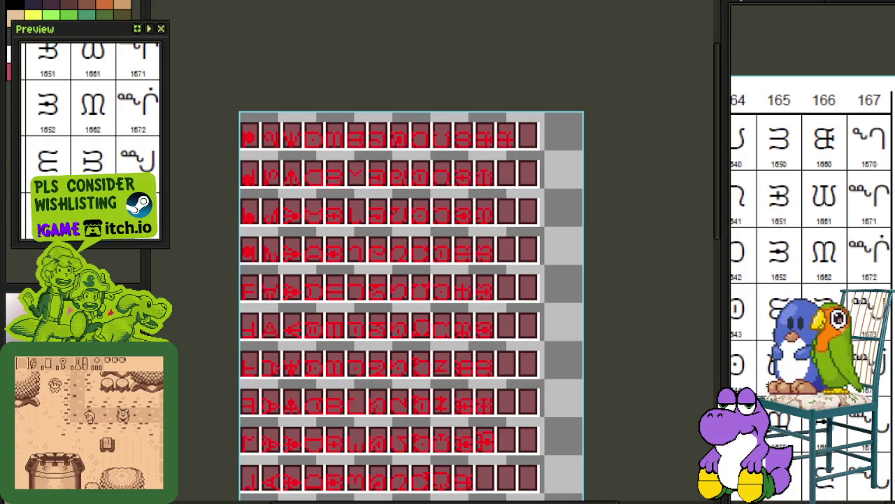
pyautogui.scroll(1, 470, 285)
pyautogui.scroll(1, 469, 287)
pyautogui.scroll(1, 470, 301)
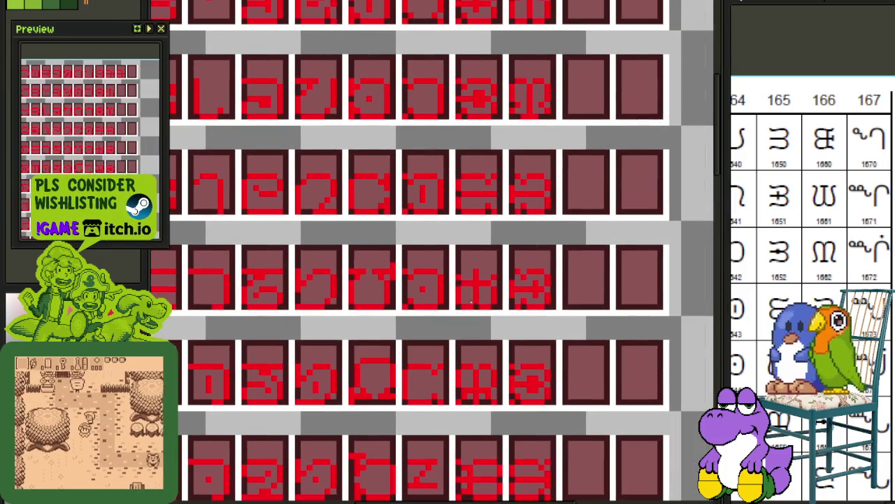
pyautogui.scroll(1, 470, 300)
pyautogui.scroll(1, 471, 297)
pyautogui.scroll(-1, 473, 296)
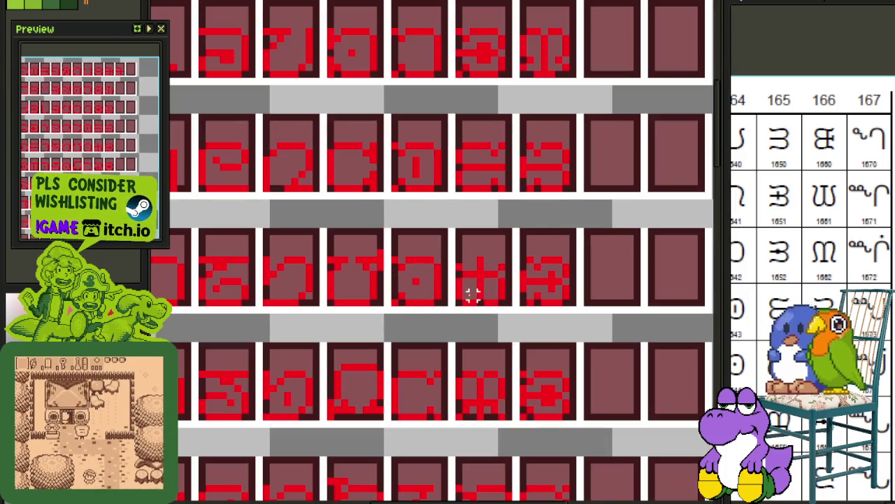
pyautogui.scroll(1, 460, 374)
pyautogui.moveTo(455, 337)
pyautogui.mouseDown()
pyautogui.moveTo(510, 410)
pyautogui.moveTo(556, 424)
pyautogui.mouseUp()
pyautogui.scroll(-1, 553, 302)
pyautogui.press('Delete')
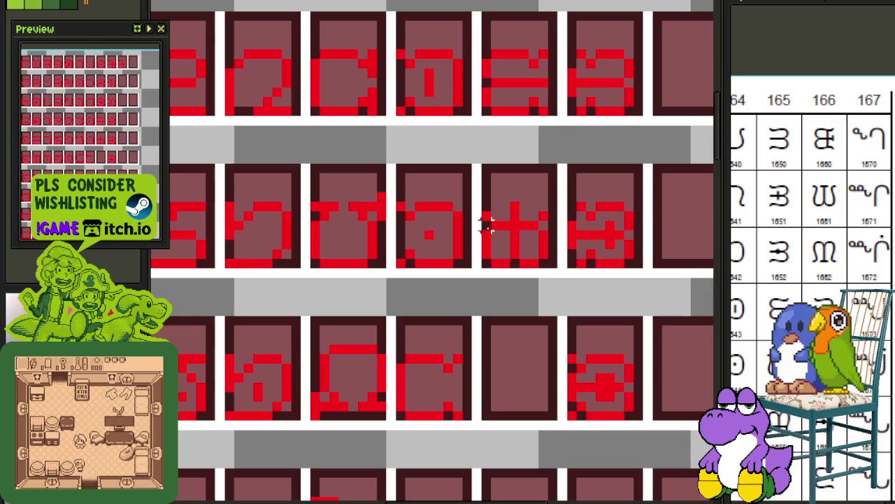
# Duplicate the plus glyph into the cell below and rearrange the copy's pixels.
pyautogui.moveTo(487, 261); pyautogui.dragTo(560, 163)
pyautogui.hotkey('ctrl', 'v')
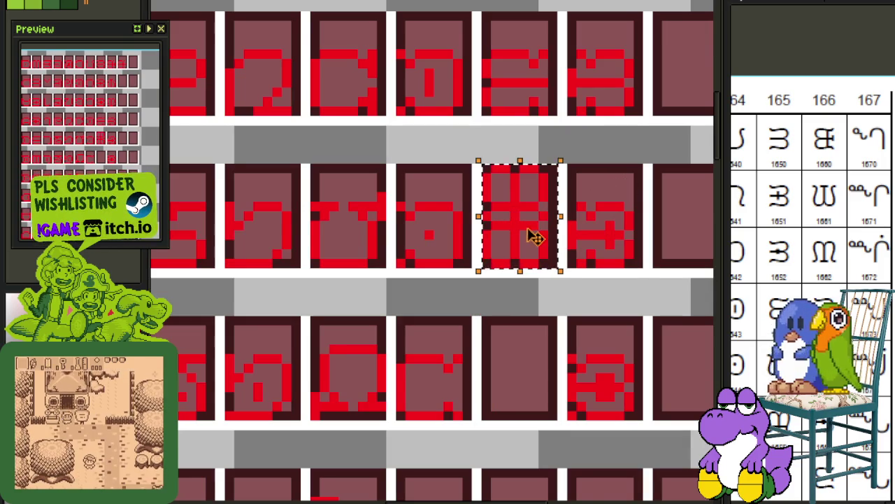
pyautogui.moveTo(524, 212)
pyautogui.mouseDown()
pyautogui.moveTo(514, 399)
pyautogui.moveTo(524, 408)
pyautogui.mouseUp()
pyautogui.press('Return')
pyautogui.moveTo(564, 387); pyautogui.dragTo(578, 365)
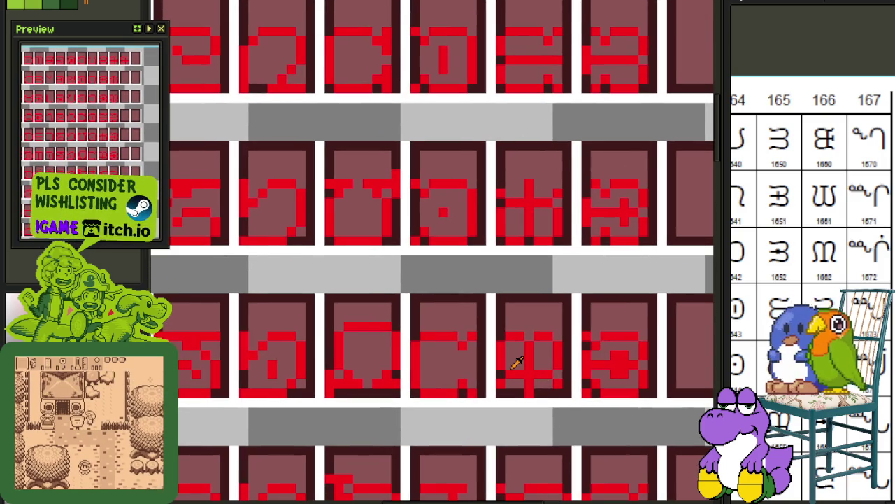
pyautogui.moveTo(501, 364); pyautogui.dragTo(560, 389)
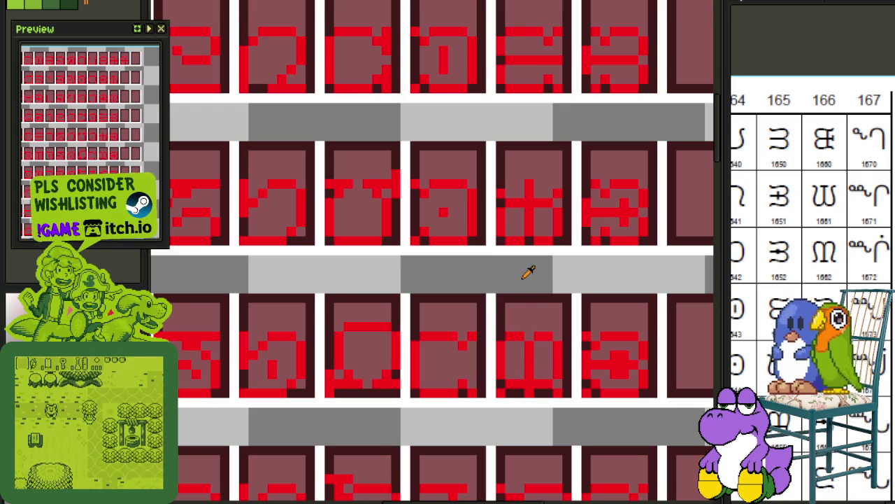
pyautogui.moveTo(493, 194); pyautogui.dragTo(568, 222)
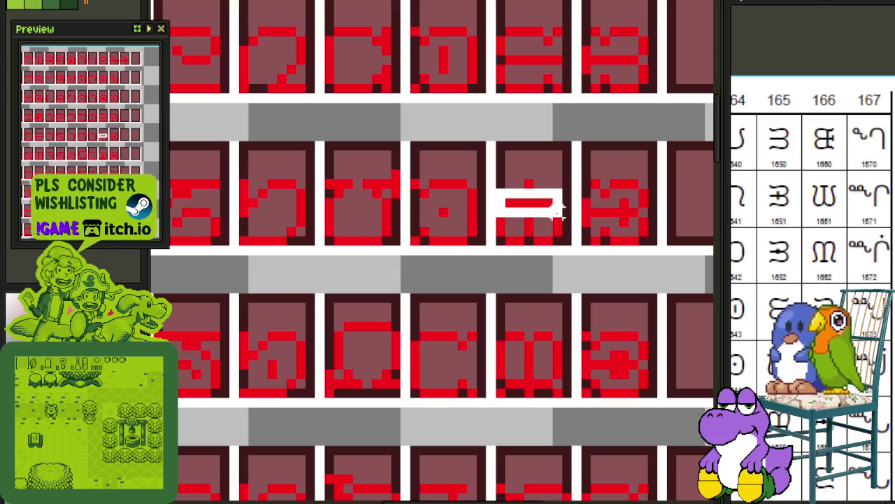
pyautogui.click(593, 212)
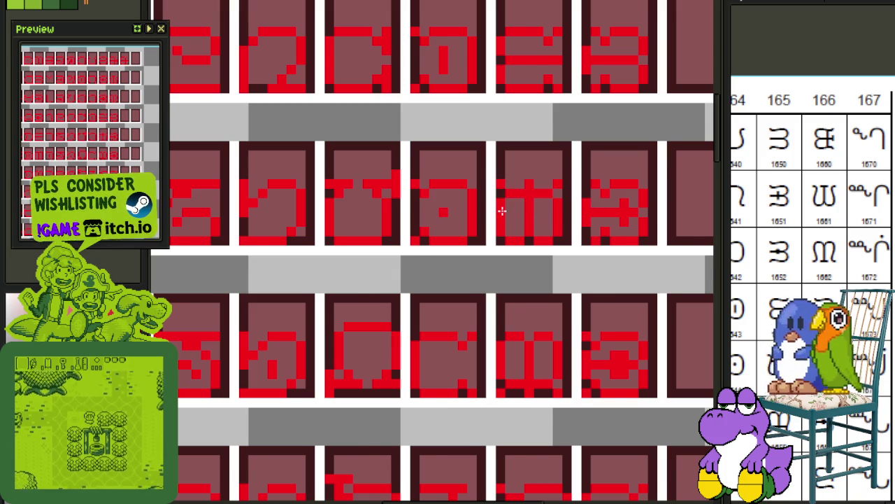
# Erase the lower-right glyph in the sheet.
pyautogui.scroll(-1, 505, 245)
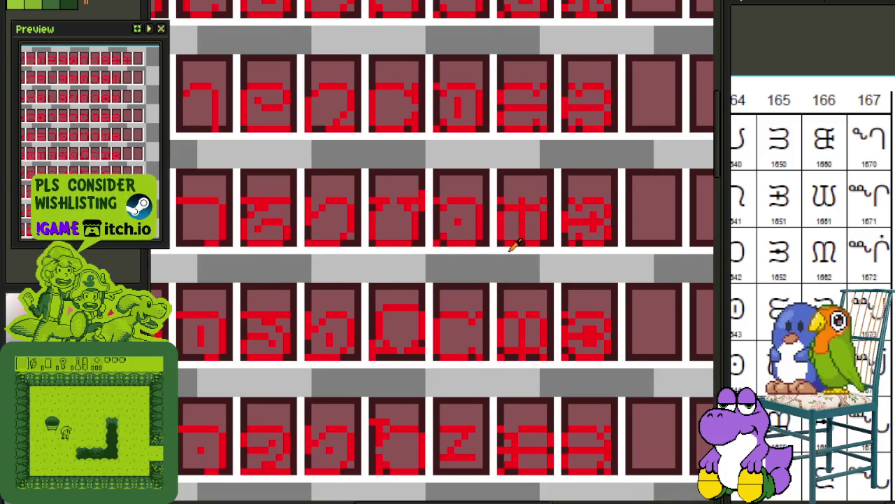
pyautogui.scroll(-1, 517, 251)
pyautogui.moveTo(612, 305); pyautogui.dragTo(455, 314)
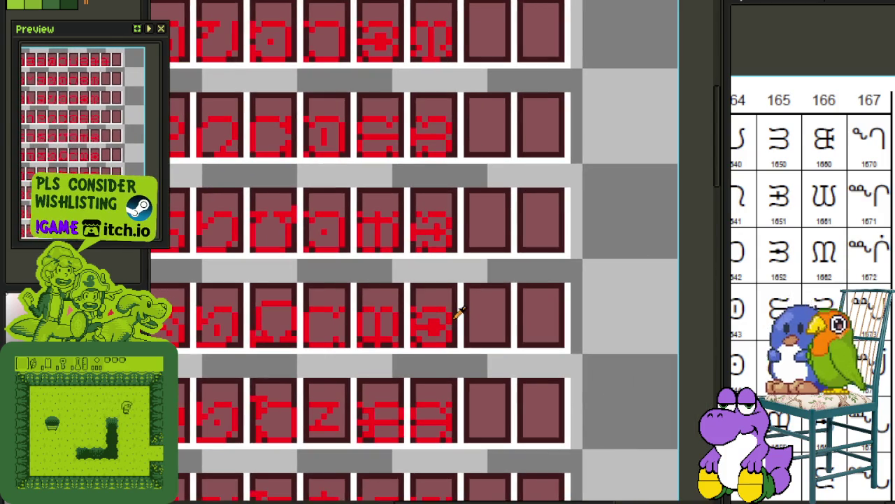
pyautogui.scroll(1, 428, 220)
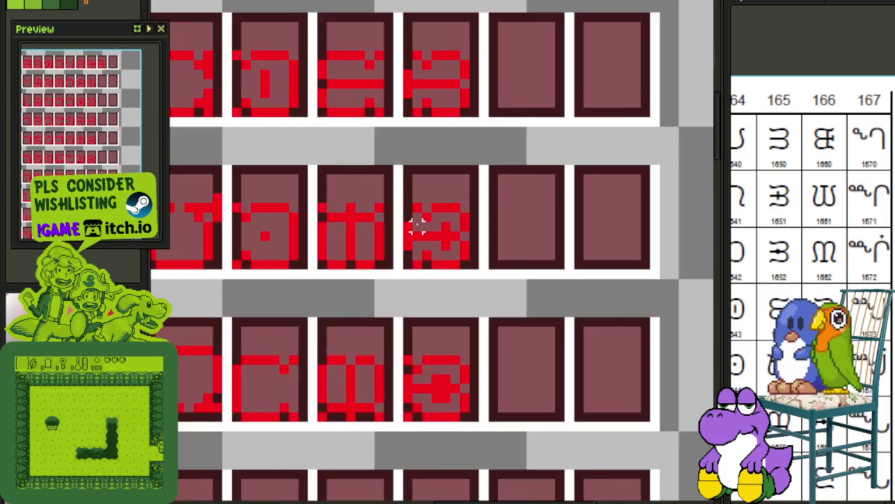
pyautogui.scroll(1, 416, 225)
pyautogui.moveTo(396, 194)
pyautogui.mouseDown()
pyautogui.moveTo(494, 289)
pyautogui.moveTo(536, 370)
pyautogui.mouseUp()
pyautogui.scroll(-2, 483, 283)
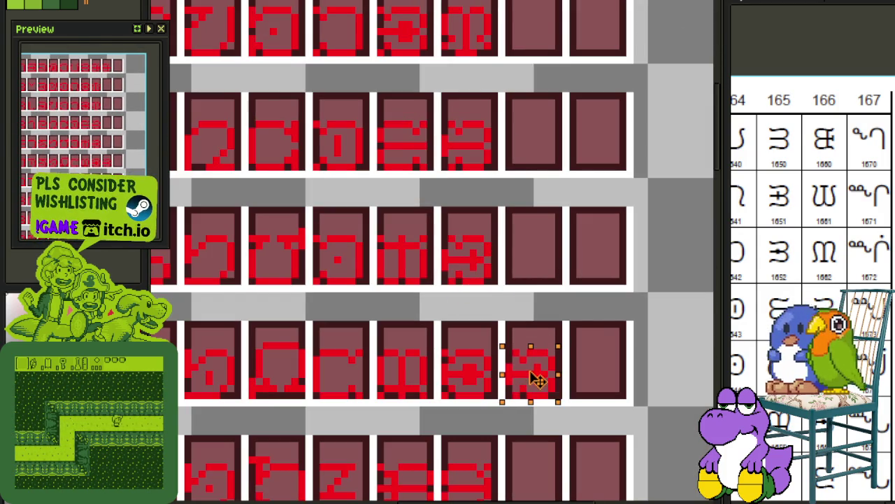
pyautogui.scroll(2, 448, 378)
pyautogui.moveTo(435, 408); pyautogui.dragTo(550, 264)
pyautogui.press('Delete')
# Shift the lower glyphs one cell left, nudging one glyph's right part a pixel right.
pyautogui.moveTo(644, 340)
pyautogui.mouseDown()
pyautogui.moveTo(536, 304)
pyautogui.moveTo(574, 389)
pyautogui.mouseUp()
pyautogui.moveTo(578, 358); pyautogui.dragTo(592, 358)
pyautogui.hotkey('ctrl', 'd')
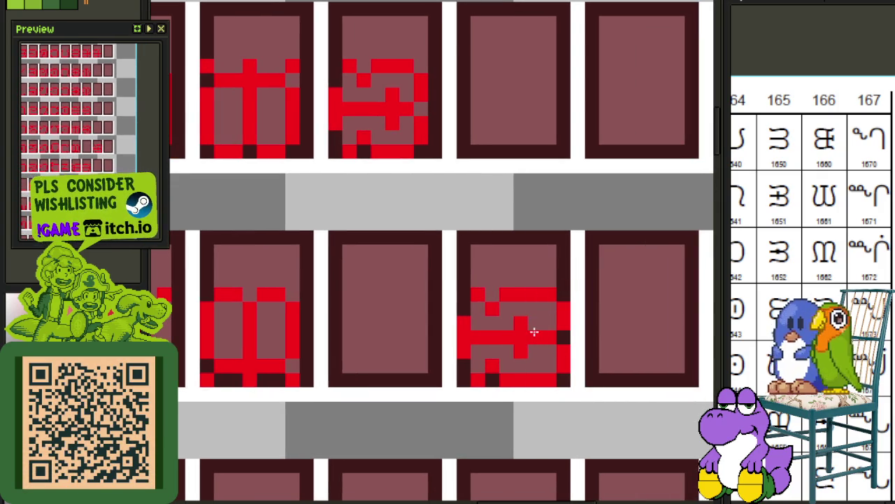
pyautogui.scroll(-2, 529, 350)
pyautogui.scroll(2, 524, 379)
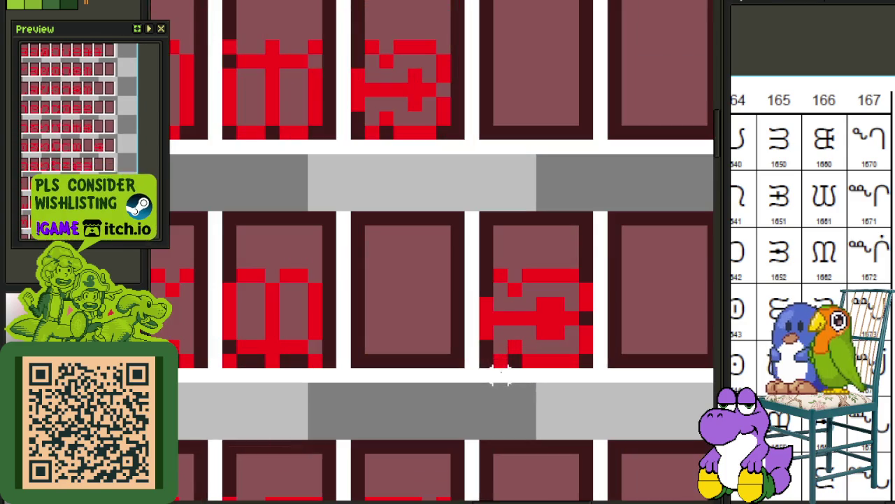
pyautogui.moveTo(482, 361); pyautogui.dragTo(592, 254)
pyautogui.moveTo(552, 304); pyautogui.dragTo(440, 300)
pyautogui.hotkey('ctrl', 'd')
pyautogui.scroll(-3, 543, 290)
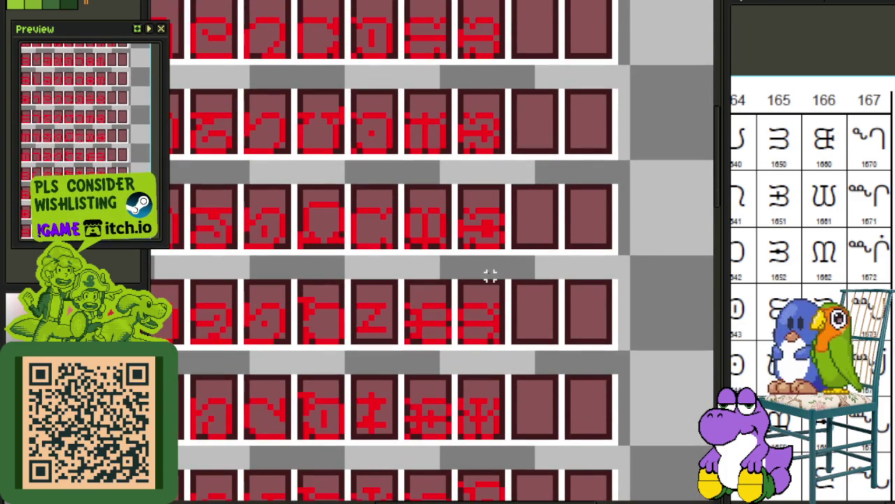
pyautogui.moveTo(839, 383); pyautogui.dragTo(828, 279)
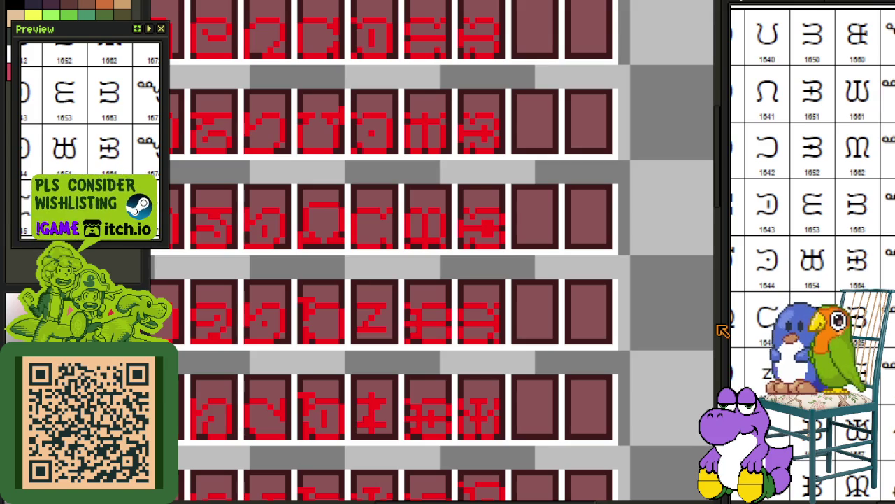
# Rotate one syllabics glyph tile with Edit > Rotate and nudge it into its cell.
pyautogui.scroll(1, 424, 312)
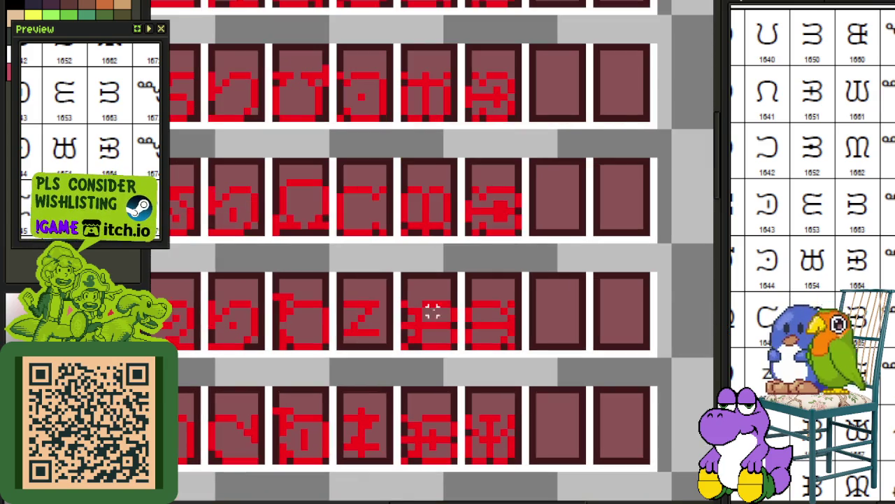
pyautogui.scroll(-1, 418, 240)
pyautogui.moveTo(411, 222)
pyautogui.mouseDown()
pyautogui.moveTo(462, 174)
pyautogui.moveTo(566, 291)
pyautogui.mouseUp()
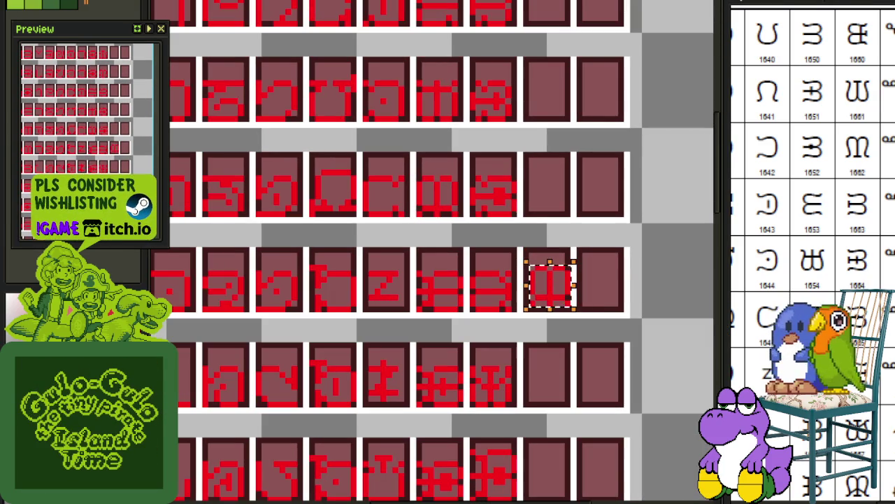
pyautogui.click(42, 2)
pyautogui.moveTo(133, 113)
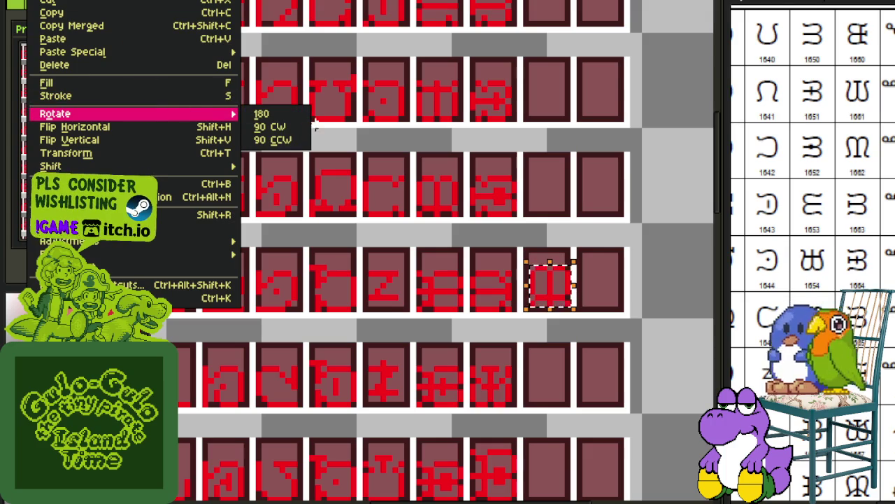
pyautogui.click(306, 126)
pyautogui.scroll(2, 524, 280)
pyautogui.moveTo(560, 296); pyautogui.dragTo(550, 310)
pyautogui.click(517, 185)
# Clear the third middle-row tile, move the fifth tile's glyph there, save, and copy it back.
pyautogui.scroll(-2, 483, 200)
pyautogui.scroll(1, 355, 229)
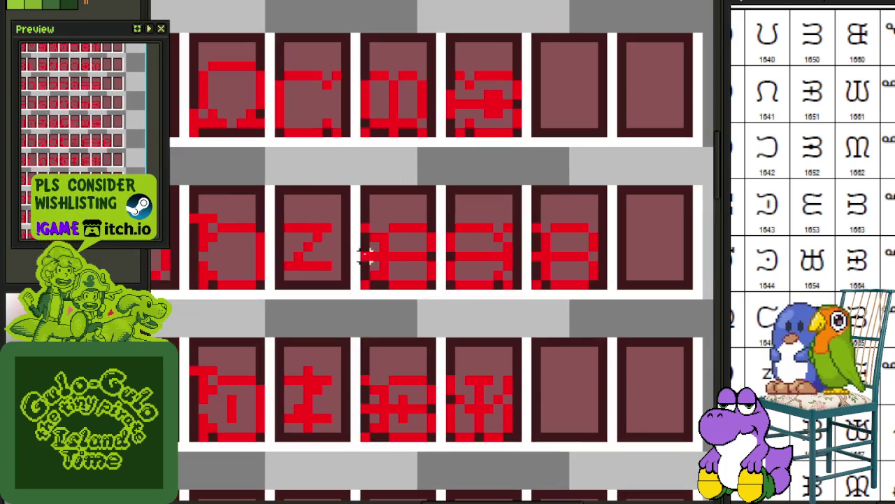
pyautogui.moveTo(360, 290); pyautogui.dragTo(438, 211)
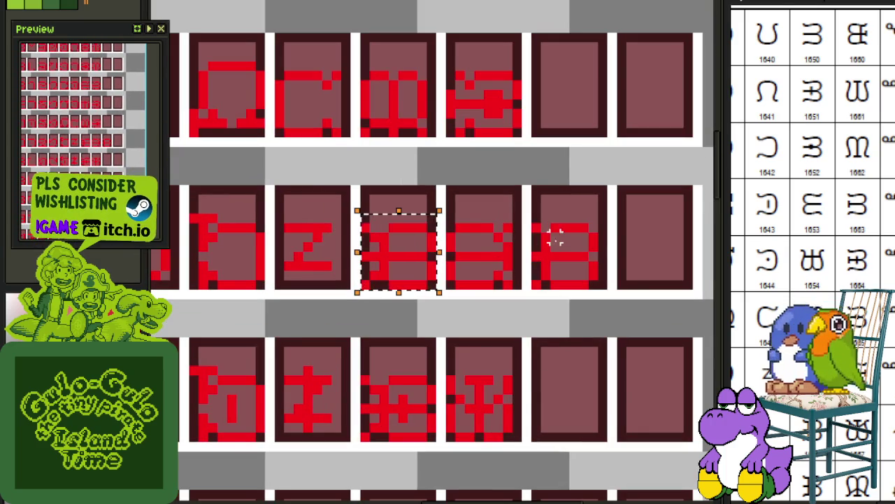
pyautogui.press('Delete')
pyautogui.moveTo(536, 283)
pyautogui.mouseDown()
pyautogui.moveTo(593, 225)
pyautogui.moveTo(410, 254)
pyautogui.mouseUp()
pyautogui.hotkey('ctrl', 's')
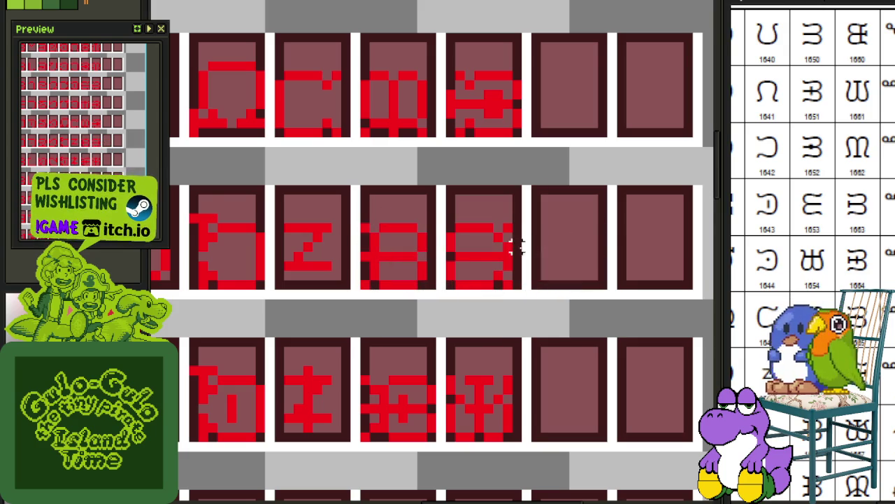
pyautogui.moveTo(438, 291); pyautogui.dragTo(357, 221)
pyautogui.moveTo(399, 272); pyautogui.dragTo(570, 273)
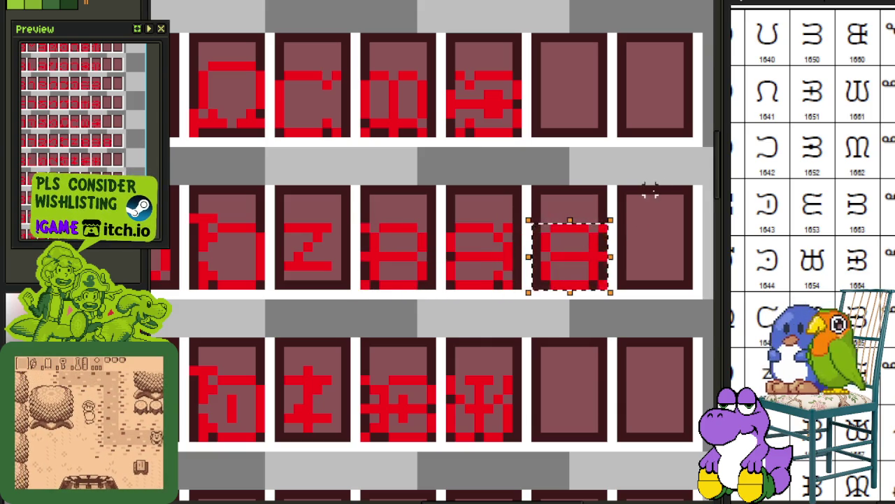
# Commit the pasted glyph and pencil new red pixels into the fourth tile's glyph.
pyautogui.click(632, 208)
pyautogui.scroll(2, 612, 252)
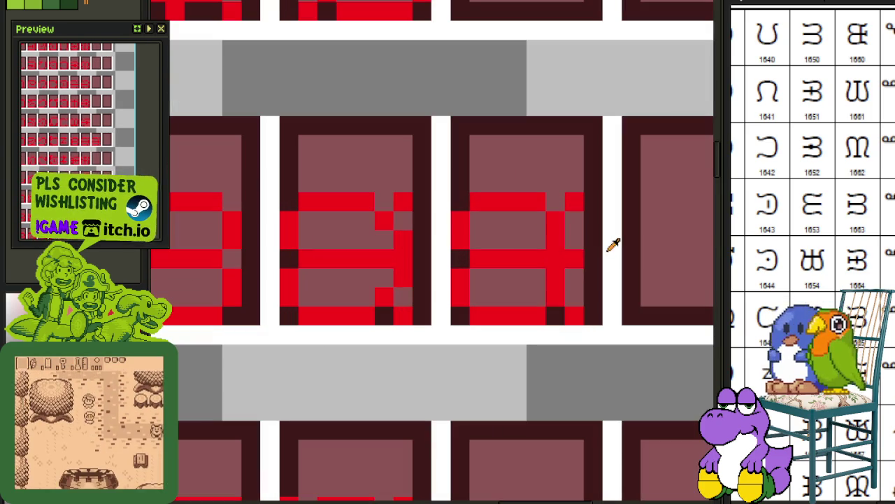
pyautogui.moveTo(593, 242); pyautogui.dragTo(592, 280)
pyautogui.click(573, 239)
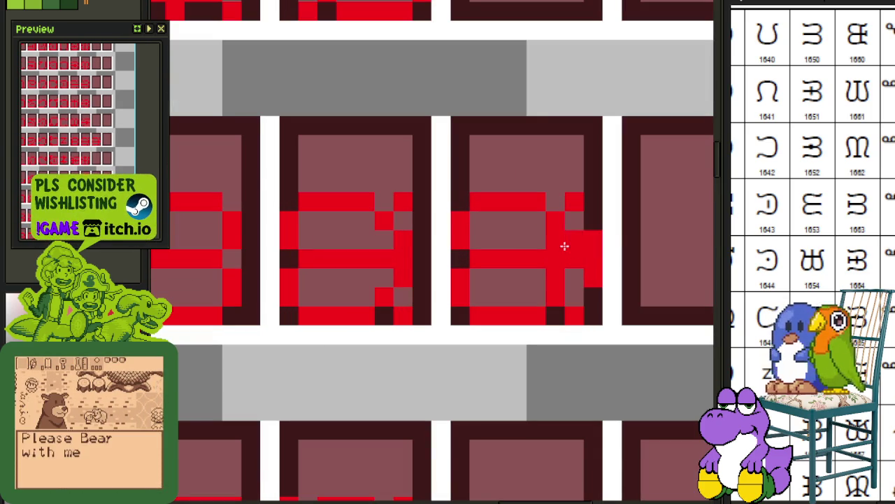
pyautogui.moveTo(555, 239); pyautogui.dragTo(556, 266)
pyautogui.scroll(-3, 556, 276)
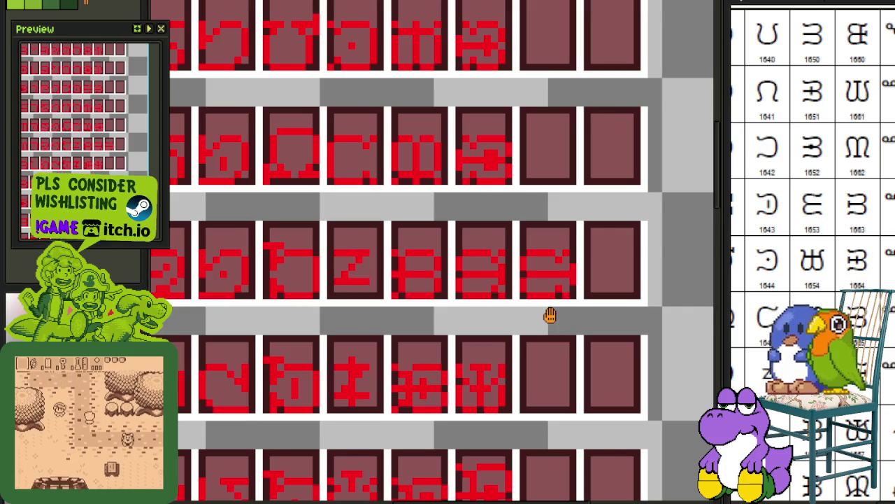
pyautogui.scroll(1, 550, 314)
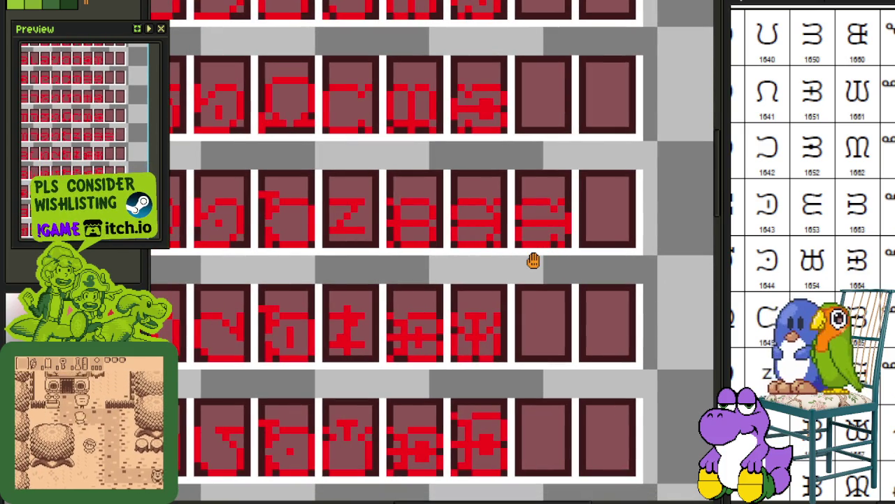
# Clear the middle tile and shift the neighbouring glyph left into it.
pyautogui.scroll(3, 490, 216)
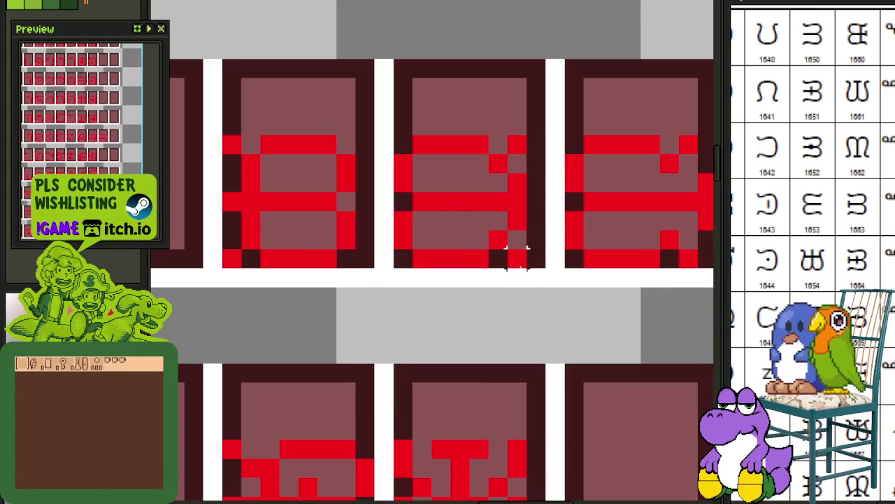
pyautogui.press('Delete')
pyautogui.scroll(-3, 448, 163)
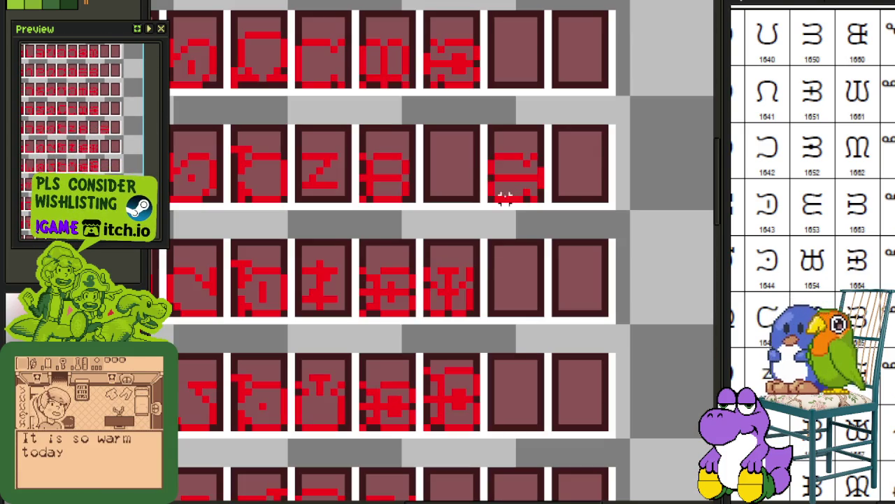
pyautogui.moveTo(492, 198); pyautogui.dragTo(536, 149)
pyautogui.moveTo(525, 186)
pyautogui.mouseDown()
pyautogui.moveTo(466, 180)
pyautogui.moveTo(455, 189)
pyautogui.mouseUp()
pyautogui.click(555, 183)
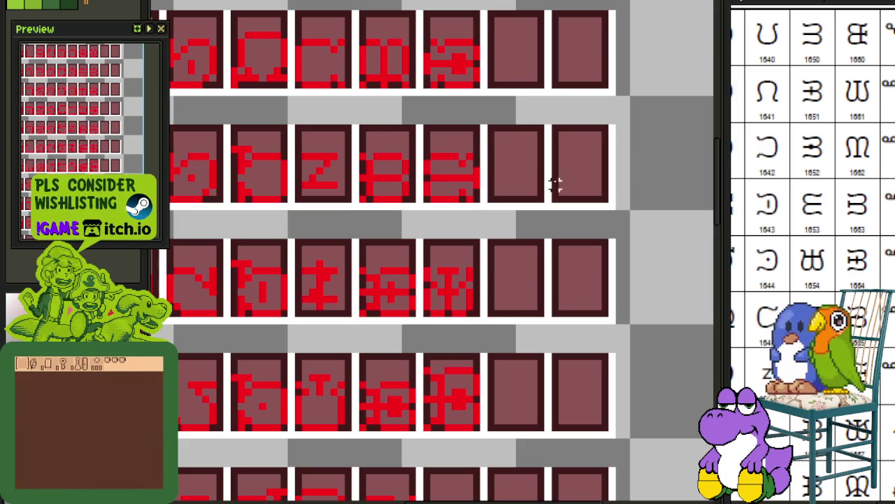
# Erase the glyph in the fourth tile of row three.
pyautogui.moveTo(515, 238); pyautogui.dragTo(511, 210)
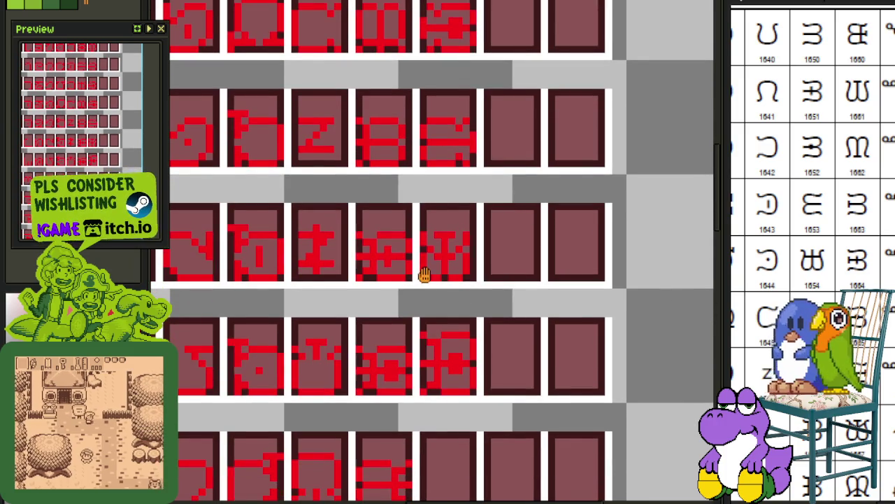
pyautogui.moveTo(425, 275); pyautogui.dragTo(444, 312)
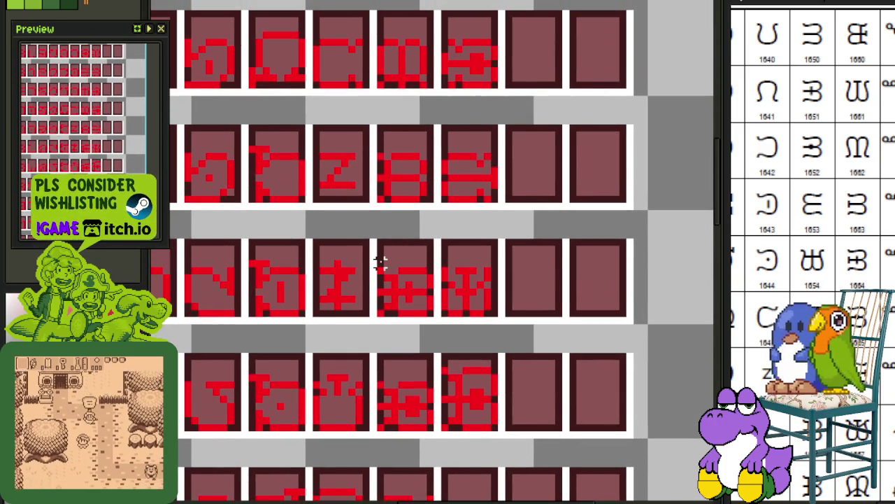
pyautogui.moveTo(379, 262); pyautogui.dragTo(431, 319)
pyautogui.press('Delete')
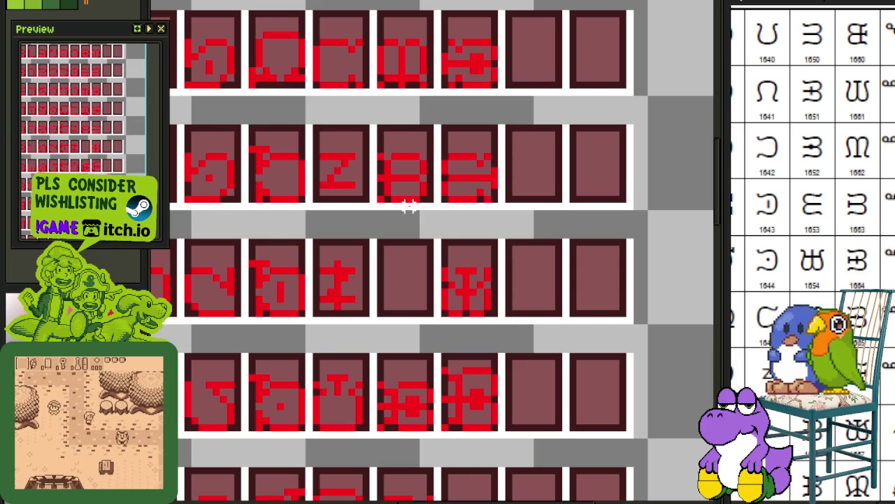
# Paint over a stray red column in a glyph with the pencil.
pyautogui.scroll(1, 410, 166)
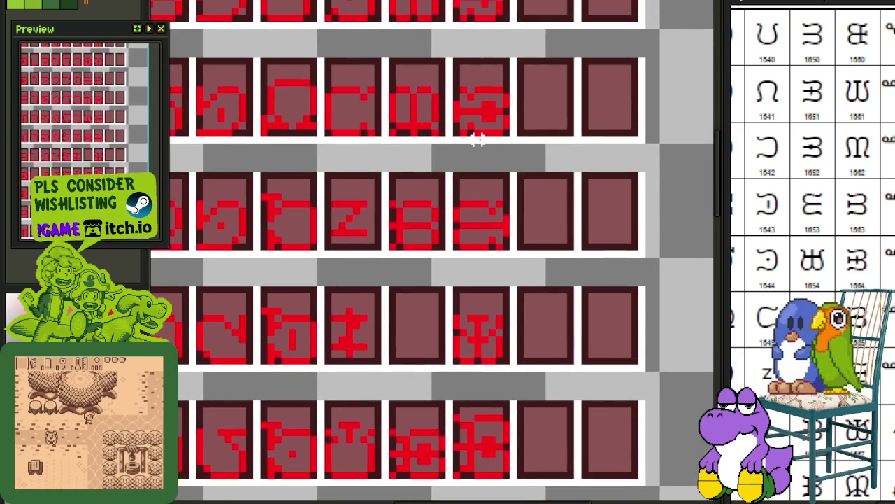
pyautogui.scroll(3, 476, 140)
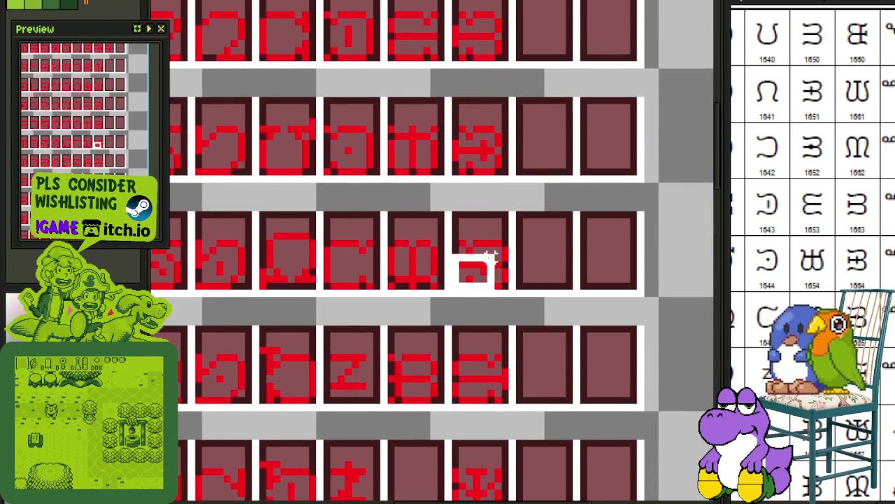
pyautogui.moveTo(456, 283)
pyautogui.mouseDown()
pyautogui.moveTo(506, 260)
pyautogui.moveTo(408, 478)
pyautogui.moveTo(434, 380)
pyautogui.mouseUp()
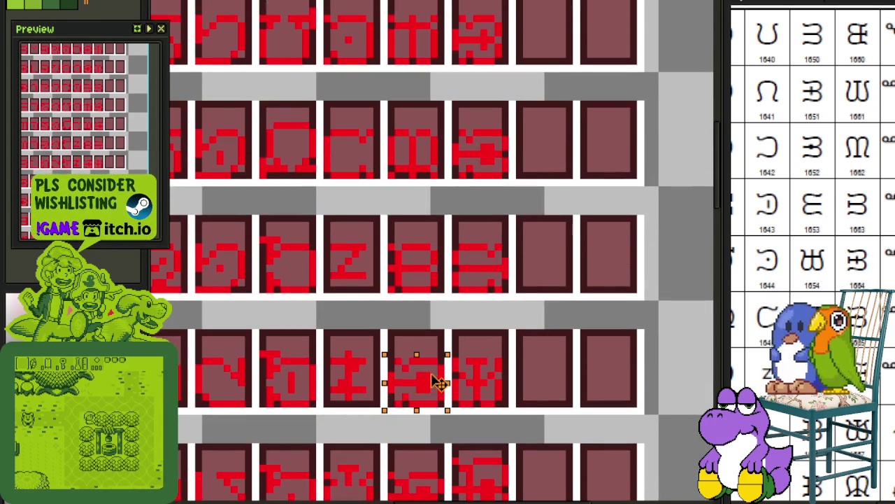
pyautogui.press('b')
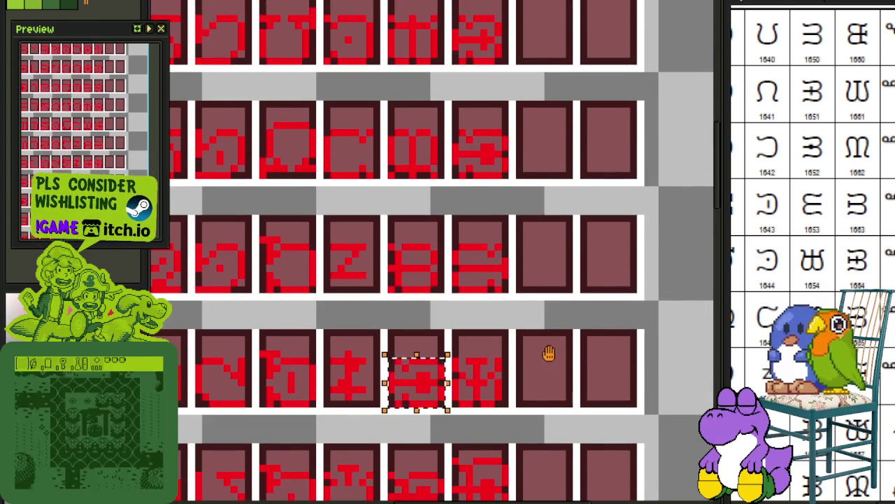
pyautogui.scroll(3, 430, 324)
pyautogui.moveTo(470, 302)
pyautogui.mouseDown()
pyautogui.moveTo(478, 348)
pyautogui.moveTo(426, 289)
pyautogui.mouseUp()
# Erase the glyph from another tile.
pyautogui.scroll(-3, 424, 334)
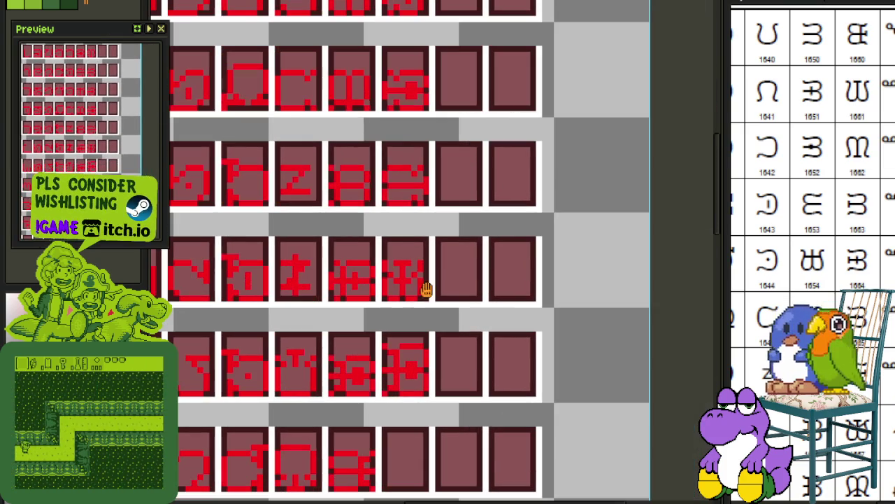
pyautogui.scroll(2, 423, 312)
pyautogui.scroll(1, 422, 308)
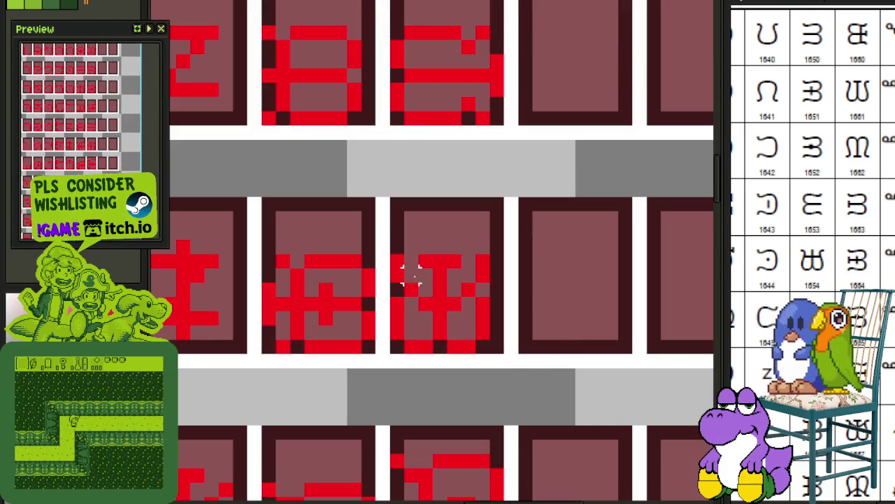
pyautogui.moveTo(396, 262); pyautogui.dragTo(500, 320)
pyautogui.press('Delete')
pyautogui.scroll(-2, 526, 286)
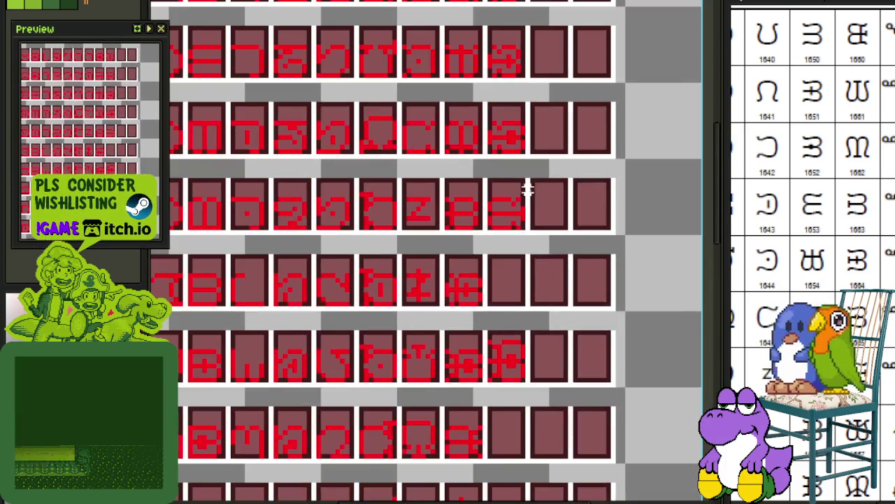
pyautogui.scroll(2, 523, 308)
# Save, then move a glyph down into an empty row-2 tile.
pyautogui.hotkey('ctrl', 's')
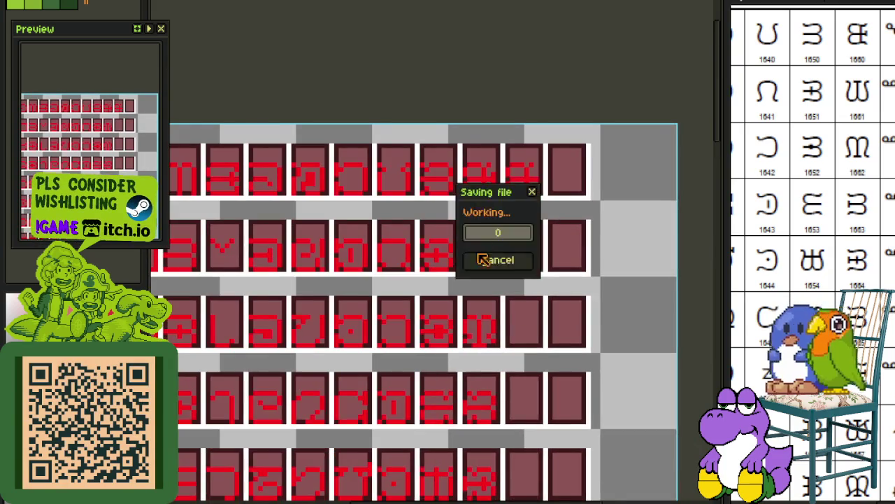
pyautogui.scroll(1, 463, 270)
pyautogui.moveTo(463, 269)
pyautogui.mouseDown()
pyautogui.moveTo(521, 215)
pyautogui.moveTo(508, 352)
pyautogui.mouseUp()
pyautogui.scroll(3, 508, 351)
pyautogui.moveTo(461, 483); pyautogui.dragTo(502, 200)
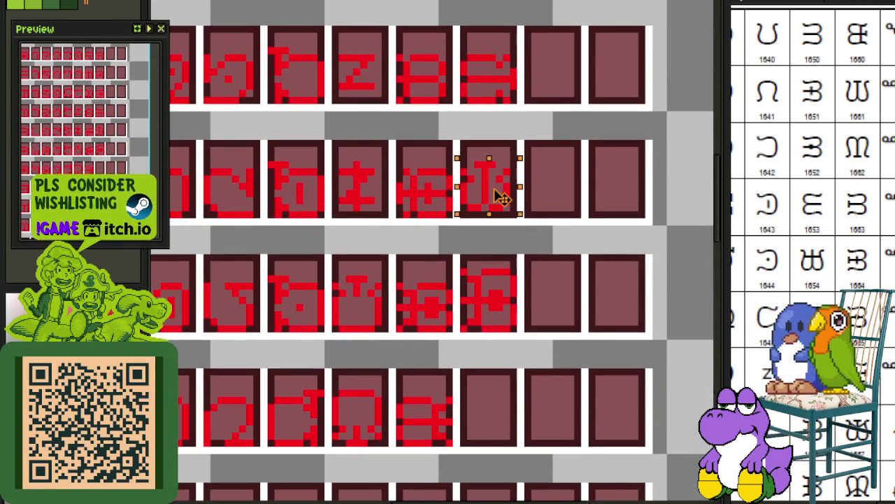
# Darken the background pixels on both sides of the T stem and save.
pyautogui.scroll(3, 481, 200)
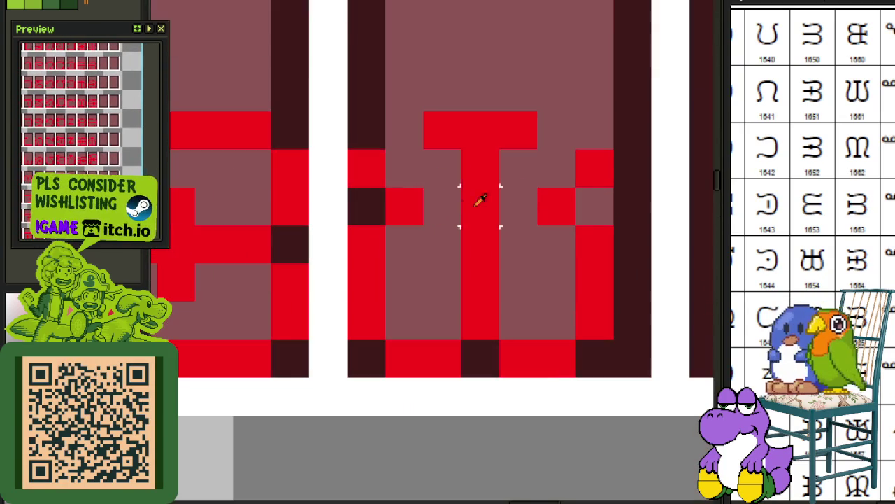
pyautogui.click(438, 247)
pyautogui.click(520, 244)
pyautogui.scroll(-3, 546, 258)
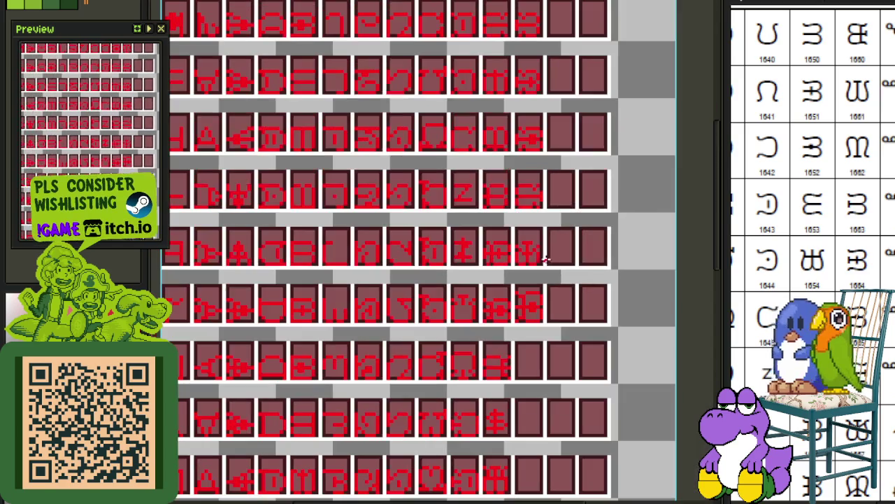
pyautogui.moveTo(593, 266); pyautogui.dragTo(561, 230)
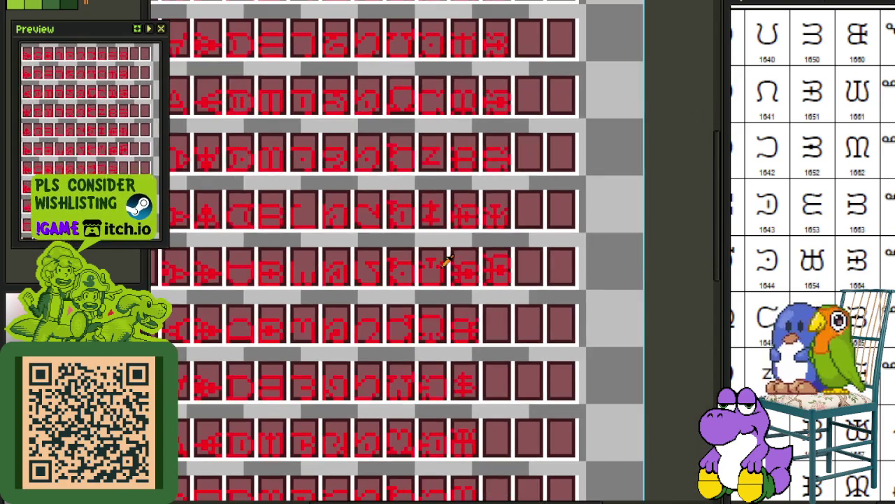
pyautogui.hotkey('ctrl', 's')
# Clear a middle-row tile, move the glyph above down into it, and save.
pyautogui.moveTo(399, 266); pyautogui.dragTo(381, 216)
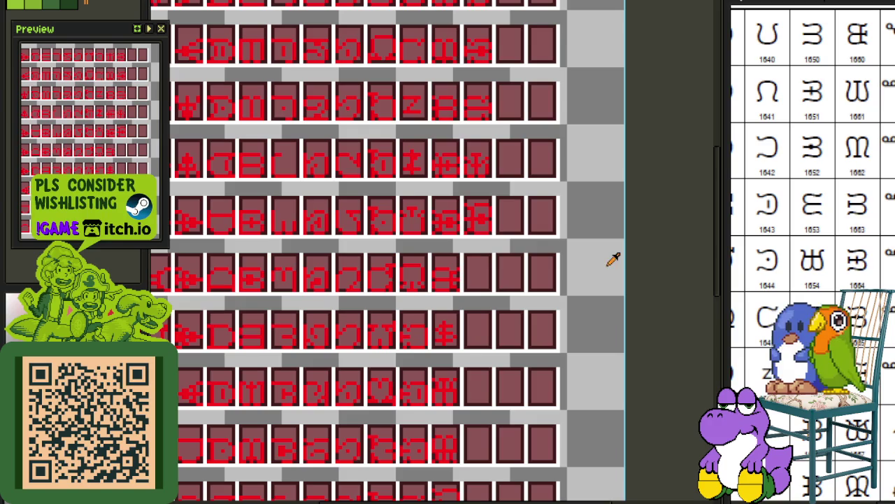
pyautogui.moveTo(549, 258); pyautogui.dragTo(546, 266)
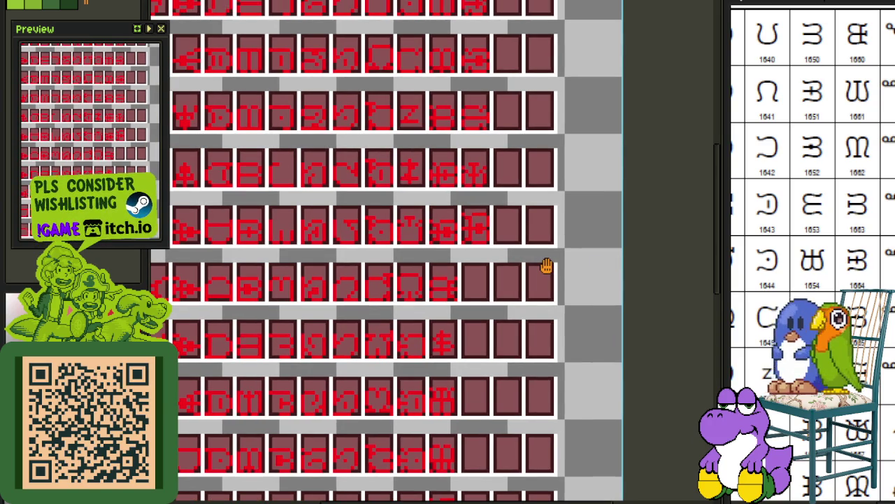
pyautogui.scroll(1, 470, 221)
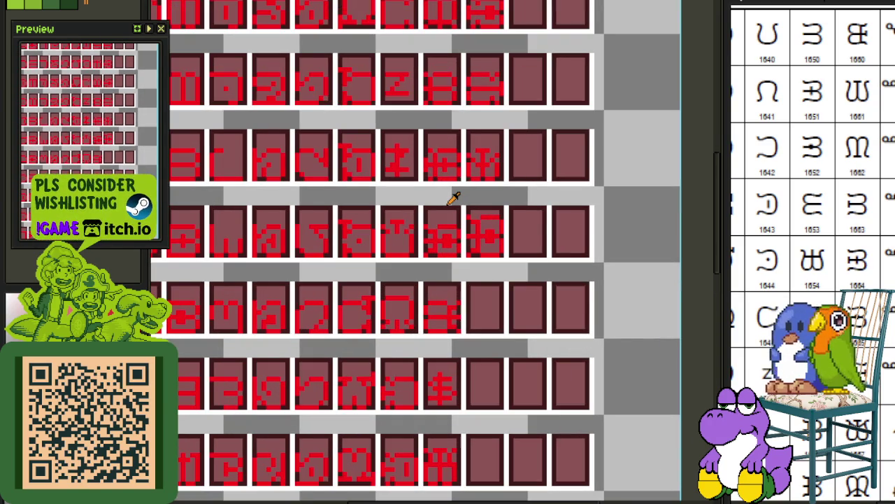
pyautogui.scroll(2, 446, 182)
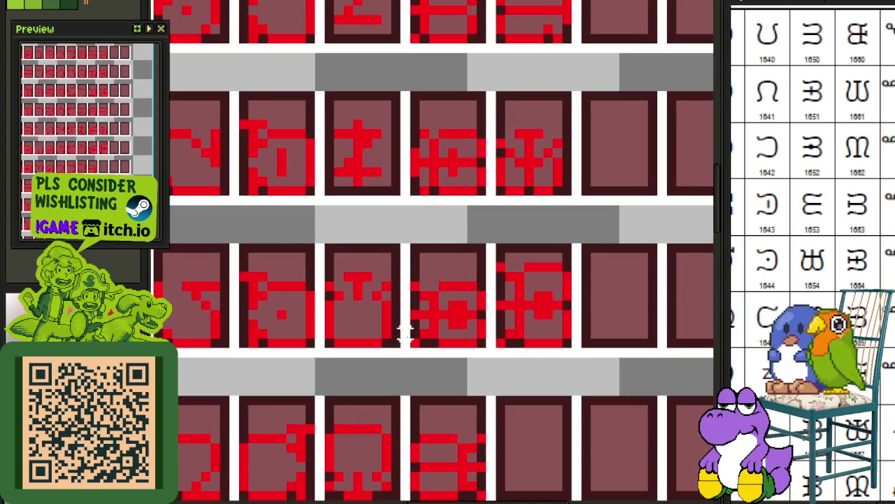
pyautogui.moveTo(415, 342); pyautogui.dragTo(485, 248)
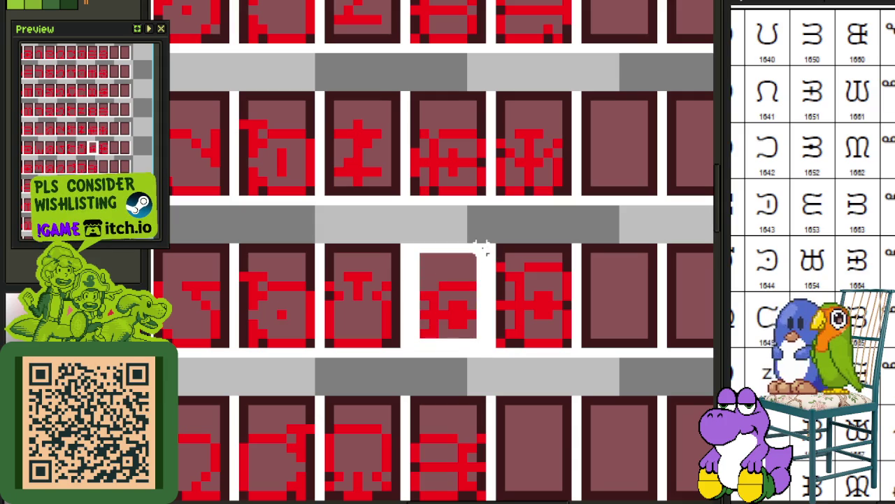
pyautogui.press('Delete')
pyautogui.moveTo(413, 193); pyautogui.dragTo(490, 90)
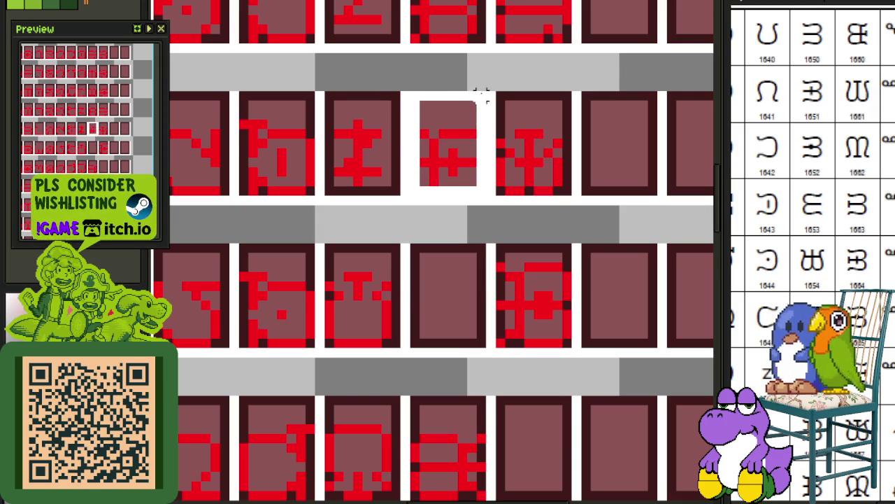
pyautogui.moveTo(466, 152); pyautogui.dragTo(468, 298)
pyautogui.press('b')
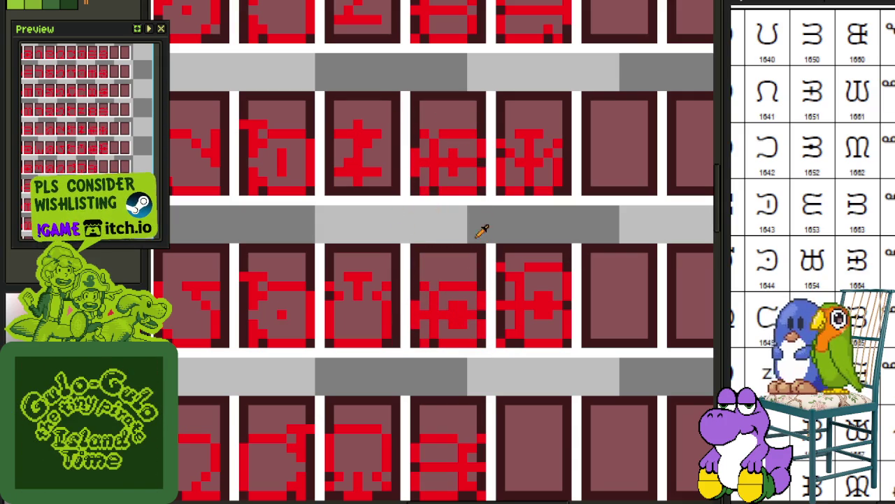
pyautogui.hotkey('ctrl', 's')
# Clear the fourth middle-row tile and copy the fourth top-row glyph into it.
pyautogui.scroll(-1, 480, 217)
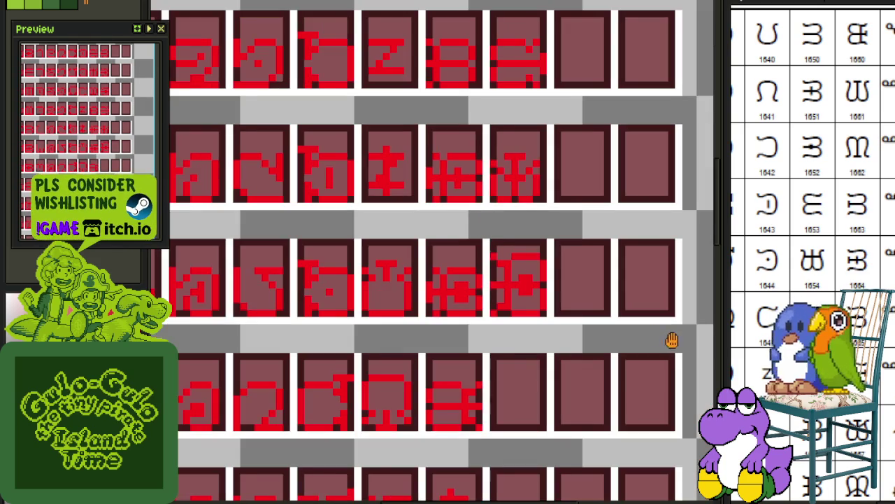
pyautogui.moveTo(617, 347); pyautogui.dragTo(575, 301)
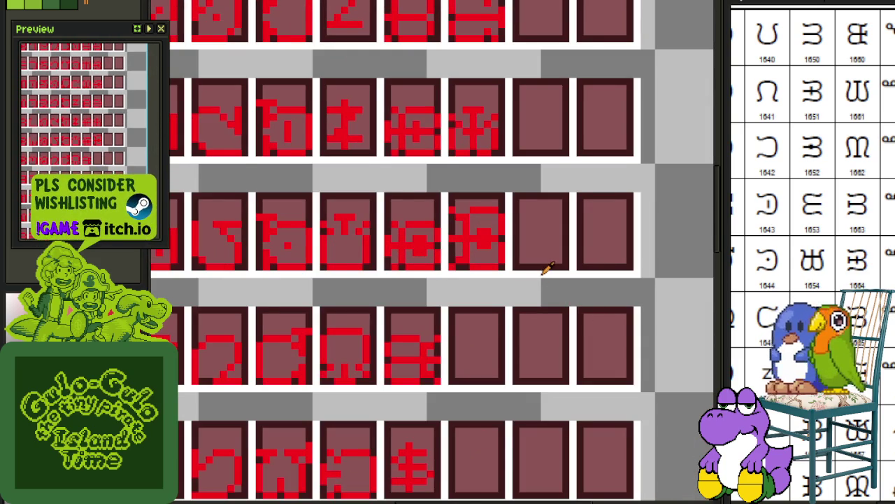
pyautogui.scroll(1, 532, 287)
pyautogui.hscroll(1, 483, 286)
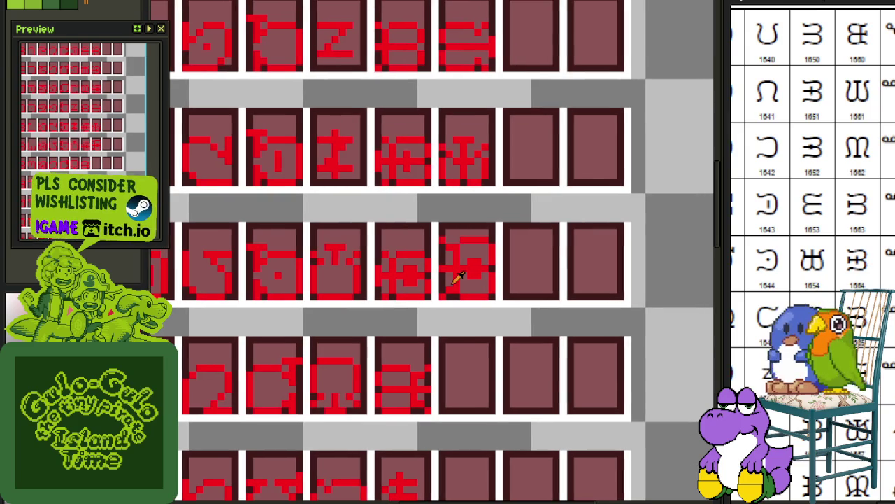
pyautogui.scroll(1, 456, 284)
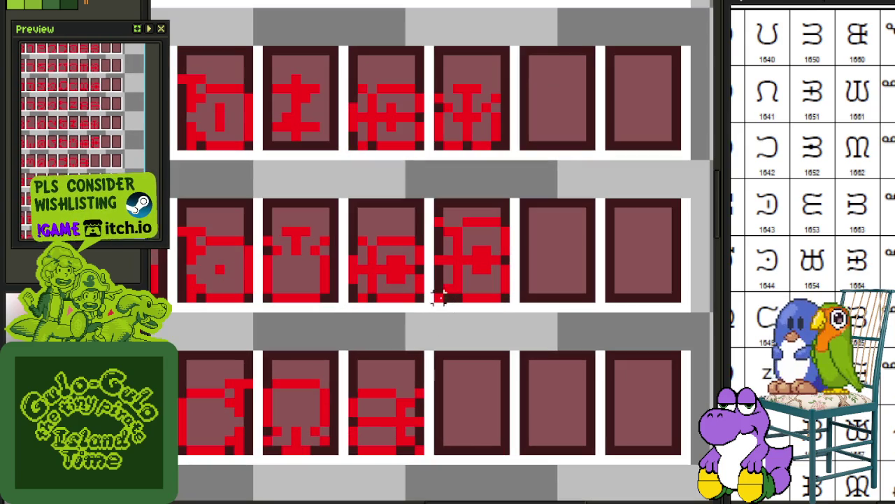
pyautogui.moveTo(439, 297); pyautogui.dragTo(515, 203)
pyautogui.press('Delete')
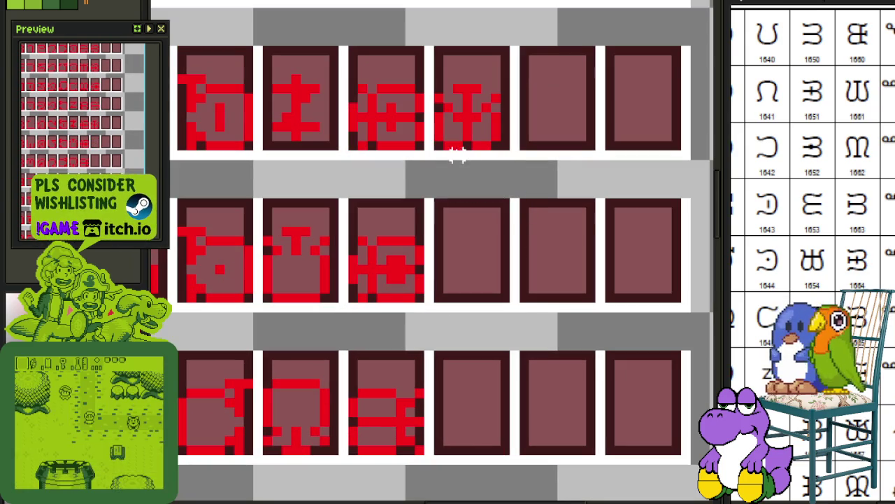
pyautogui.moveTo(438, 143); pyautogui.dragTo(492, 96)
pyautogui.click(494, 98)
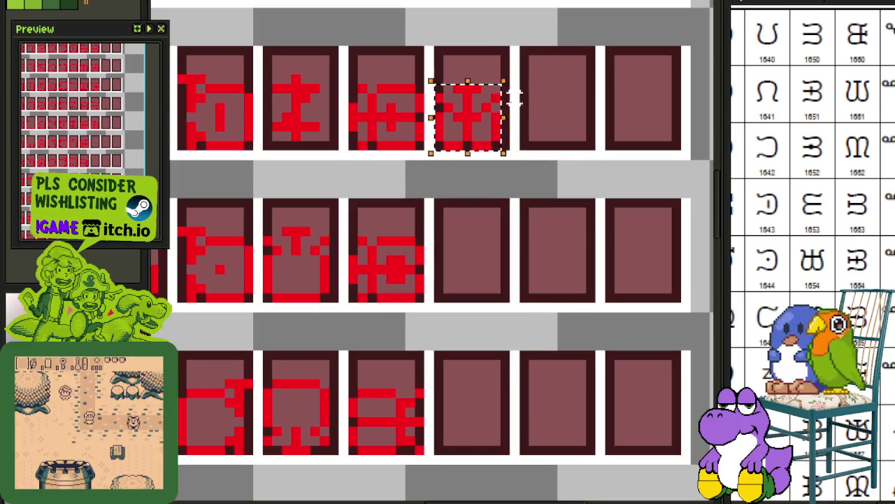
pyautogui.moveTo(494, 97); pyautogui.dragTo(494, 272)
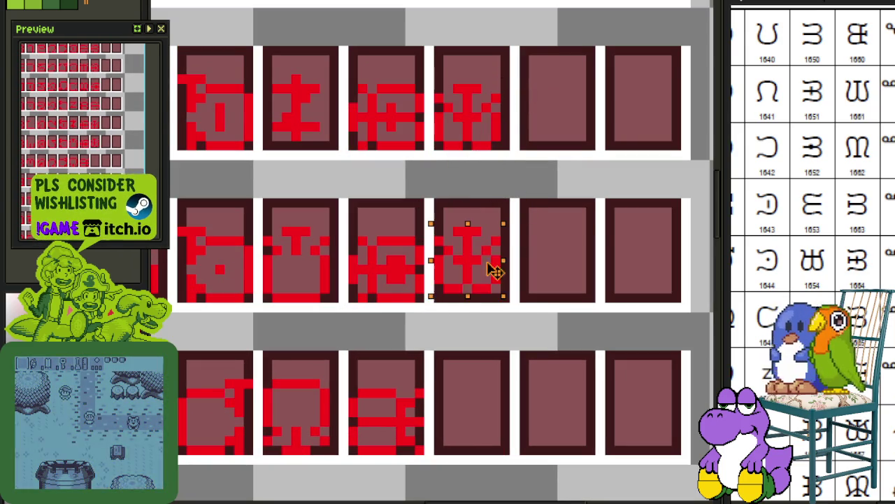
pyautogui.click(553, 232)
# Rotate a glyph 90° clockwise via Edit > Rotate and save the font sheet.
pyautogui.scroll(-1, 552, 232)
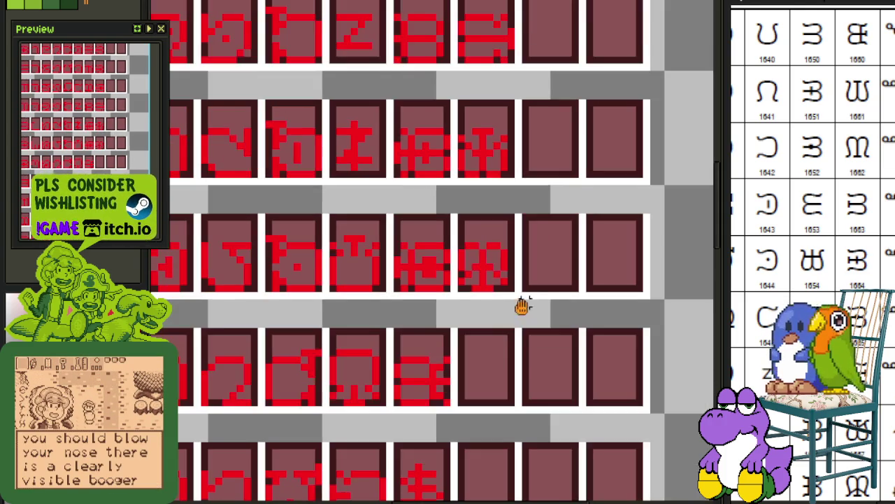
pyautogui.scroll(-2, 524, 304)
pyautogui.scroll(-2, 499, 329)
pyautogui.moveTo(827, 278); pyautogui.dragTo(804, 244)
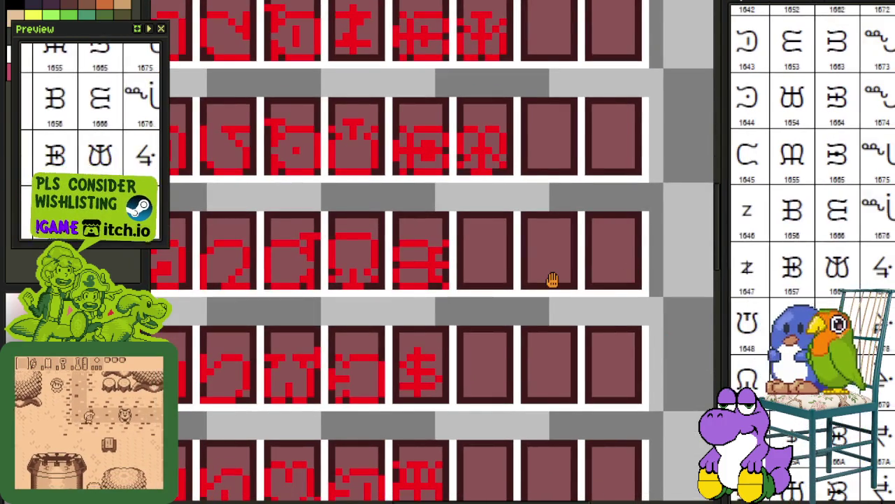
pyautogui.scroll(1, 550, 278)
pyautogui.scroll(1, 550, 277)
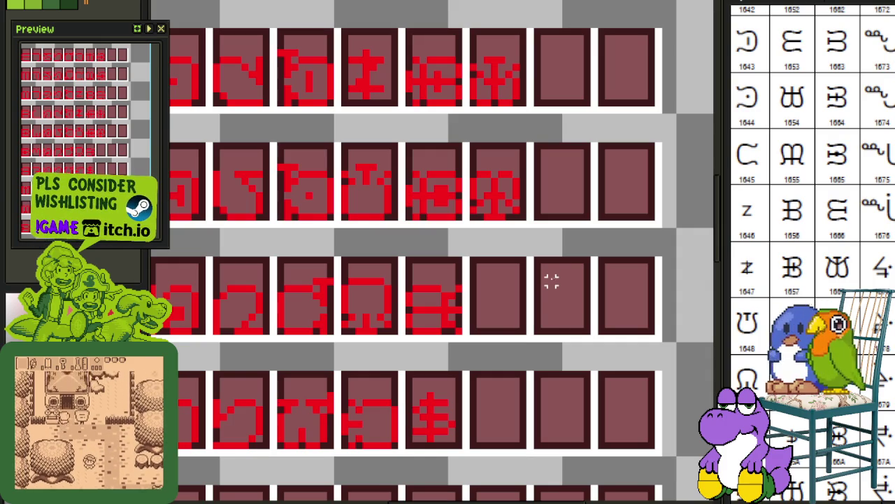
pyautogui.moveTo(468, 223); pyautogui.dragTo(522, 171)
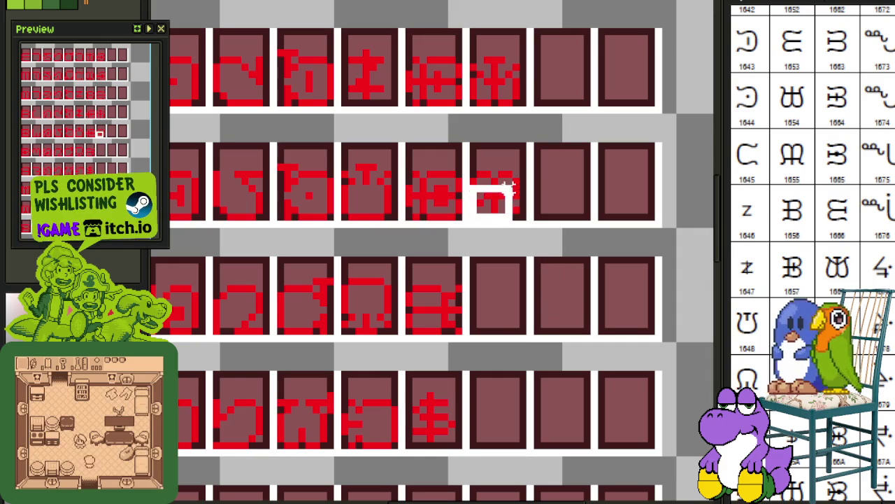
pyautogui.click(42, 1)
pyautogui.click(269, 127)
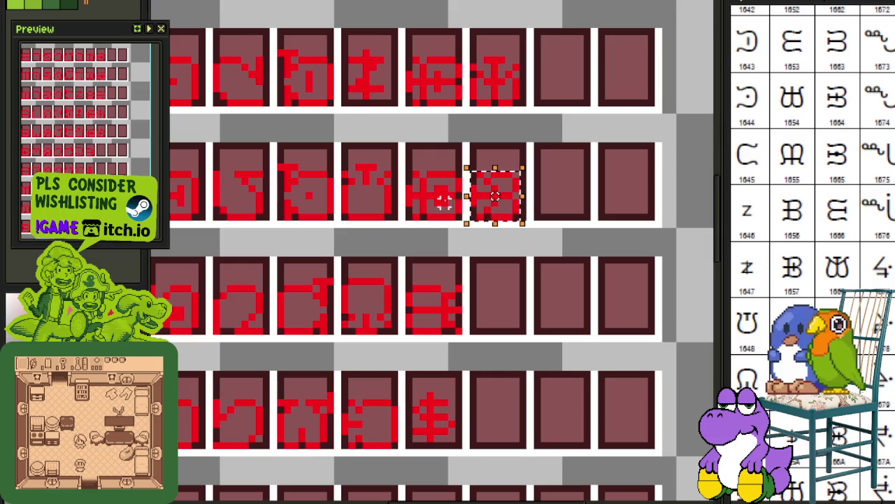
pyautogui.hotkey('ctrl', 's')
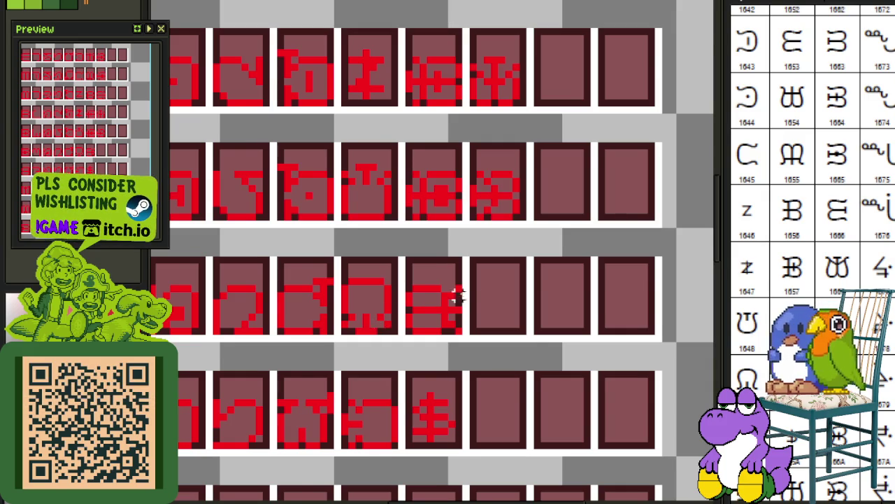
pyautogui.scroll(-1, 494, 289)
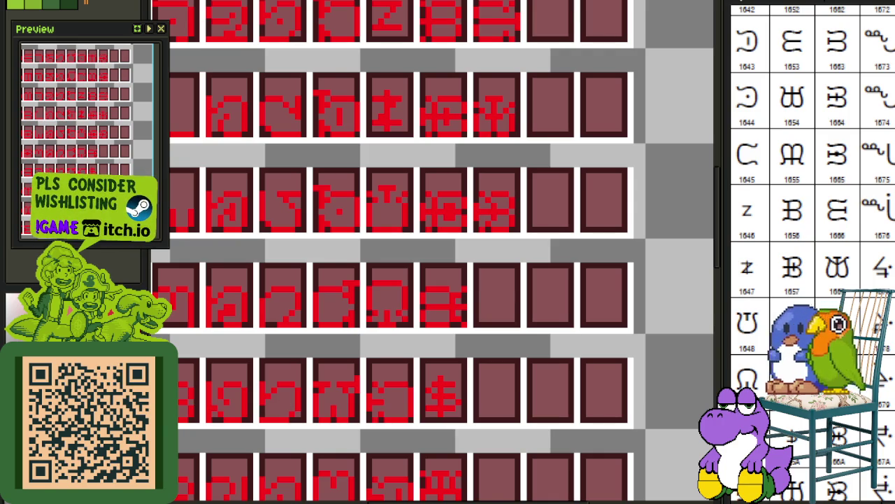
pyautogui.rightClick(559, 258)
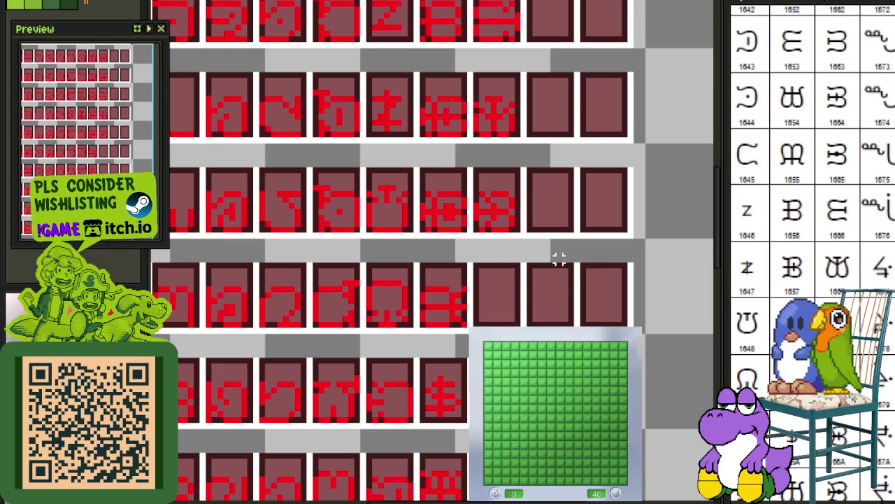
# Flag mines and reveal safe cells across the upper-left and top rows.
pyautogui.click(554, 415)
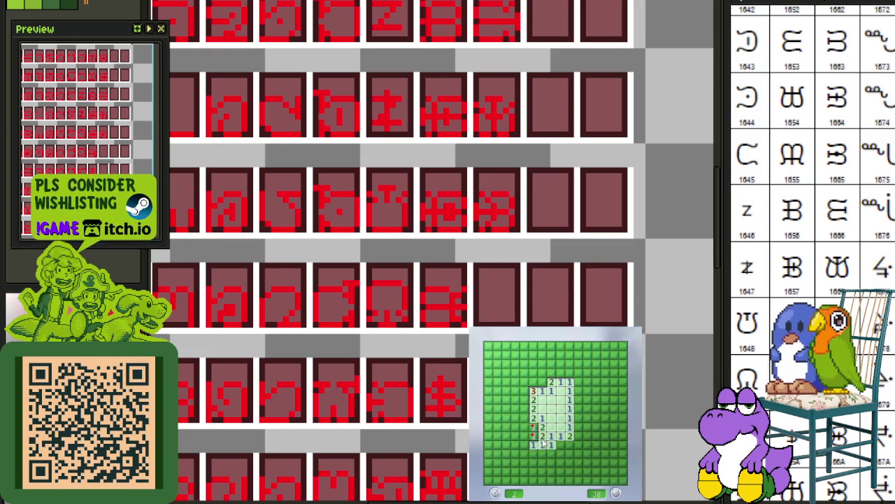
pyautogui.click(531, 441)
pyautogui.rightClick(532, 427)
pyautogui.rightClick(515, 434)
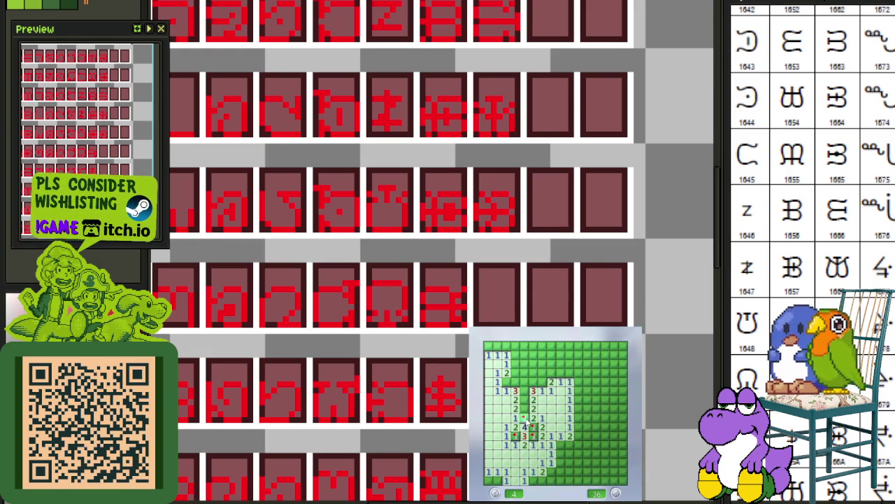
pyautogui.rightClick(526, 392)
pyautogui.click(528, 382)
pyautogui.rightClick(541, 382)
pyautogui.click(524, 383)
pyautogui.rightClick(515, 364)
pyautogui.click(521, 355)
pyautogui.rightClick(533, 355)
pyautogui.click(542, 364)
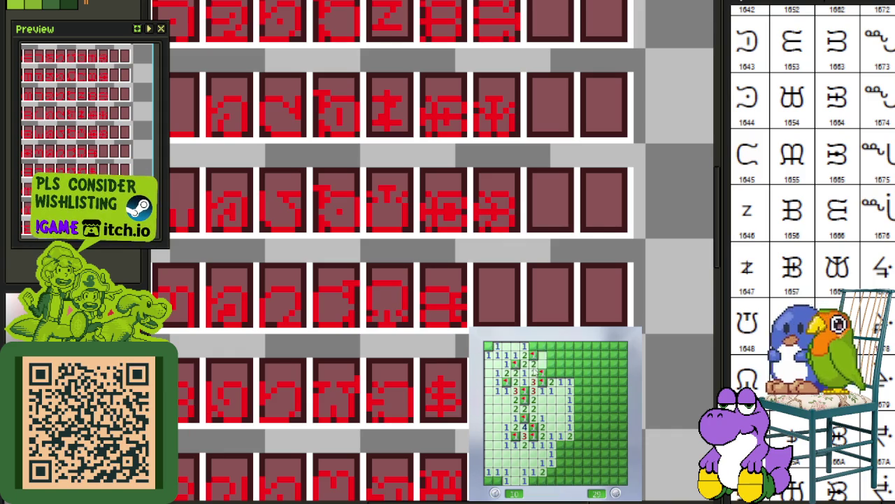
pyautogui.click(551, 365)
# Clear the top-right and right-middle areas, flagging the mines there.
pyautogui.click(575, 382)
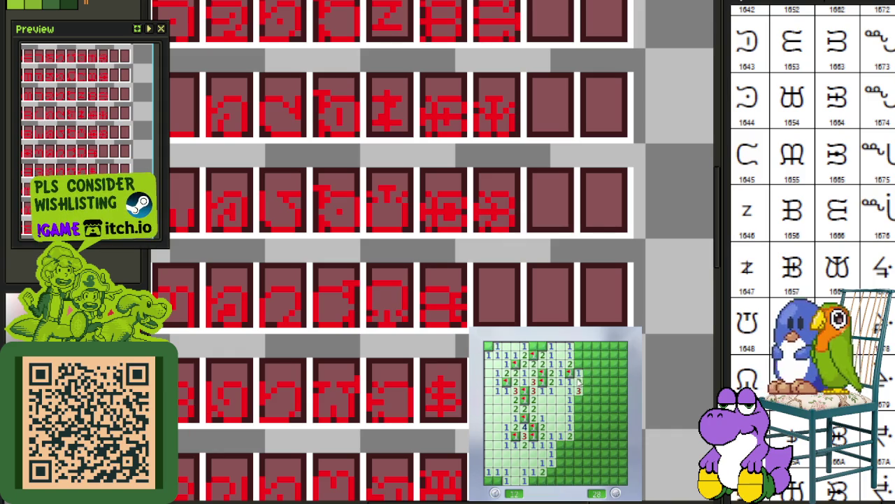
pyautogui.rightClick(578, 356)
pyautogui.click(587, 357)
pyautogui.click(547, 355)
pyautogui.rightClick(542, 346)
pyautogui.click(599, 372)
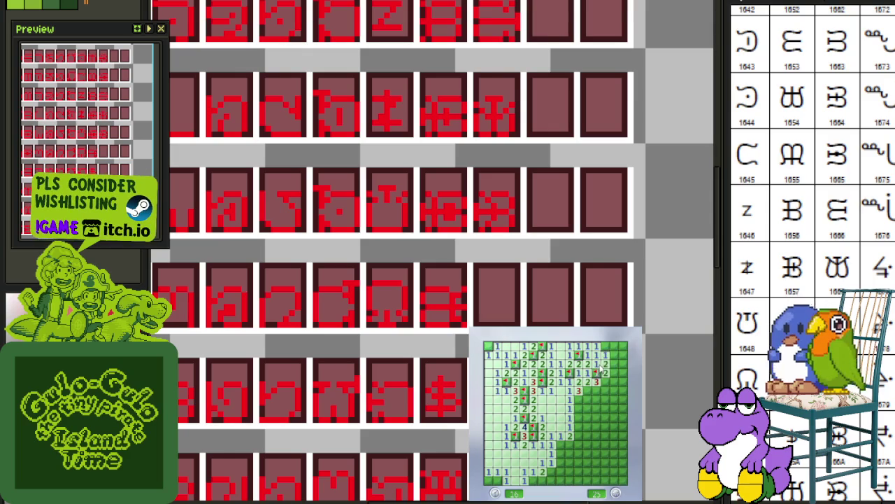
pyautogui.click(615, 355)
pyautogui.rightClick(613, 373)
pyautogui.click(614, 382)
pyautogui.rightClick(623, 391)
pyautogui.rightClick(587, 398)
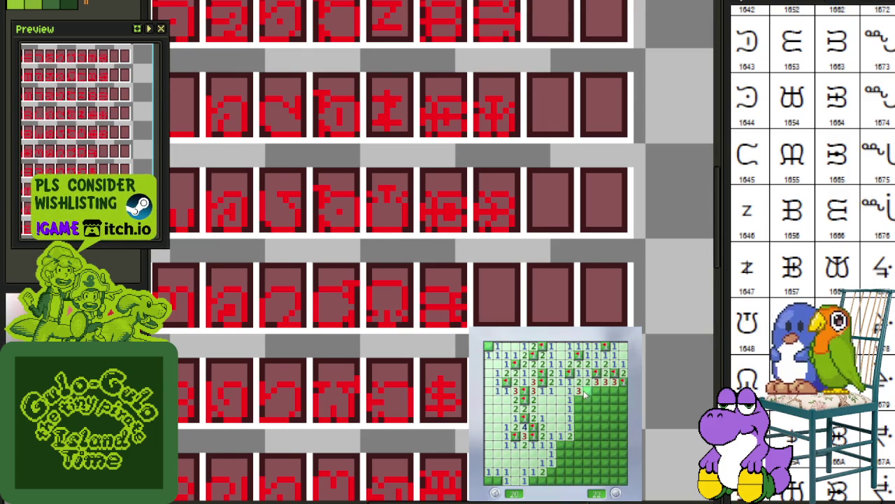
pyautogui.rightClick(580, 398)
pyautogui.click(578, 409)
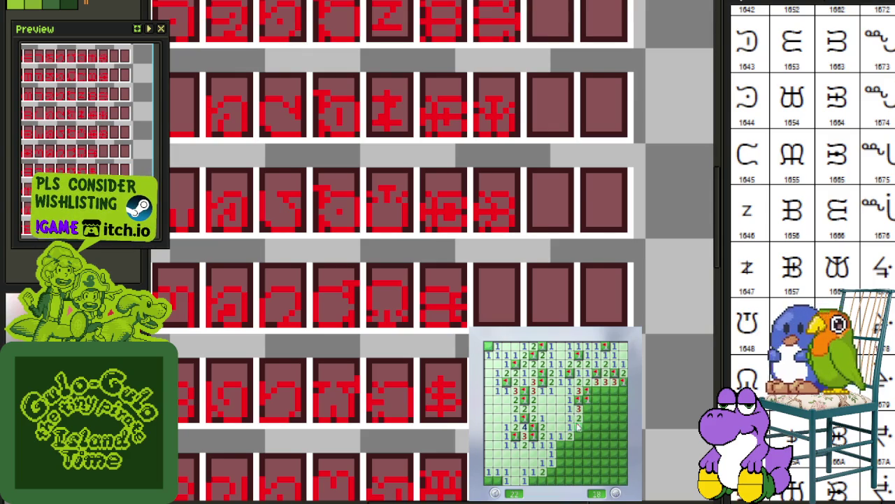
pyautogui.click(581, 433)
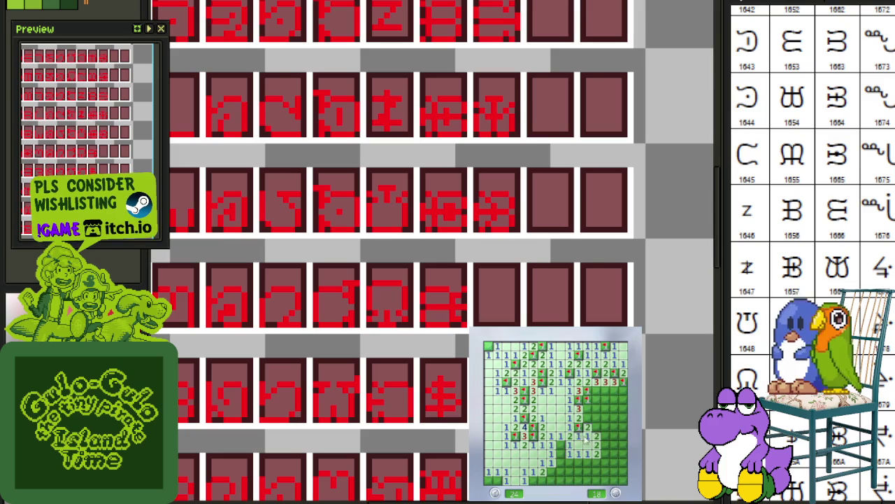
# Flag mines and reveal the remaining cells in the lower-right area.
pyautogui.rightClick(606, 400)
pyautogui.click(616, 389)
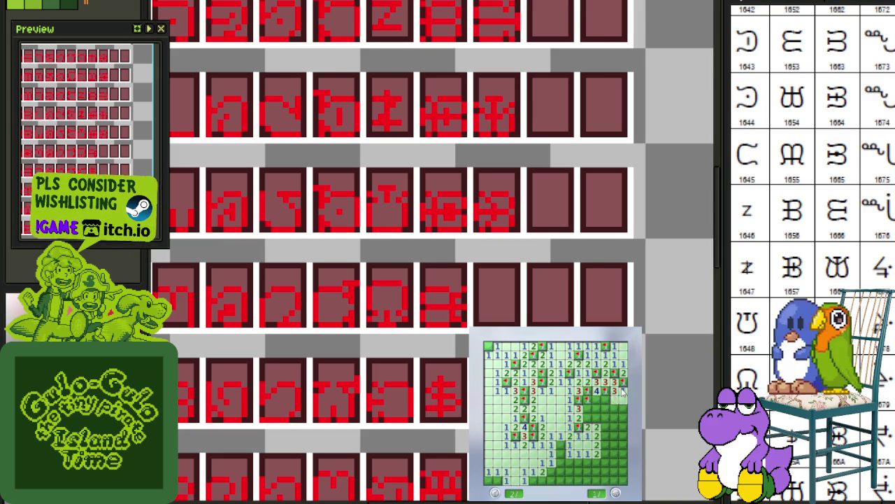
pyautogui.click(592, 407)
pyautogui.rightClick(600, 417)
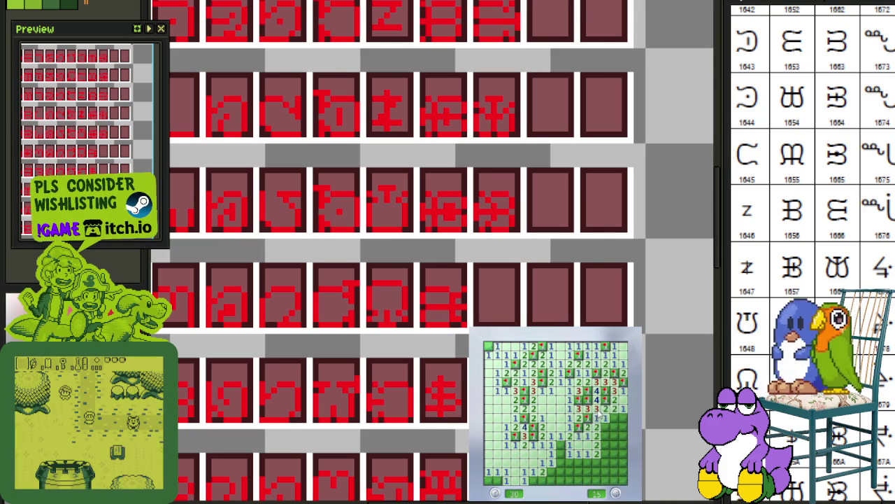
pyautogui.click(603, 442)
pyautogui.rightClick(614, 435)
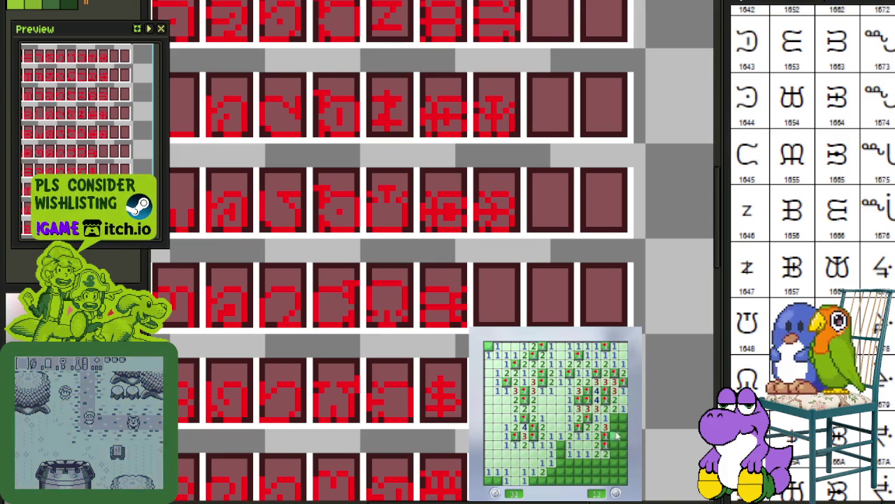
pyautogui.click(608, 423)
pyautogui.click(608, 422)
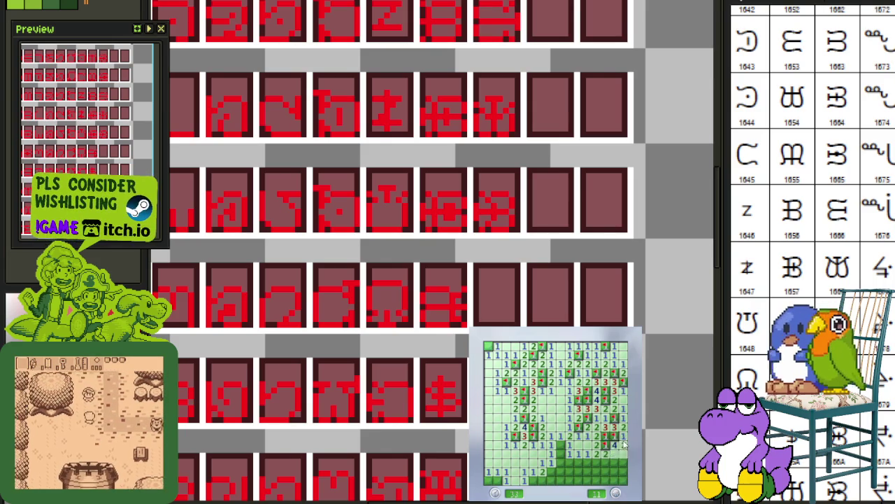
# Flag the bottom-row mines, reveal the final safe cells to win, and start a new game.
pyautogui.rightClick(561, 445)
pyautogui.click(570, 456)
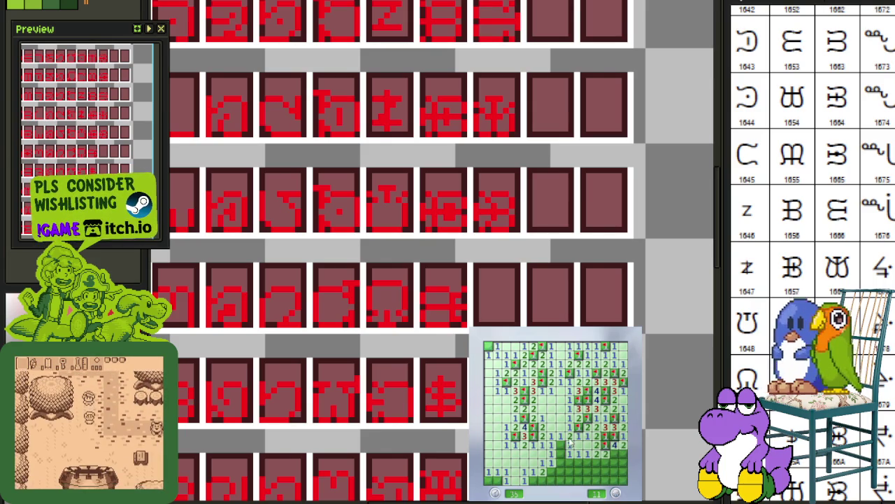
pyautogui.rightClick(552, 473)
pyautogui.rightClick(542, 481)
pyautogui.rightClick(568, 482)
pyautogui.rightClick(576, 473)
pyautogui.rightClick(588, 481)
pyautogui.rightClick(594, 464)
pyautogui.click(596, 462)
pyautogui.rightClick(615, 453)
pyautogui.rightClick(621, 466)
pyautogui.click(496, 482)
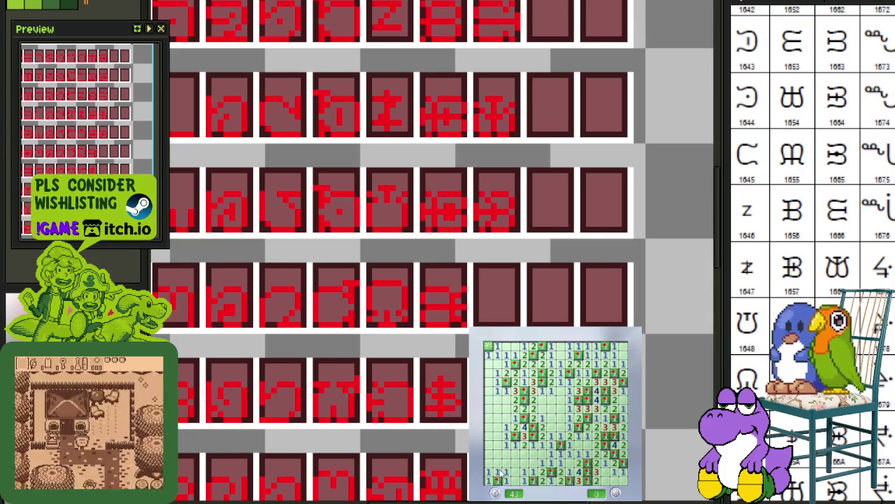
pyautogui.click(575, 454)
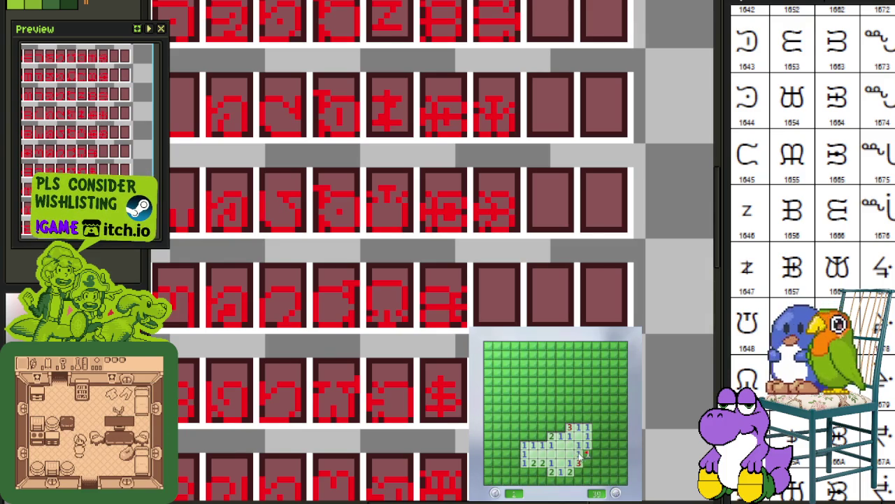
# Clear the green board's bottom row and lower left, flagging the mines there.
pyautogui.click(597, 455)
pyautogui.rightClick(579, 473)
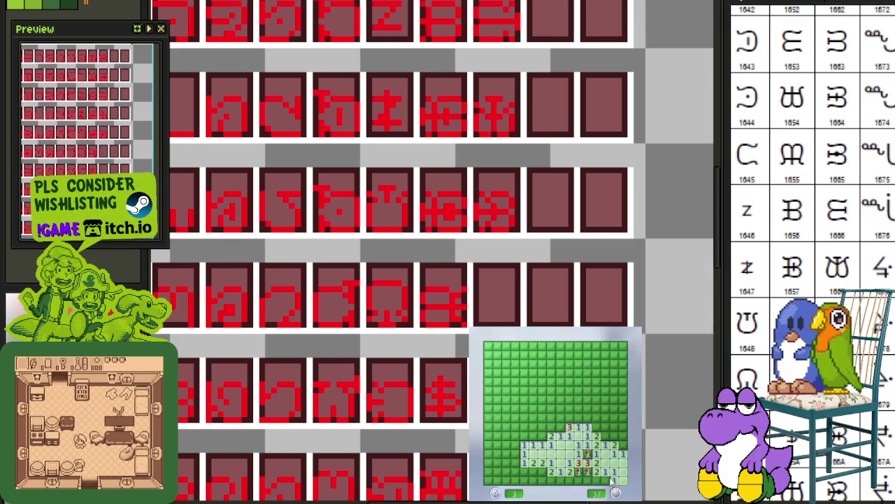
pyautogui.click(595, 482)
pyautogui.click(579, 481)
pyautogui.click(569, 481)
pyautogui.click(559, 480)
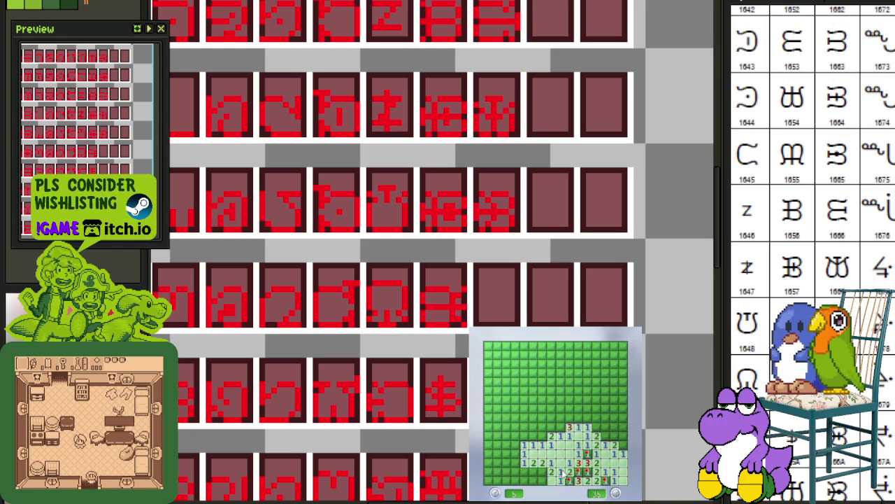
pyautogui.rightClick(543, 473)
pyautogui.click(538, 480)
pyautogui.rightClick(533, 465)
pyautogui.click(517, 469)
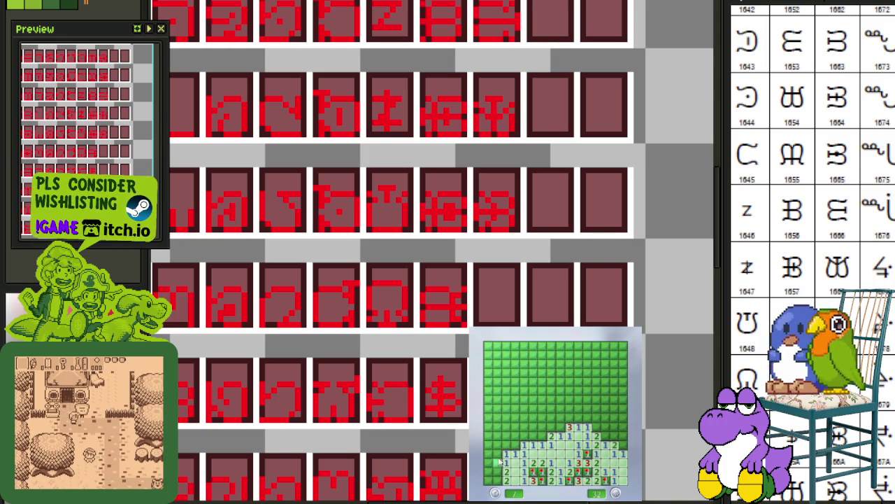
pyautogui.rightClick(497, 480)
pyautogui.click(496, 470)
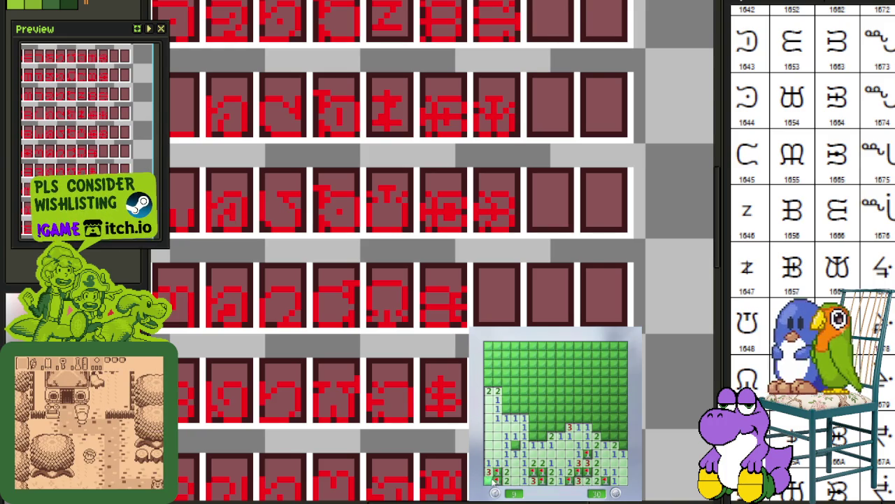
# Flag the mines on the left and above the open area, revealing the safe cells between them.
pyautogui.rightClick(516, 445)
pyautogui.click(534, 435)
pyautogui.rightClick(542, 427)
pyautogui.click(560, 428)
pyautogui.rightClick(533, 418)
pyautogui.click(542, 409)
pyautogui.rightClick(551, 418)
pyautogui.rightClick(551, 409)
pyautogui.rightClick(561, 418)
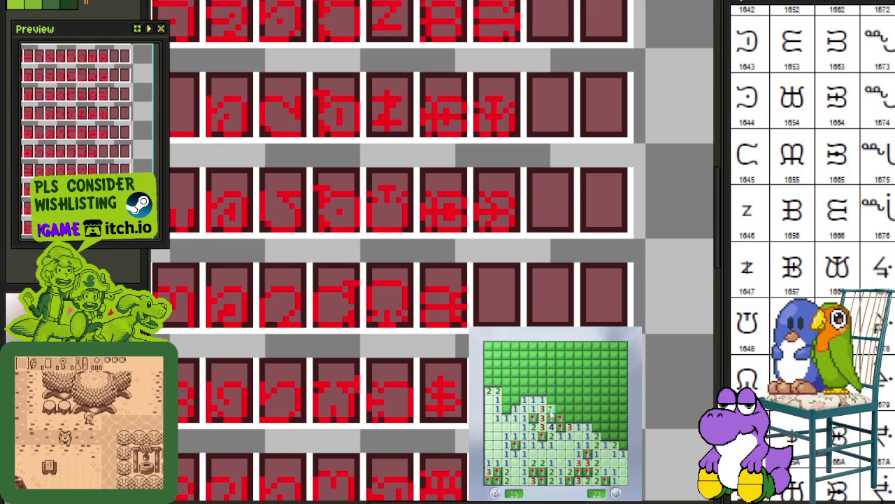
pyautogui.click(561, 400)
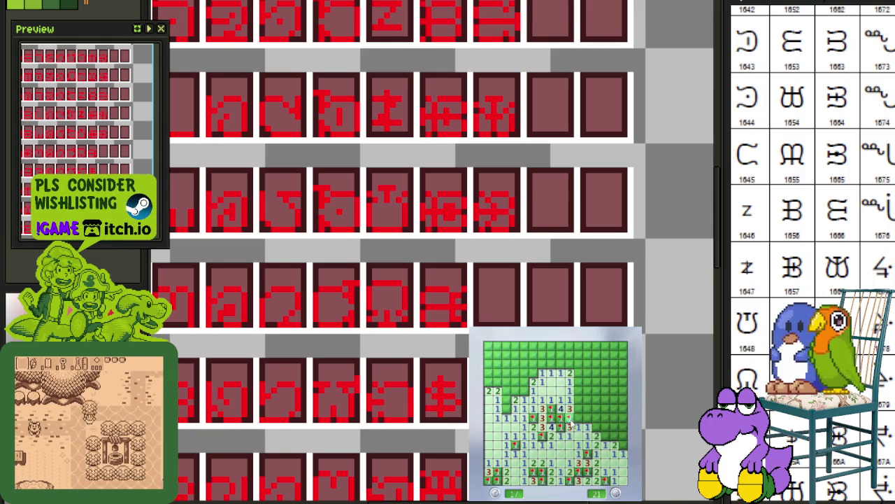
# Remove a misplaced flag and clear the right side and upper middle of the board.
pyautogui.click(594, 427)
pyautogui.rightClick(603, 437)
pyautogui.click(615, 437)
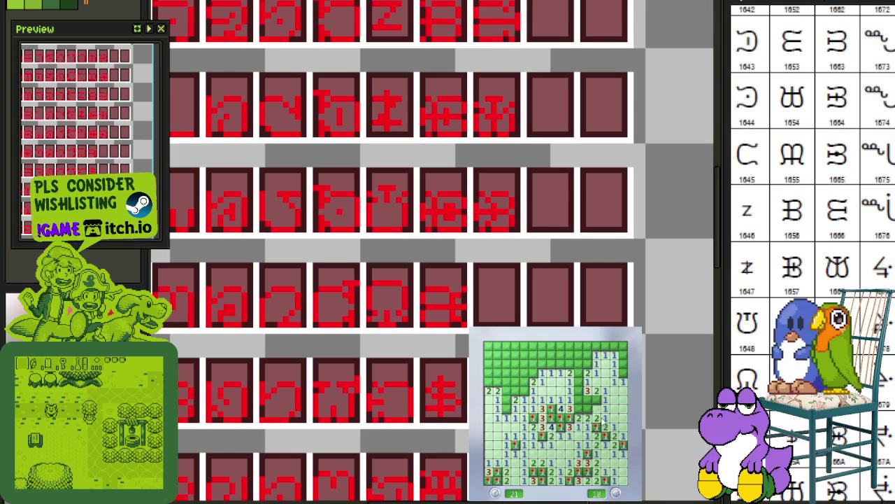
pyautogui.rightClick(592, 400)
pyautogui.click(580, 377)
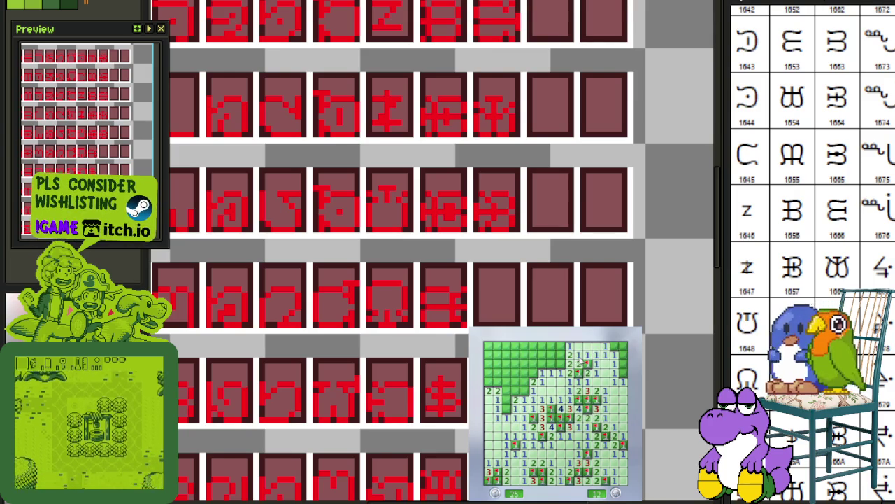
pyautogui.click(569, 363)
pyautogui.click(564, 350)
pyautogui.click(551, 358)
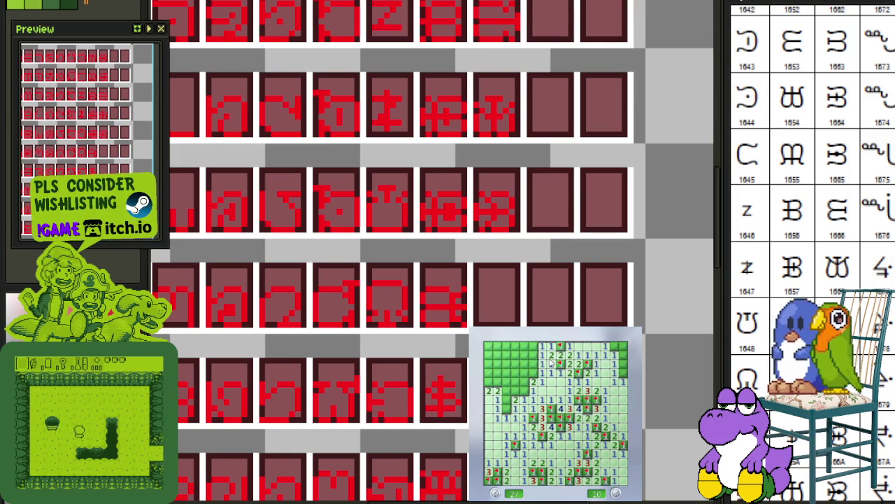
# Flag the mines near the top-left corner and clear the upper-left and top-edge cells.
pyautogui.rightClick(533, 372)
pyautogui.click(526, 382)
pyautogui.click(518, 377)
pyautogui.click(510, 382)
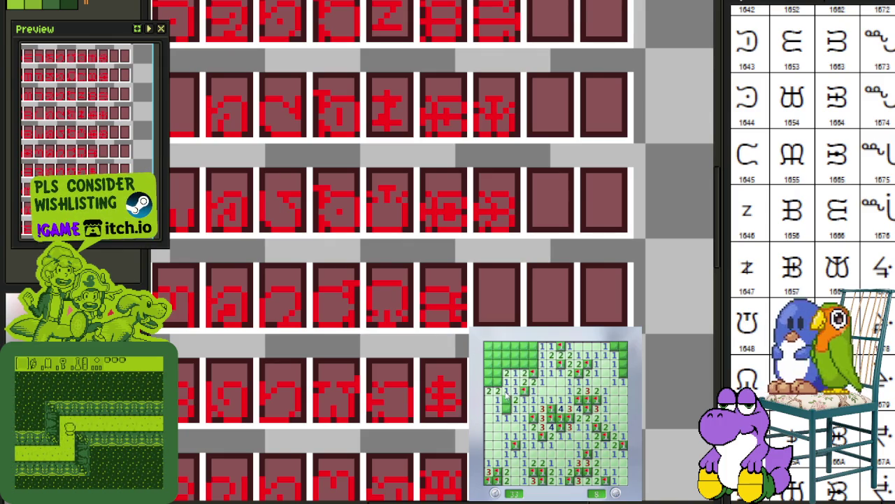
pyautogui.rightClick(495, 383)
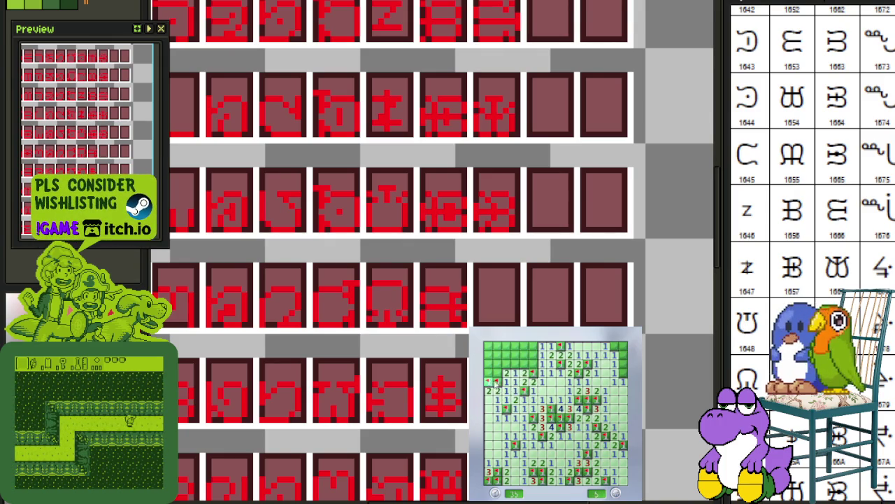
pyautogui.rightClick(504, 381)
pyautogui.click(504, 377)
pyautogui.rightClick(515, 363)
pyautogui.click(537, 361)
pyautogui.click(524, 349)
# Finish the top-right and lower-middle cells to win, then open a new blue board.
pyautogui.click(610, 348)
pyautogui.rightClick(615, 346)
pyautogui.click(621, 361)
pyautogui.click(542, 434)
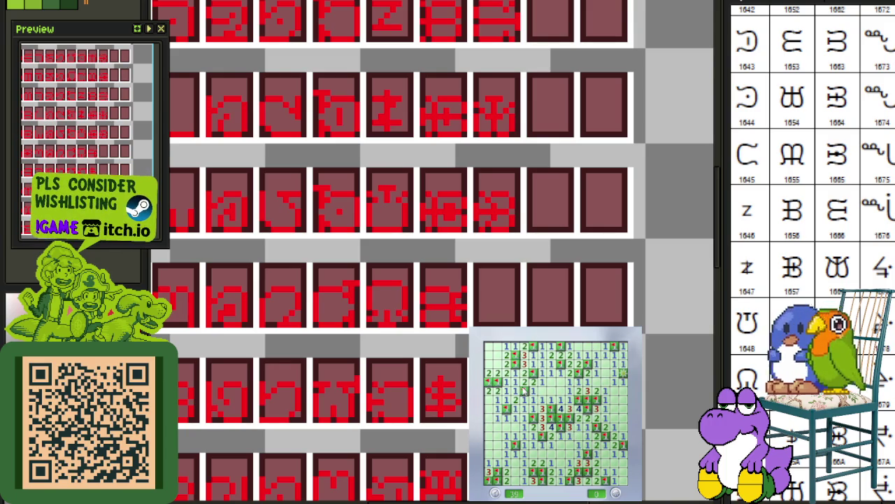
pyautogui.click(564, 436)
pyautogui.rightClick(588, 445)
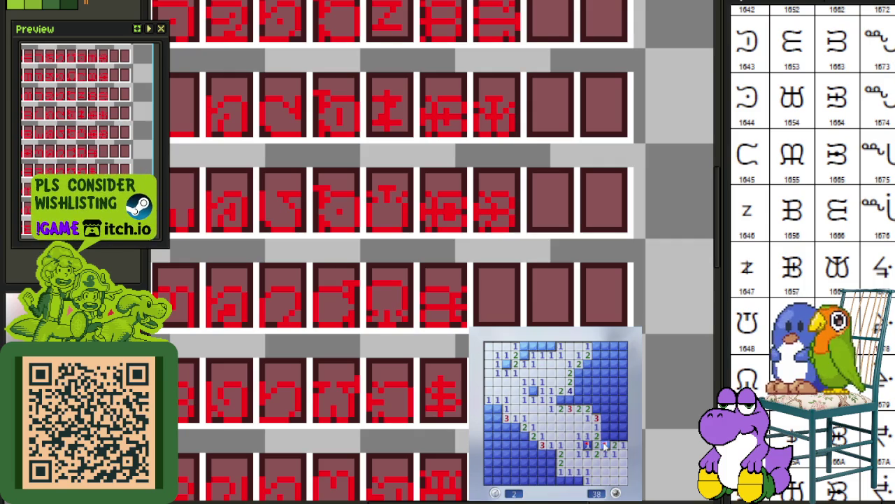
# Flag two mines above the opening and two toward the top right, revealing nearby cells.
pyautogui.rightClick(605, 408)
pyautogui.rightClick(596, 409)
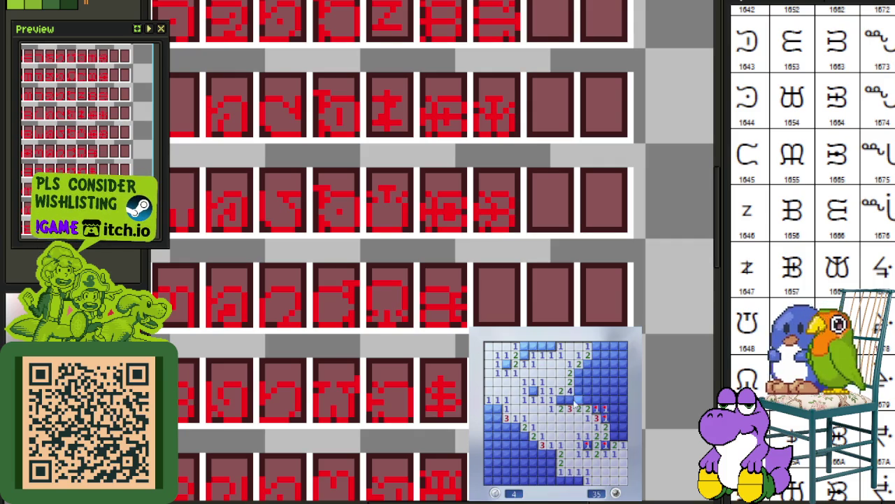
pyautogui.click(588, 399)
pyautogui.rightClick(579, 382)
pyautogui.rightClick(579, 374)
pyautogui.click(596, 374)
pyautogui.click(596, 364)
# Flag the top-right and right-edge mines, hit a mine, then start a new game with F2.
pyautogui.rightClick(596, 345)
pyautogui.rightClick(605, 346)
pyautogui.rightClick(613, 363)
pyautogui.click(613, 371)
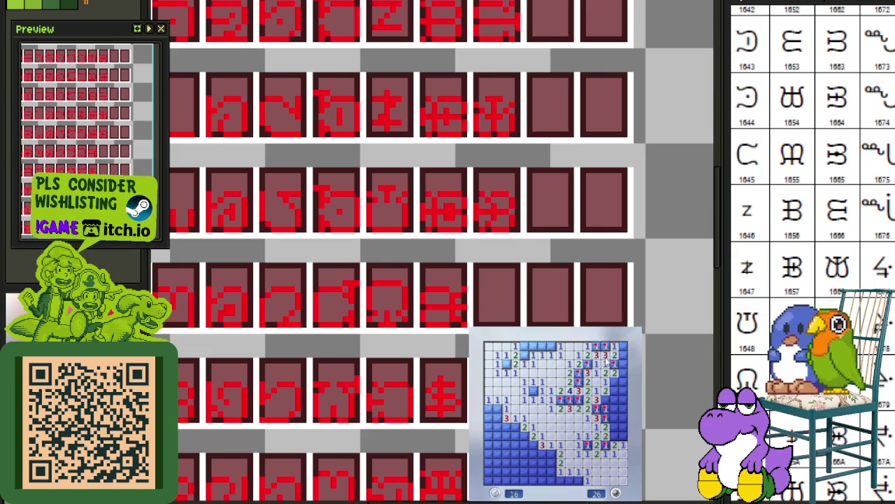
pyautogui.rightClick(614, 380)
pyautogui.rightClick(615, 364)
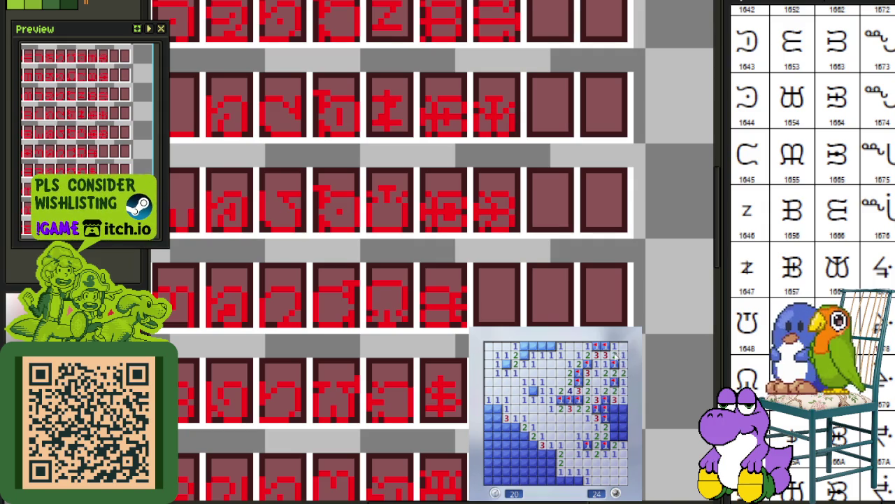
pyautogui.click(623, 435)
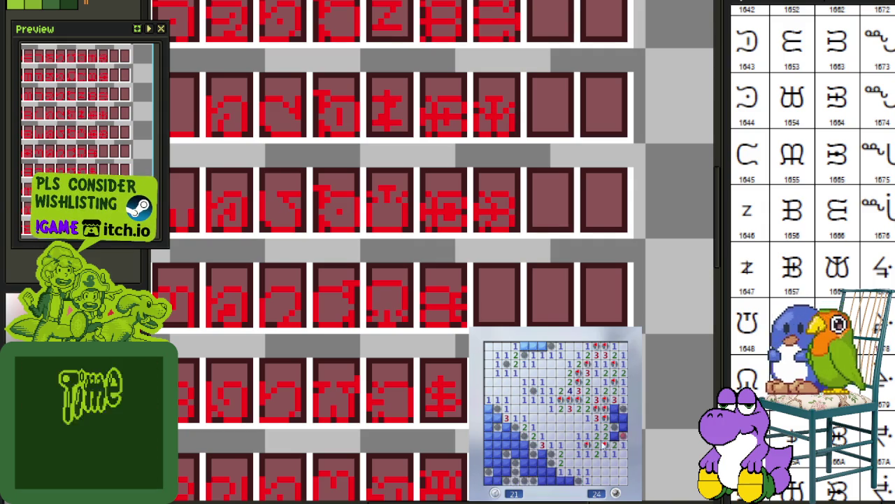
pyautogui.press('F2')
pyautogui.click(581, 455)
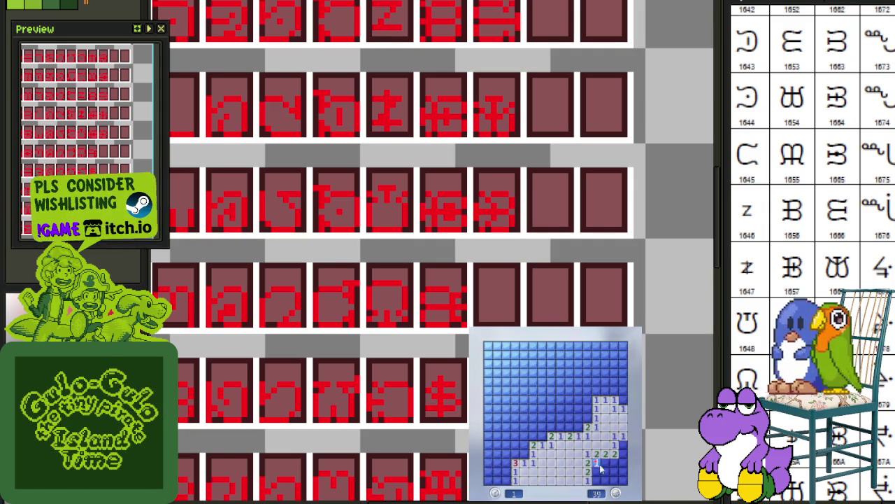
# Clear the right side and top rows of the Minesweeper board, flagging the mines found.
pyautogui.click(620, 454)
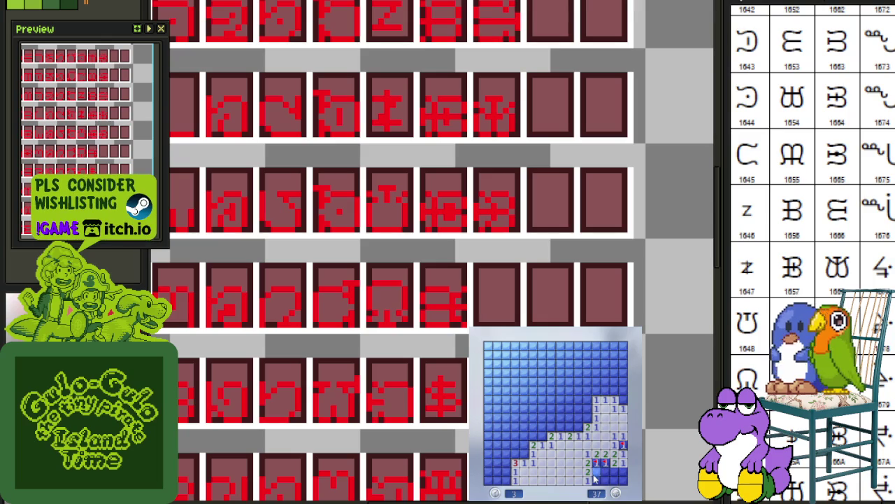
pyautogui.click(597, 479)
pyautogui.rightClick(615, 472)
pyautogui.rightClick(616, 480)
pyautogui.rightClick(579, 426)
pyautogui.rightClick(586, 418)
pyautogui.click(587, 409)
pyautogui.click(571, 418)
pyautogui.rightClick(561, 427)
pyautogui.click(561, 413)
pyautogui.click(569, 408)
pyautogui.rightClick(578, 400)
pyautogui.click(561, 399)
pyautogui.rightClick(570, 384)
pyautogui.click(583, 382)
pyautogui.click(561, 373)
pyautogui.rightClick(543, 373)
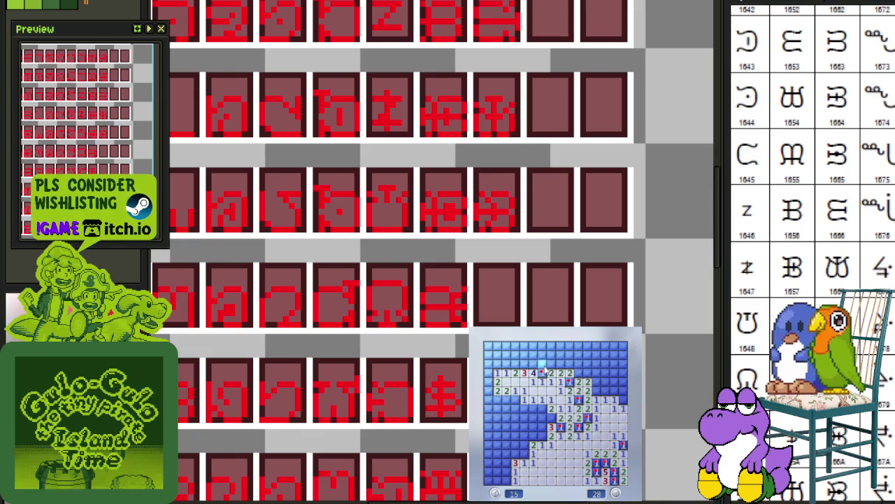
pyautogui.rightClick(543, 363)
pyautogui.rightClick(534, 363)
pyautogui.rightClick(525, 363)
pyautogui.rightClick(516, 363)
pyautogui.click(502, 363)
pyautogui.click(552, 363)
pyautogui.click(534, 354)
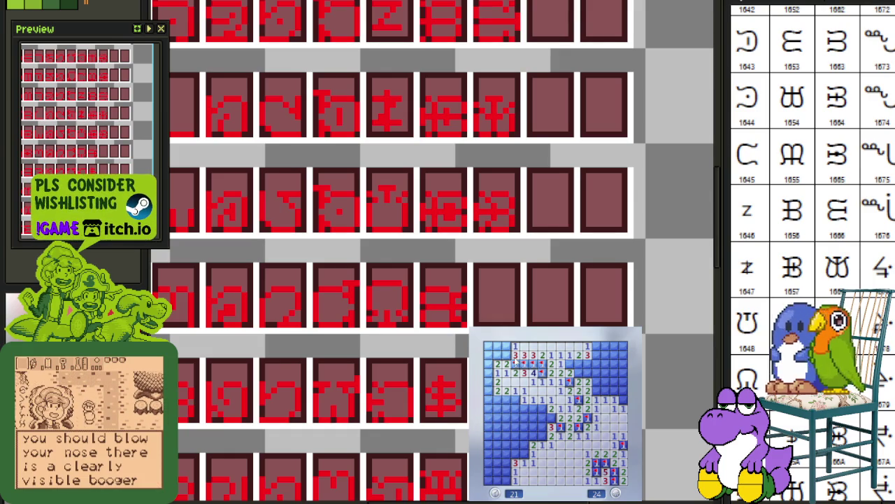
pyautogui.click(498, 347)
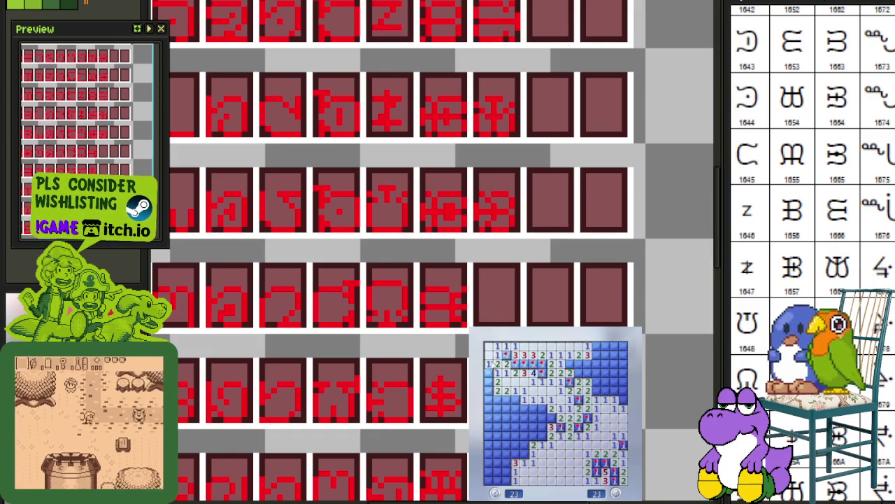
# Flag the left-edge and lower-left mines, then clear the upper right and flag the remaining mines.
pyautogui.rightClick(489, 372)
pyautogui.rightClick(489, 389)
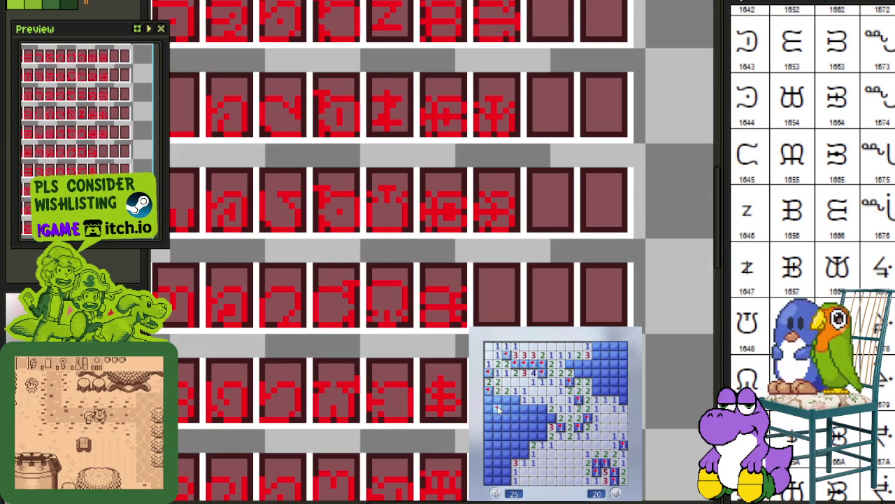
pyautogui.rightClick(498, 399)
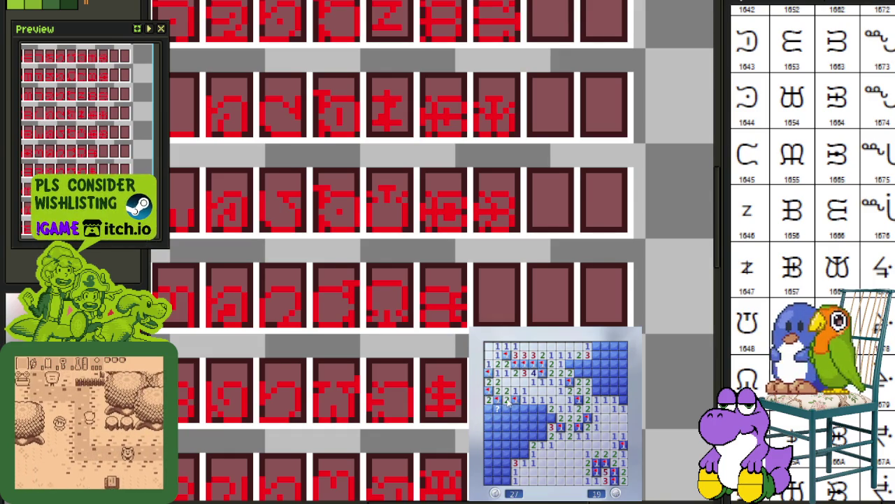
pyautogui.click(497, 415)
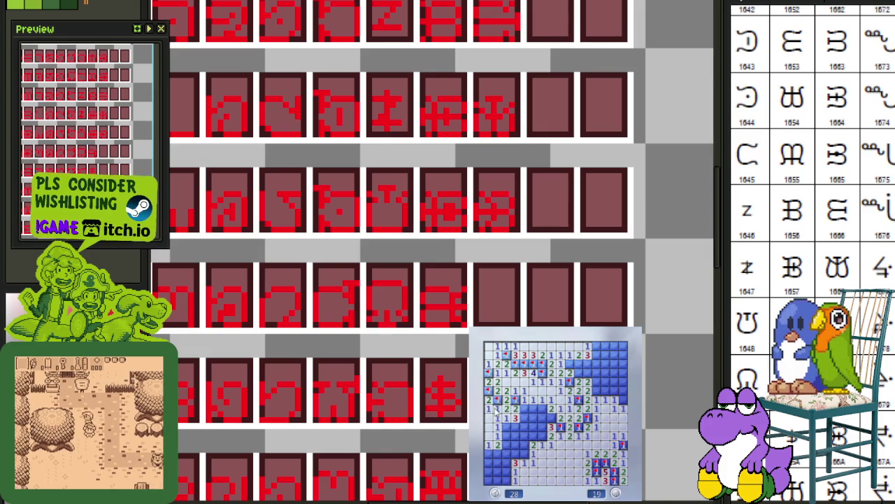
pyautogui.click(505, 444)
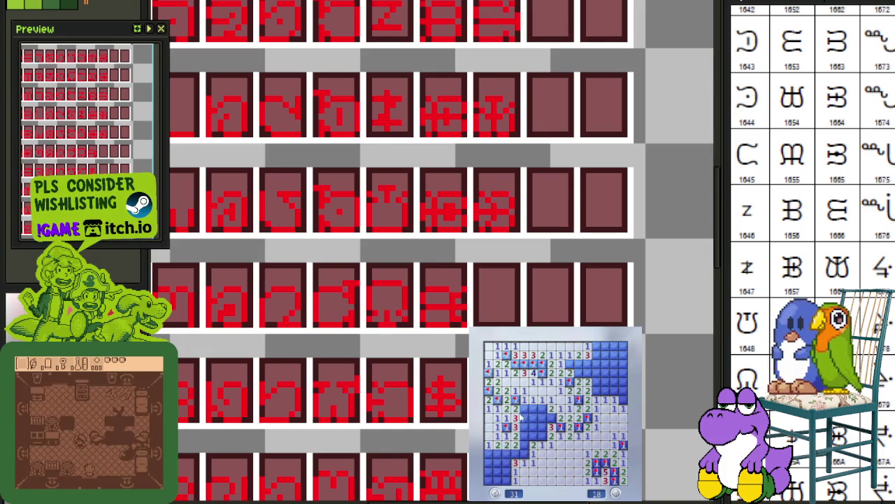
pyautogui.rightClick(551, 418)
pyautogui.click(541, 419)
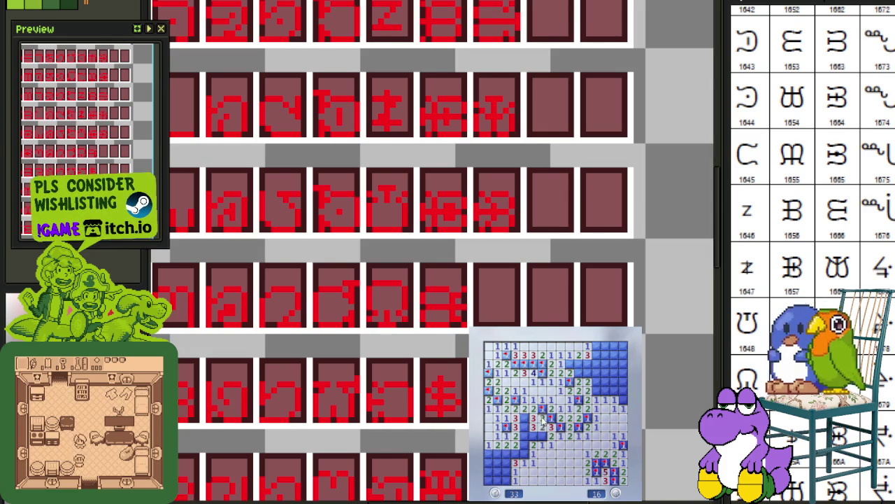
pyautogui.rightClick(525, 454)
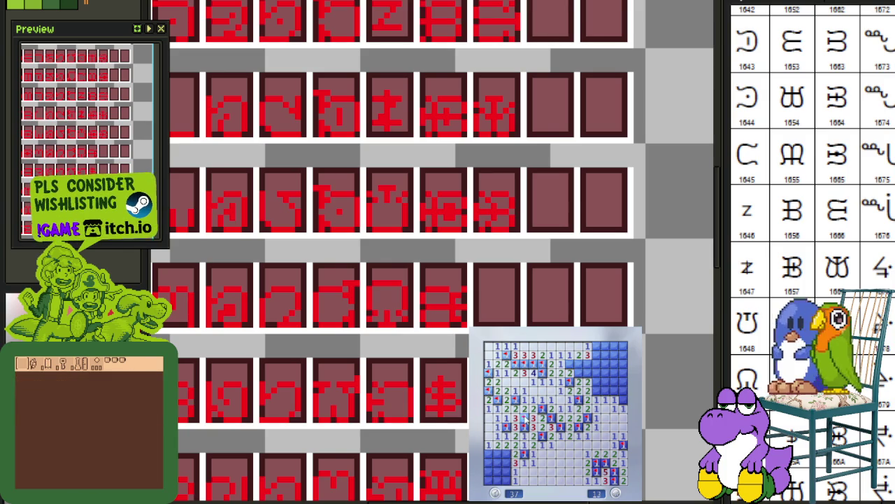
pyautogui.click(489, 463)
pyautogui.rightClick(506, 473)
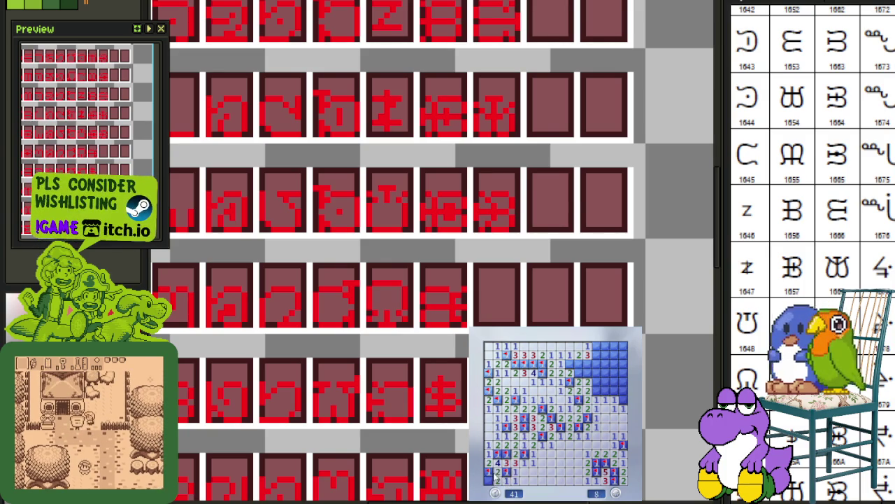
pyautogui.rightClick(620, 400)
pyautogui.click(608, 391)
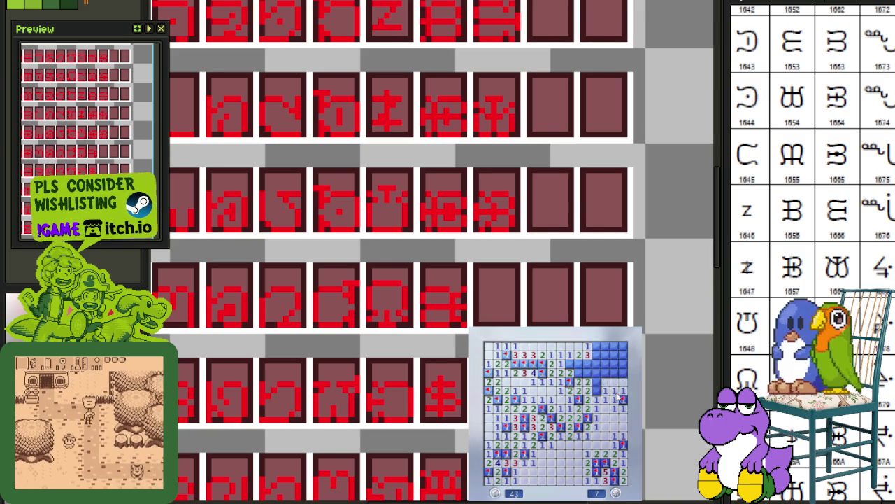
pyautogui.click(606, 381)
pyautogui.rightClick(601, 373)
pyautogui.click(589, 373)
pyautogui.rightClick(579, 373)
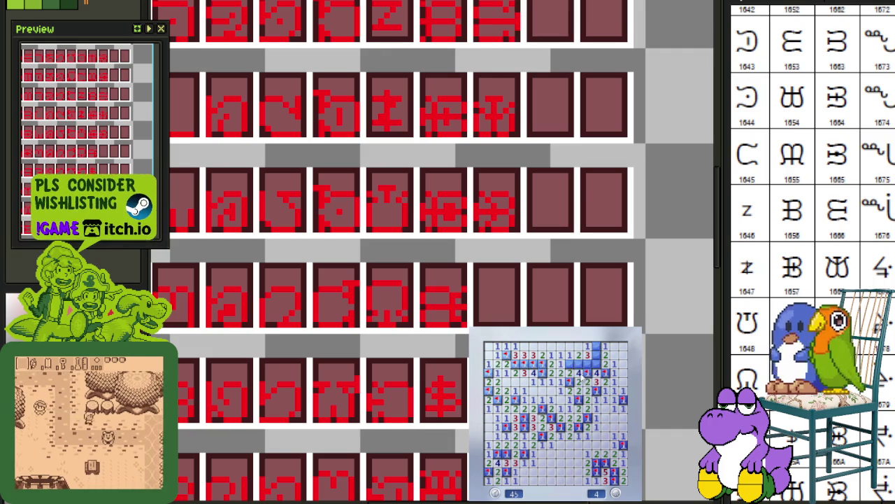
pyautogui.rightClick(596, 346)
pyautogui.rightClick(606, 363)
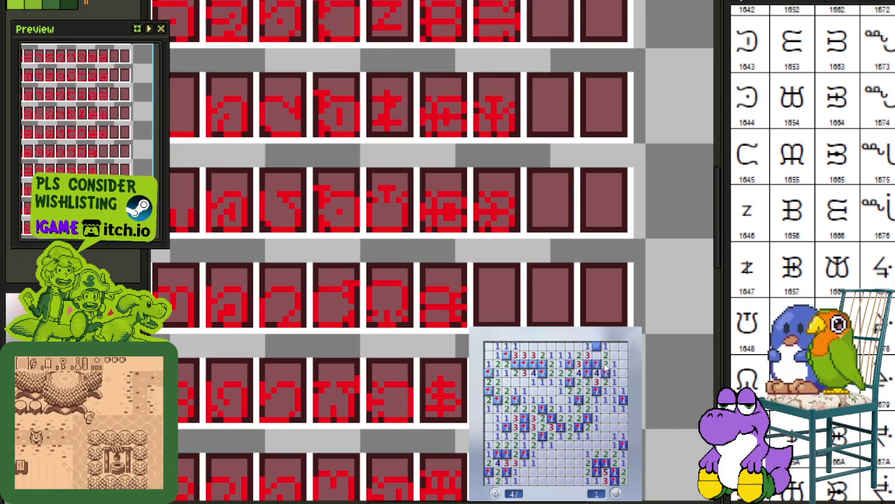
pyautogui.rightClick(598, 391)
# Start a new game with F2 and clear the bottom of the board, flagging its mines.
pyautogui.press('F2')
pyautogui.click(605, 441)
pyautogui.rightClick(615, 473)
pyautogui.click(613, 480)
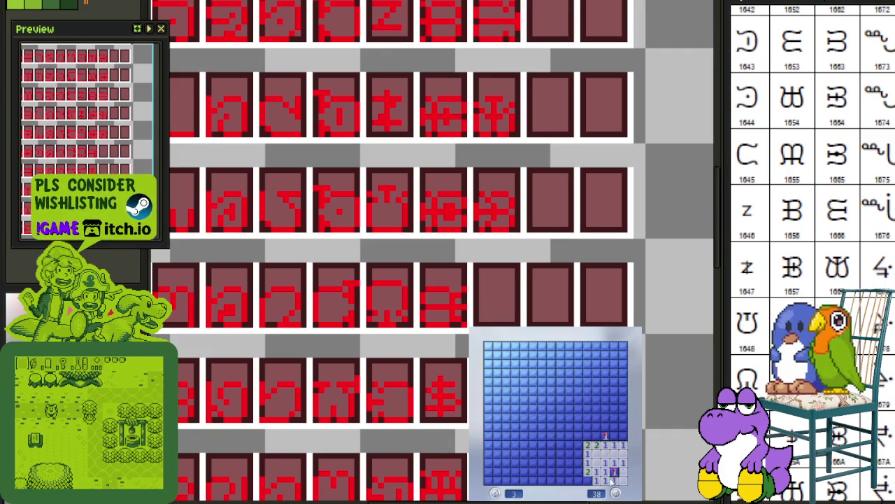
pyautogui.rightClick(589, 480)
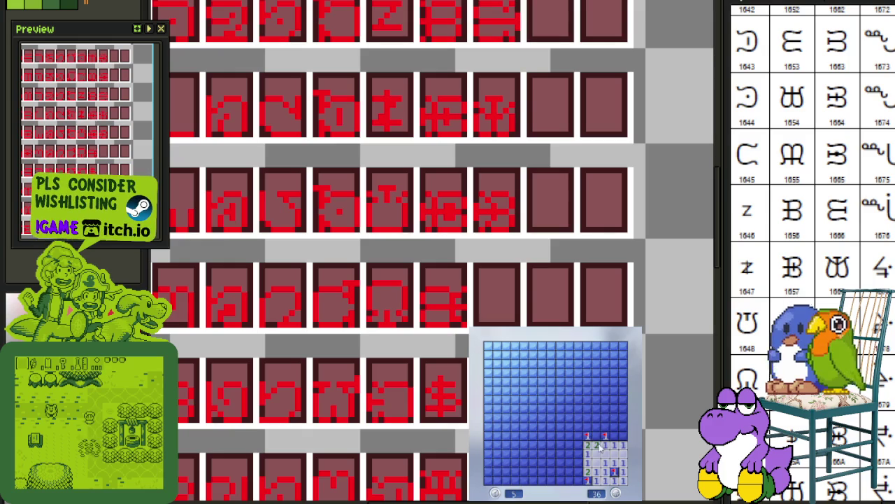
pyautogui.click(587, 436)
pyautogui.rightClick(570, 446)
pyautogui.rightClick(560, 445)
pyautogui.rightClick(542, 446)
pyautogui.click(534, 441)
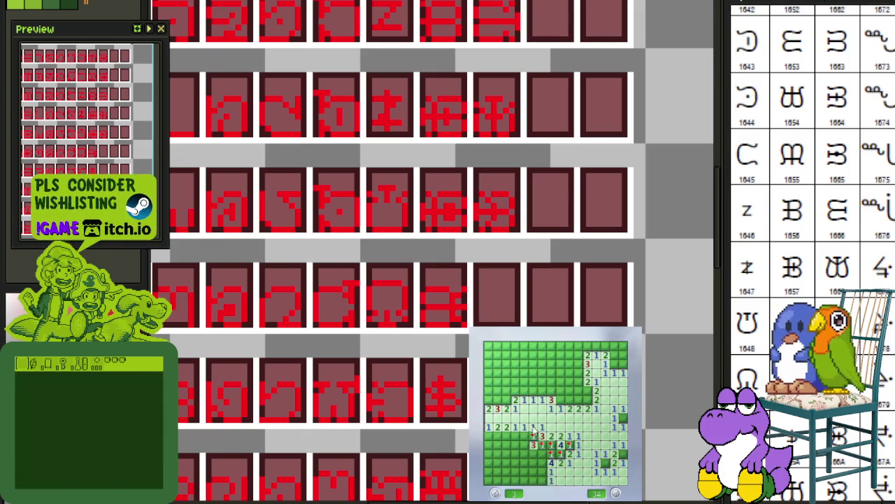
pyautogui.rightClick(505, 436)
pyautogui.rightClick(497, 436)
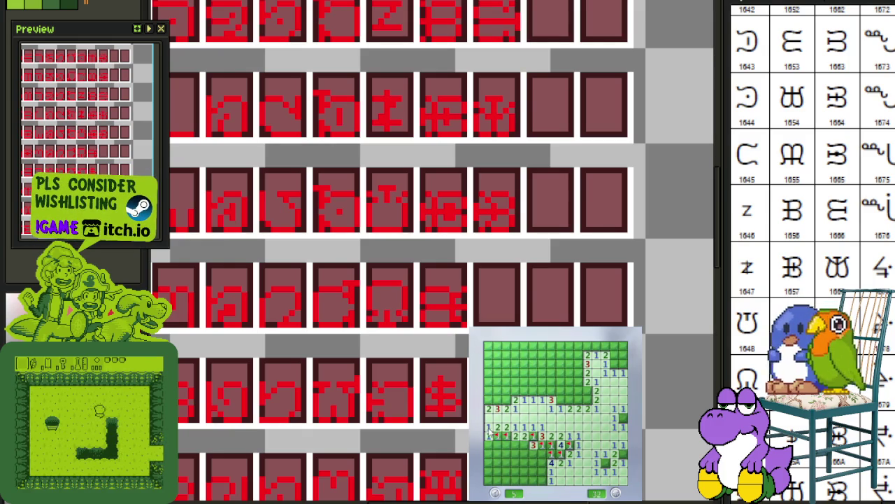
pyautogui.click(493, 448)
pyautogui.rightClick(516, 445)
pyautogui.rightClick(543, 454)
pyautogui.click(542, 462)
pyautogui.rightClick(542, 471)
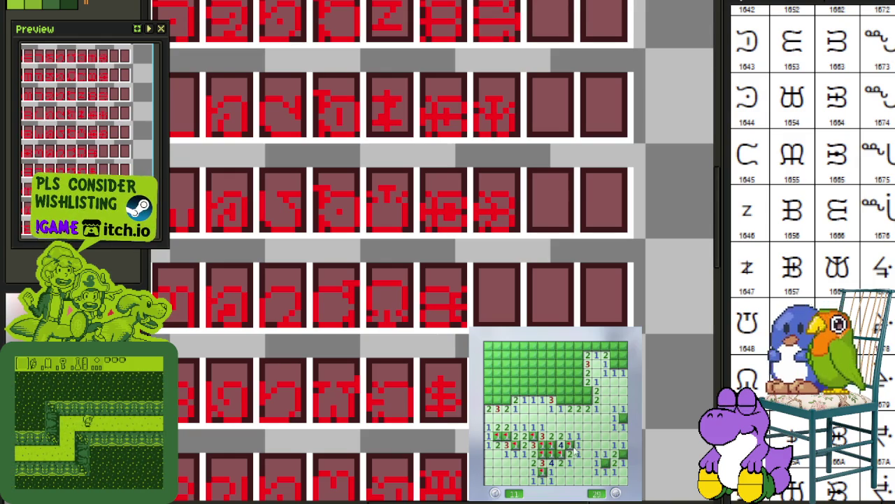
# Clear the right side and top rows of the new board, flagging the mines there.
pyautogui.click(606, 463)
pyautogui.rightClick(622, 455)
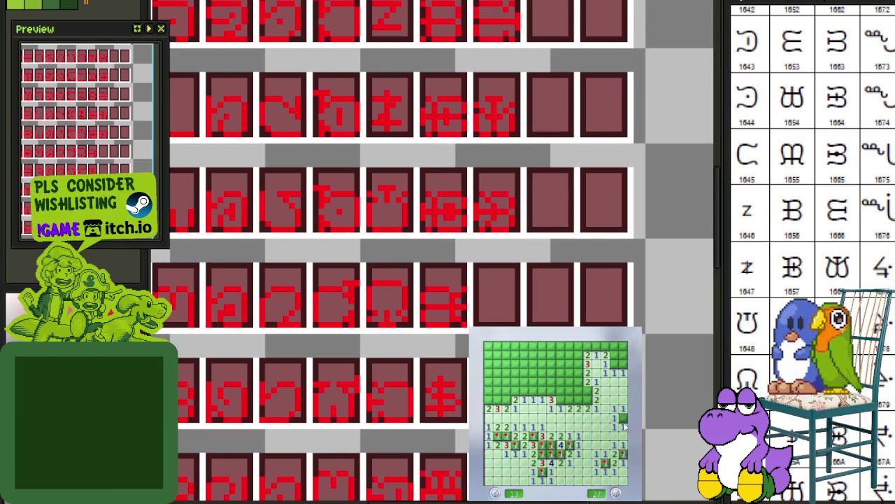
pyautogui.rightClick(623, 418)
pyautogui.rightClick(586, 402)
pyautogui.rightClick(589, 390)
pyautogui.click(569, 403)
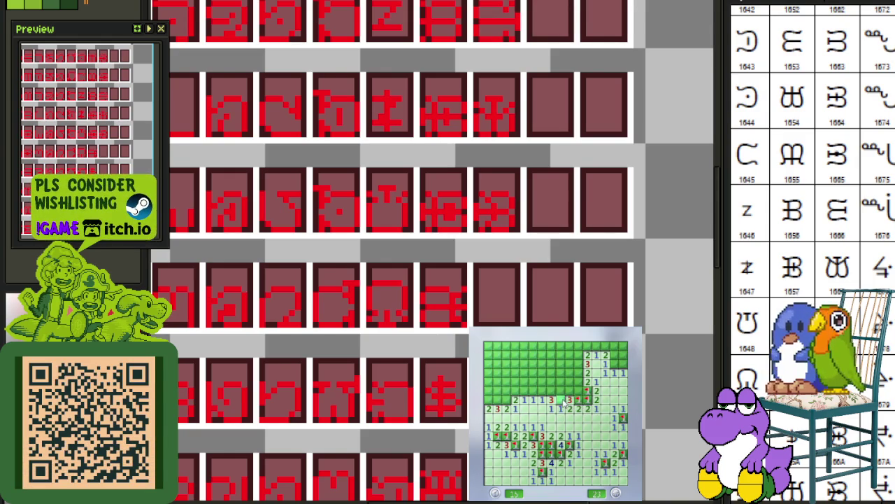
pyautogui.click(571, 396)
pyautogui.rightClick(580, 363)
pyautogui.rightClick(580, 373)
pyautogui.click(579, 381)
pyautogui.click(562, 380)
pyautogui.click(565, 366)
pyautogui.rightClick(578, 355)
pyautogui.click(592, 346)
pyautogui.click(569, 353)
pyautogui.click(543, 364)
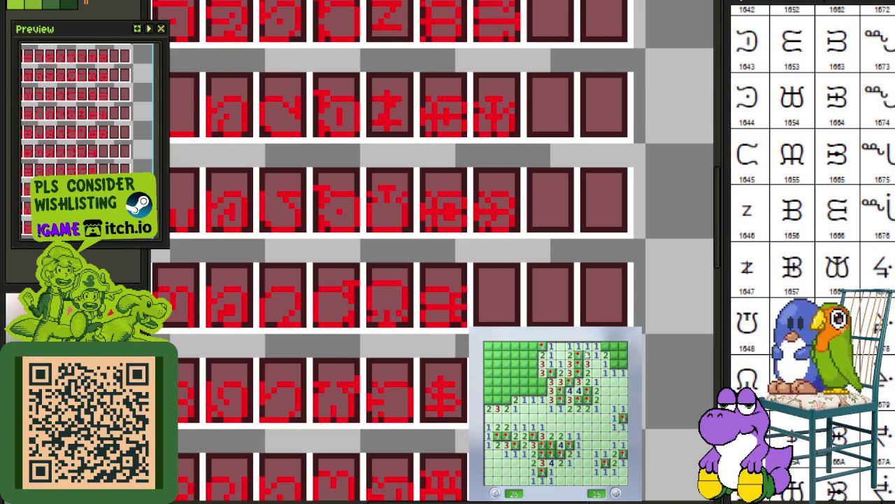
pyautogui.rightClick(616, 363)
pyautogui.click(604, 365)
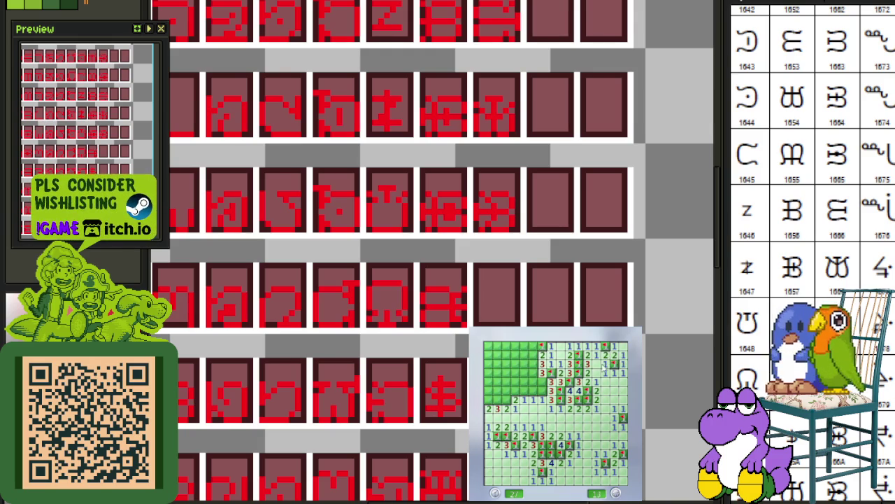
# Clear the upper-middle and left cells, flag the last mines, and close Minesweeper.
pyautogui.rightClick(543, 394)
pyautogui.click(537, 386)
pyautogui.rightClick(530, 387)
pyautogui.click(533, 376)
pyautogui.rightClick(534, 364)
pyautogui.click(524, 354)
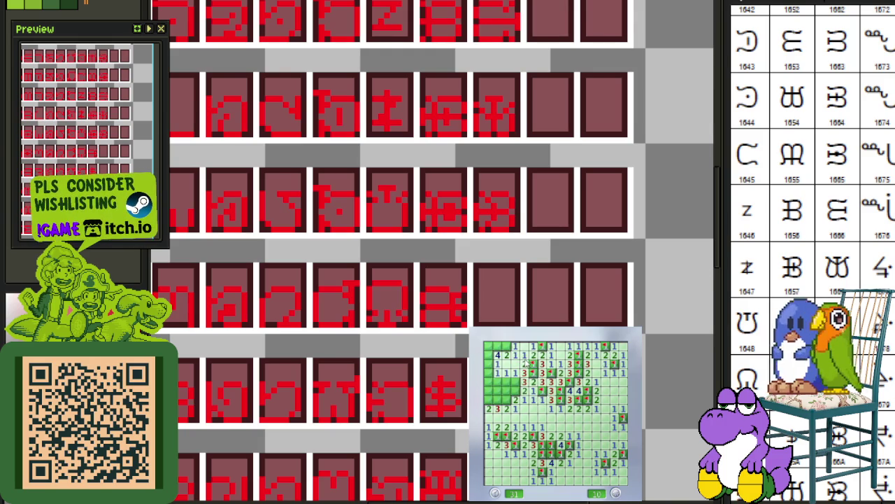
pyautogui.rightClick(505, 398)
pyautogui.rightClick(497, 399)
pyautogui.rightClick(488, 399)
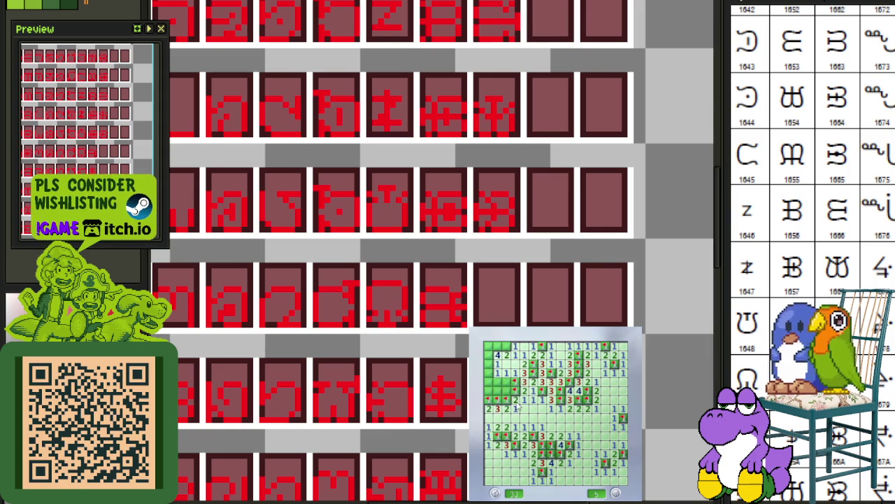
pyautogui.click(501, 382)
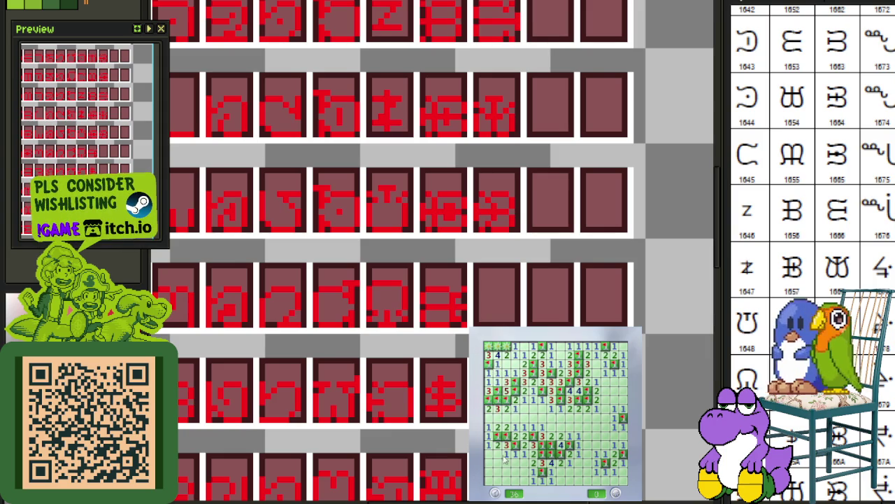
pyautogui.click(735, 341)
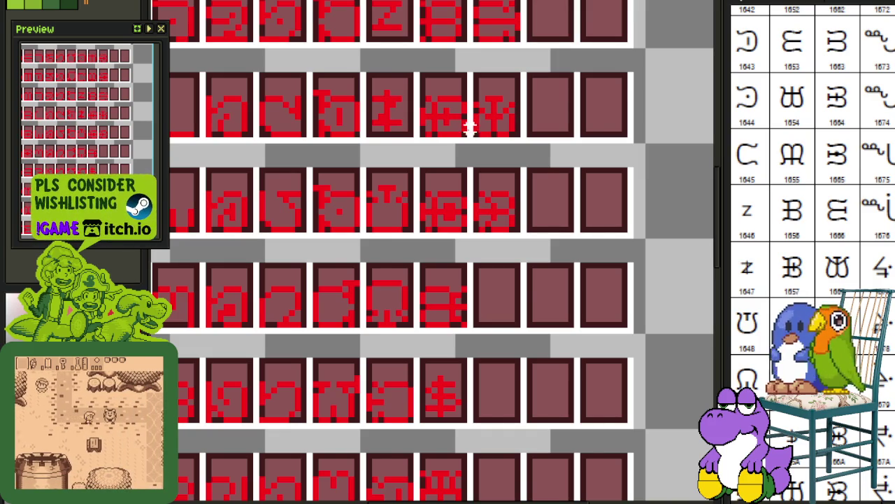
# Zoom and pan over the red syllabics glyph rows, saving the sheet with Ctrl+S.
pyautogui.scroll(-1, 470, 128)
pyautogui.scroll(-1, 473, 206)
pyautogui.scroll(1, 499, 240)
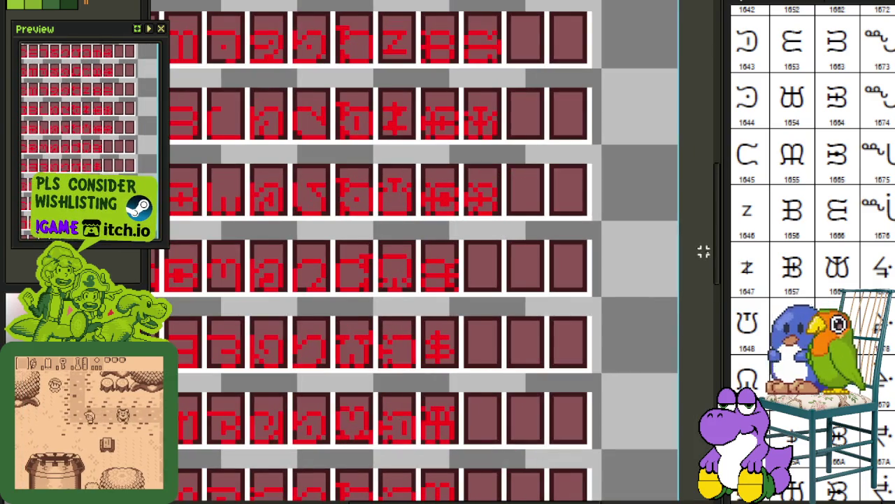
pyautogui.scroll(-1, 784, 182)
pyautogui.scroll(1, 832, 241)
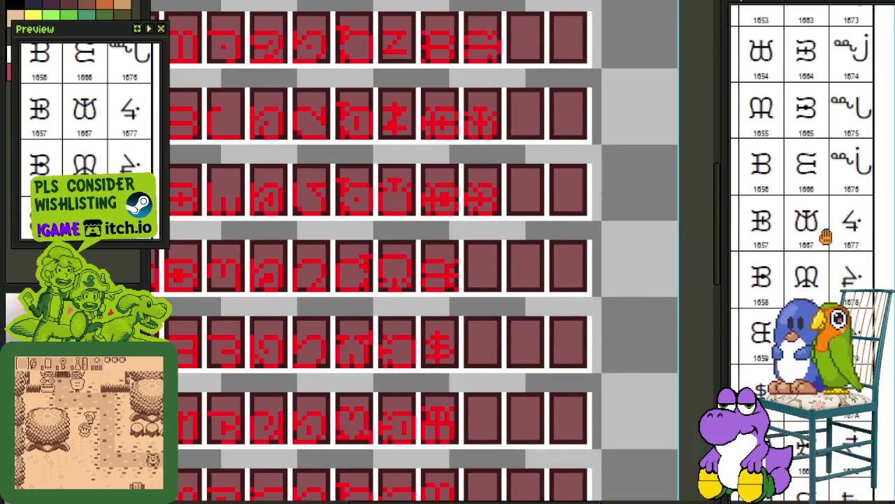
pyautogui.scroll(-1, 406, 220)
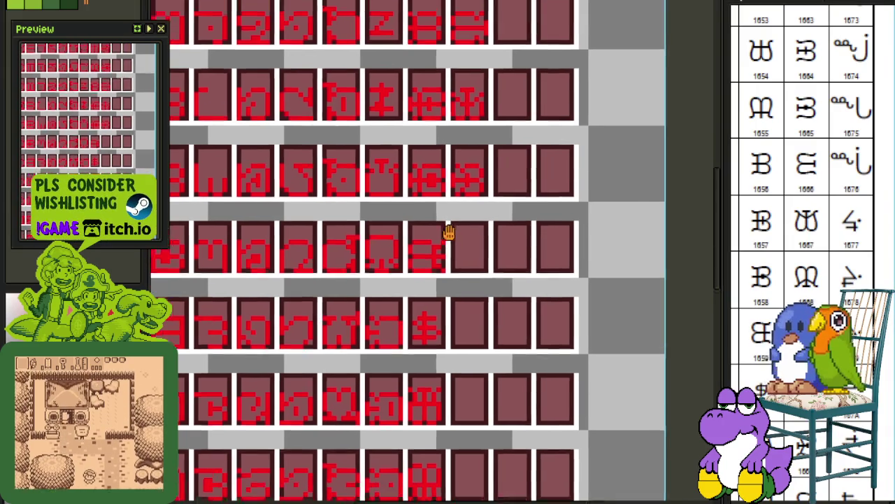
pyautogui.scroll(1, 452, 230)
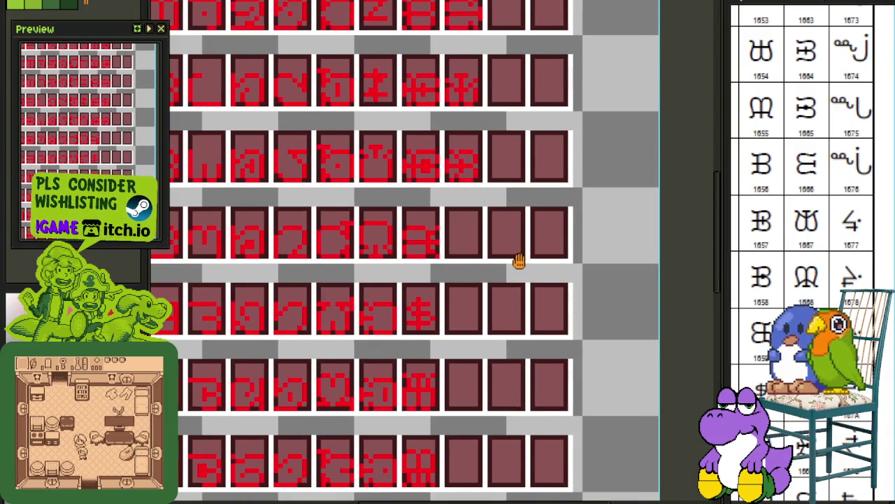
pyautogui.scroll(-1, 489, 230)
pyautogui.scroll(1, 475, 216)
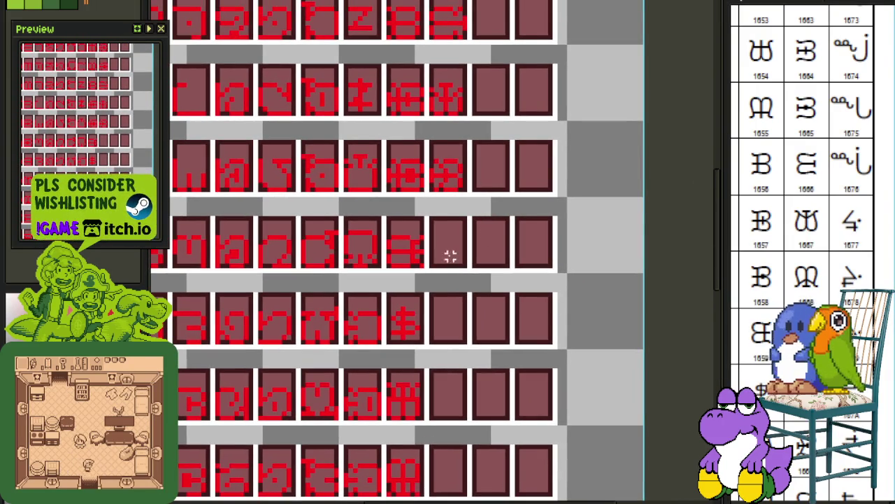
pyautogui.moveTo(450, 256); pyautogui.dragTo(468, 242)
pyautogui.hotkey('ctrl', 's')
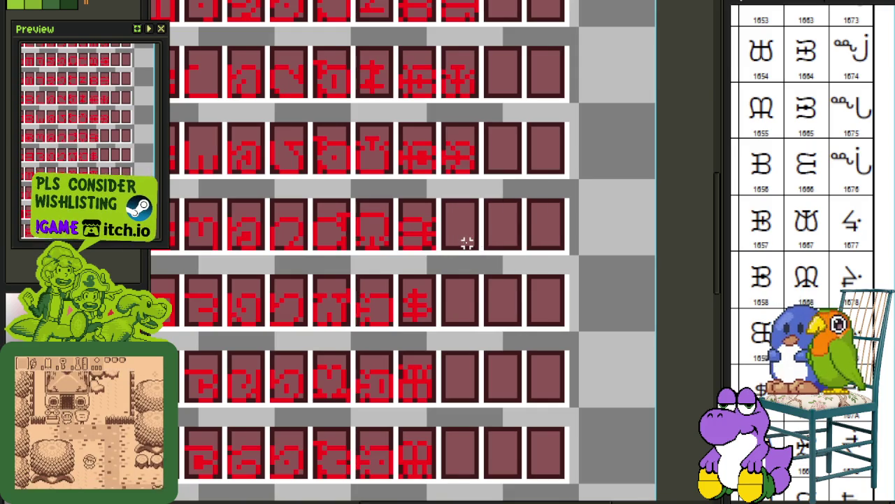
pyautogui.scroll(-1, 487, 257)
pyautogui.scroll(1, 480, 314)
pyautogui.hotkey('ctrl', 's')
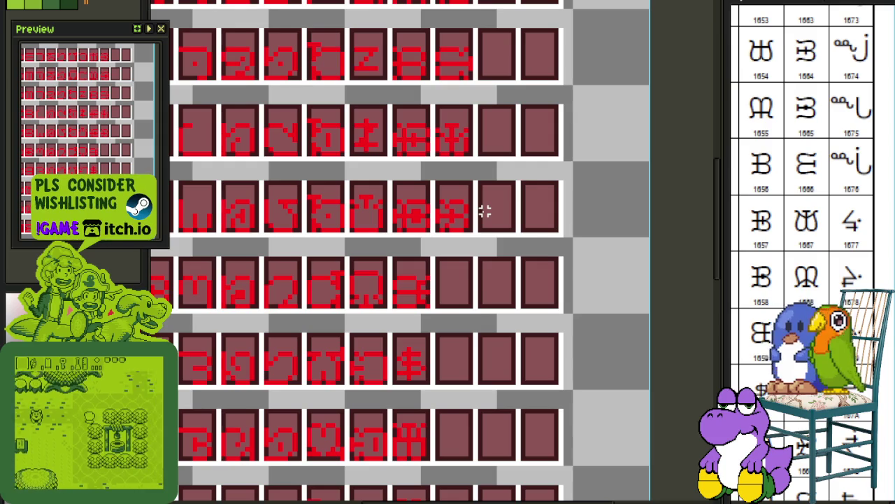
# Marquee-select a single glyph tile and delete the moved tile copy.
pyautogui.scroll(1, 480, 300)
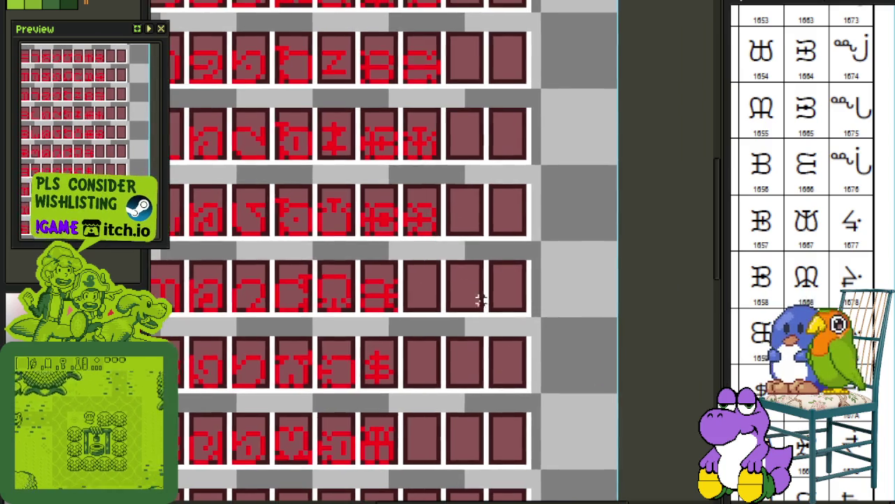
pyautogui.scroll(1, 400, 220)
pyautogui.scroll(1, 387, 223)
pyautogui.moveTo(387, 223)
pyautogui.mouseDown()
pyautogui.moveTo(460, 158)
pyautogui.moveTo(478, 416)
pyautogui.moveTo(440, 320)
pyautogui.moveTo(443, 303)
pyautogui.moveTo(506, 286)
pyautogui.mouseUp()
pyautogui.scroll(-1, 453, 183)
pyautogui.press('Delete')
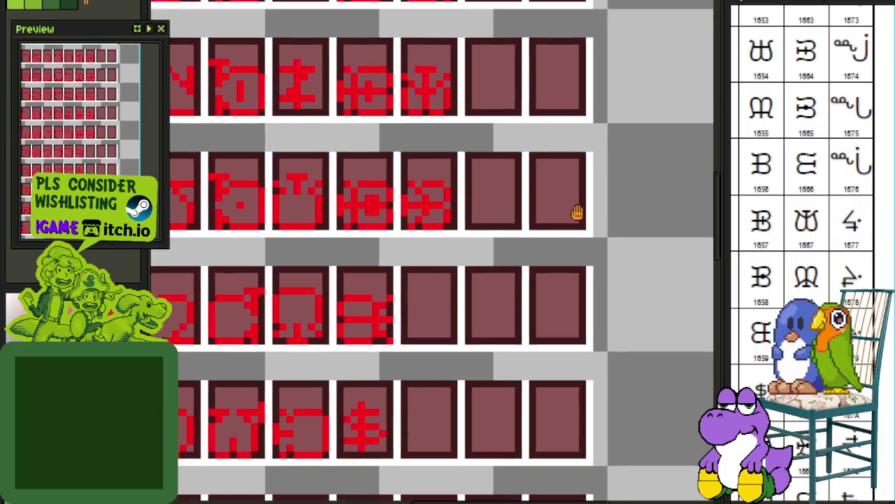
# Save the sheet, then select and commit the glyph tile in row 3, column 5.
pyautogui.moveTo(577, 212); pyautogui.dragTo(573, 272)
pyautogui.hotkey('ctrl', 's')
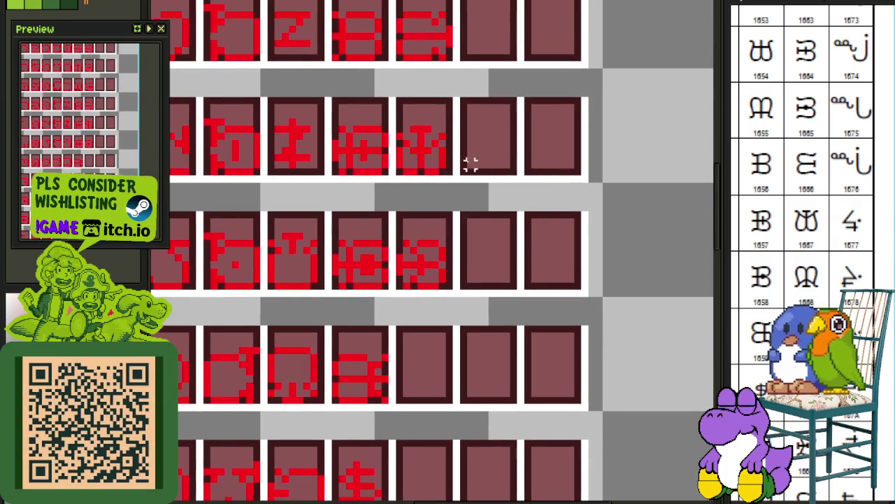
pyautogui.moveTo(406, 238); pyautogui.dragTo(443, 294)
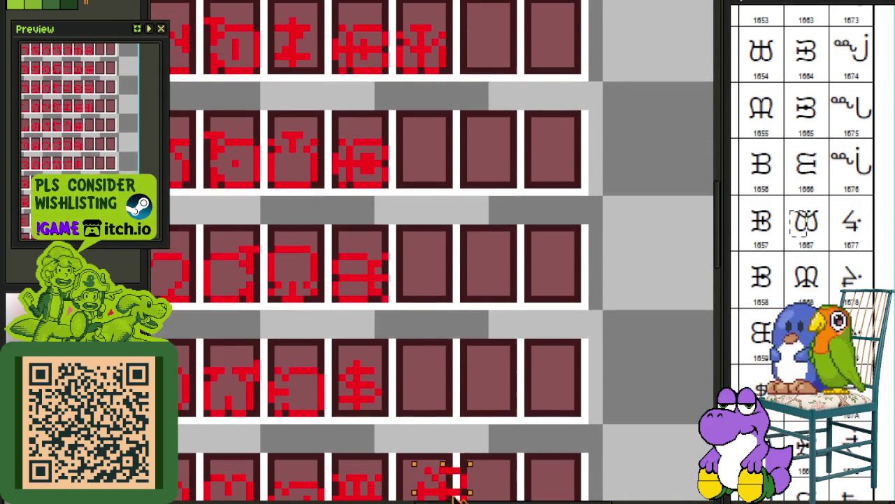
pyautogui.click(392, 104)
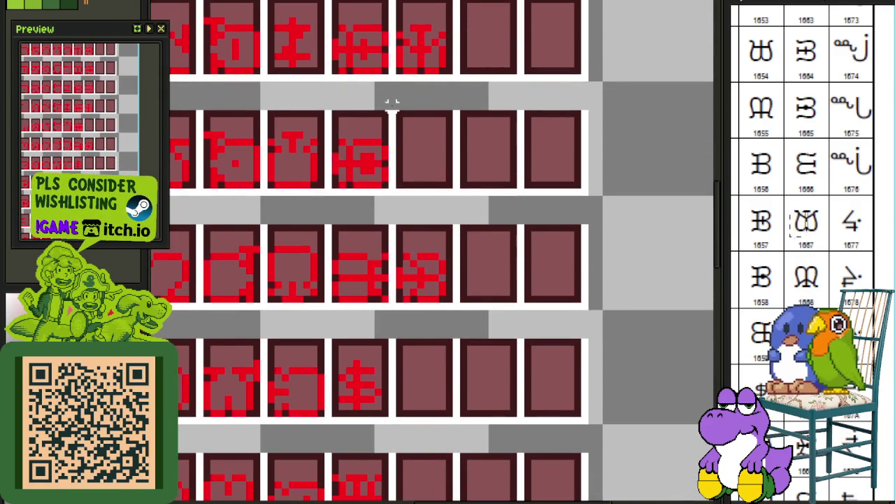
# Copy the top glyph of column 5 into the row-2 tile below it.
pyautogui.moveTo(394, 75); pyautogui.dragTo(459, 21)
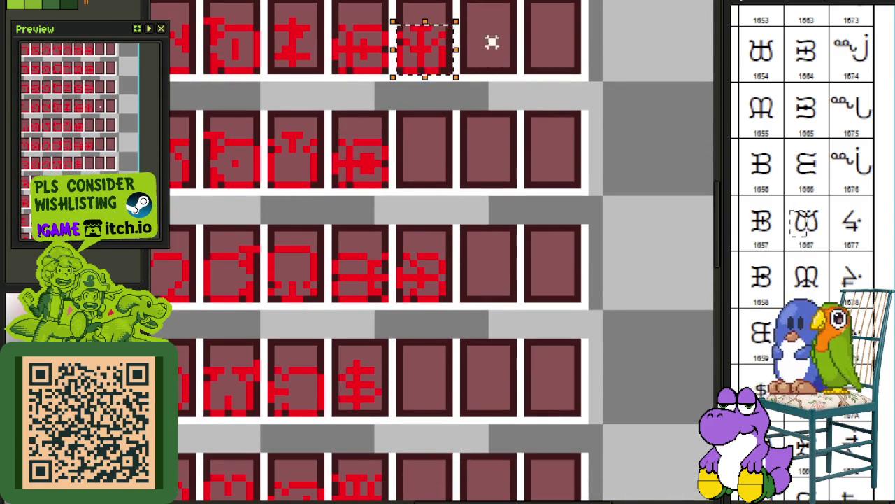
pyautogui.hotkey('ctrl', 'v')
pyautogui.moveTo(424, 66)
pyautogui.mouseDown()
pyautogui.moveTo(430, 183)
pyautogui.moveTo(428, 176)
pyautogui.mouseUp()
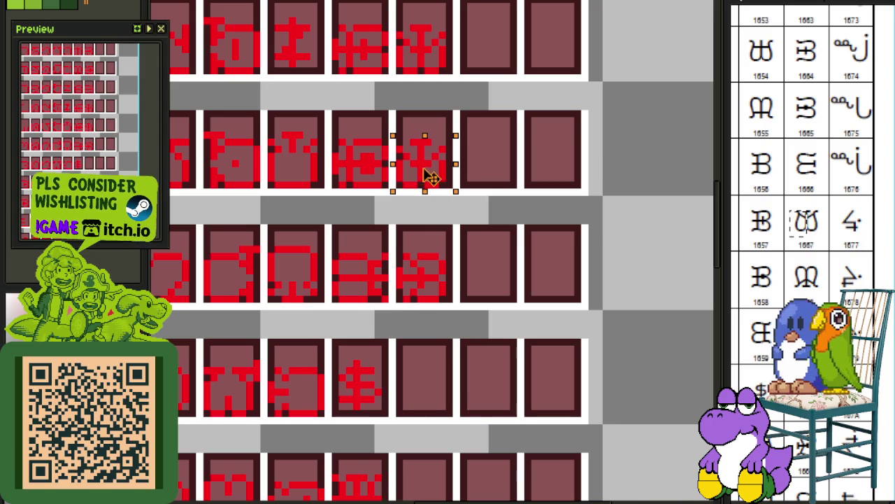
pyautogui.click(498, 142)
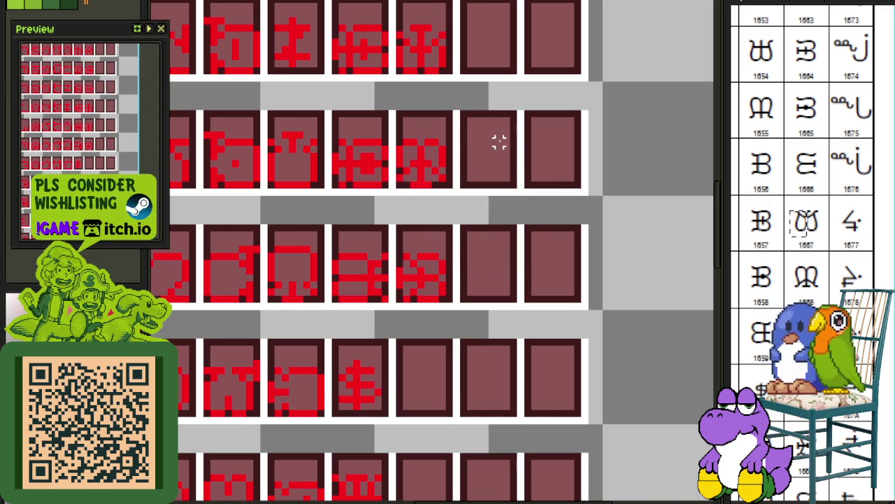
pyautogui.click(840, 250)
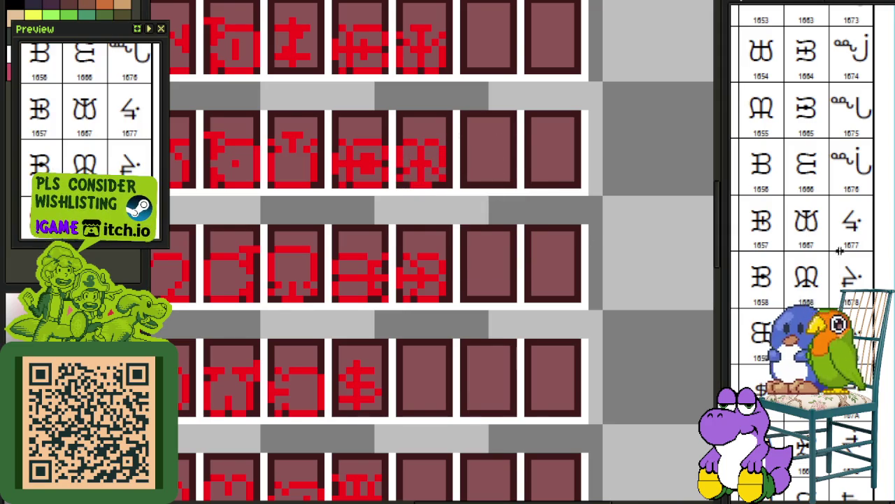
pyautogui.scroll(1, 500, 299)
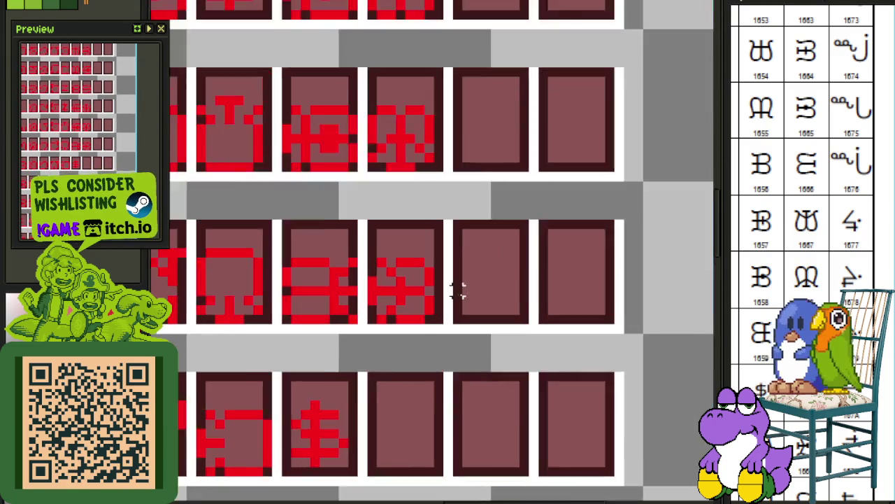
pyautogui.scroll(1, 457, 290)
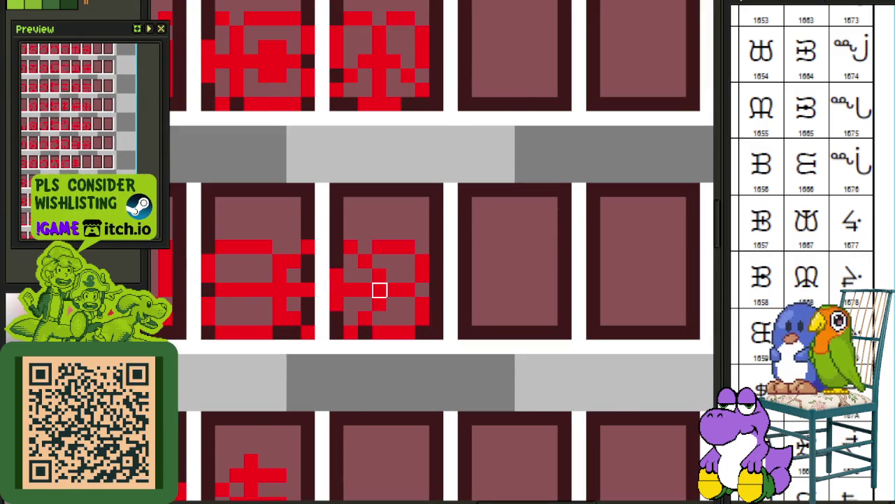
pyautogui.scroll(-1, 379, 290)
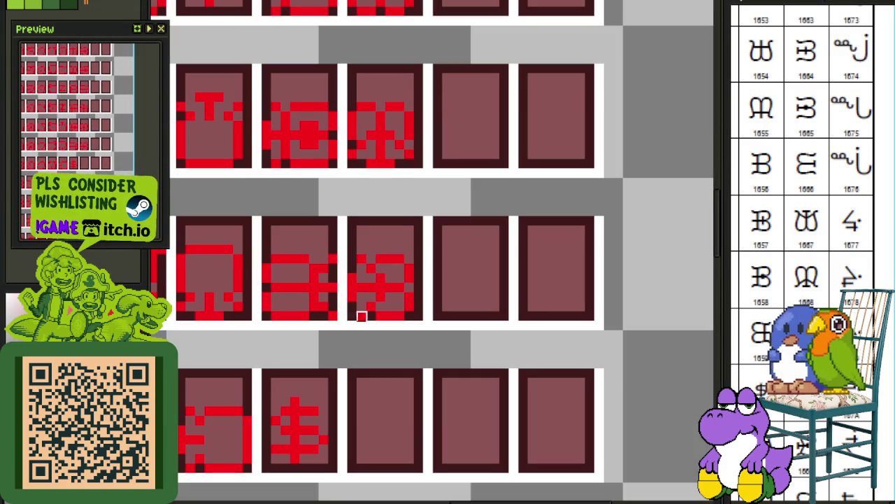
# Copy the row's third glyph into the bottom row's empty third tile and add a red pixel.
pyautogui.moveTo(352, 315); pyautogui.dragTo(420, 249)
pyautogui.moveTo(399, 290)
pyautogui.mouseDown()
pyautogui.moveTo(392, 495)
pyautogui.moveTo(396, 444)
pyautogui.mouseUp()
pyautogui.hotkey('ctrl', 'd')
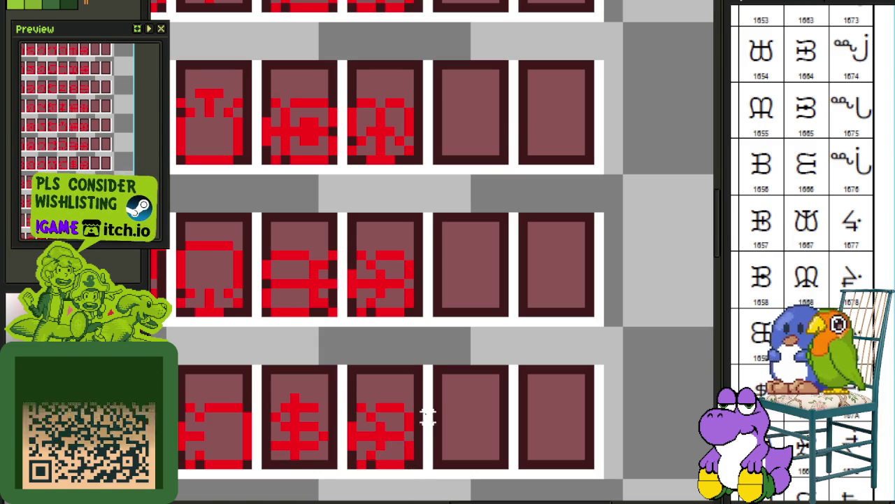
pyautogui.scroll(1, 401, 448)
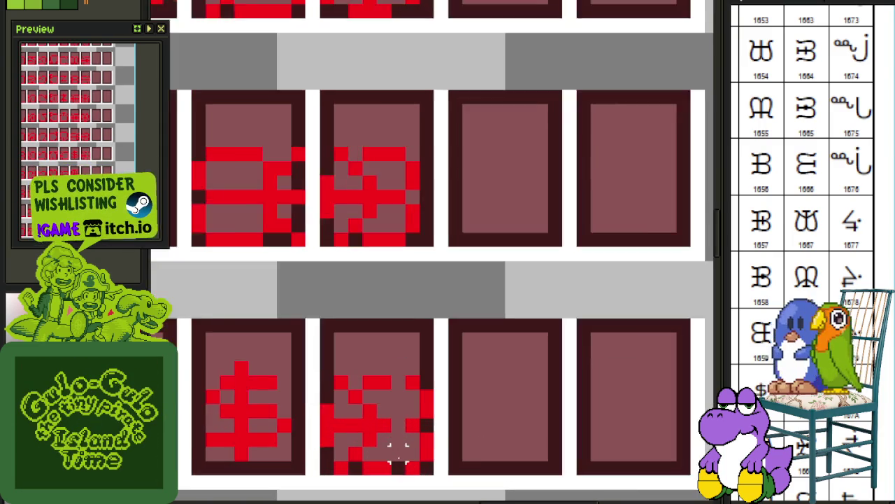
pyautogui.scroll(1, 400, 448)
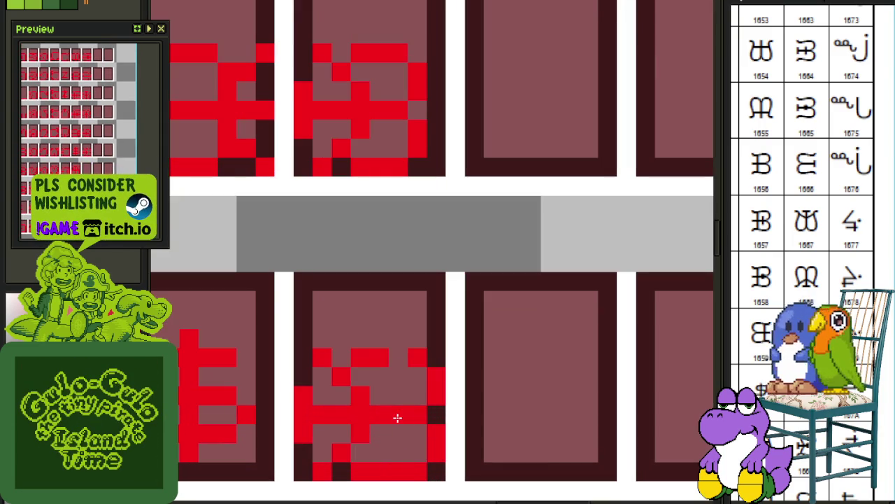
pyautogui.click(394, 396)
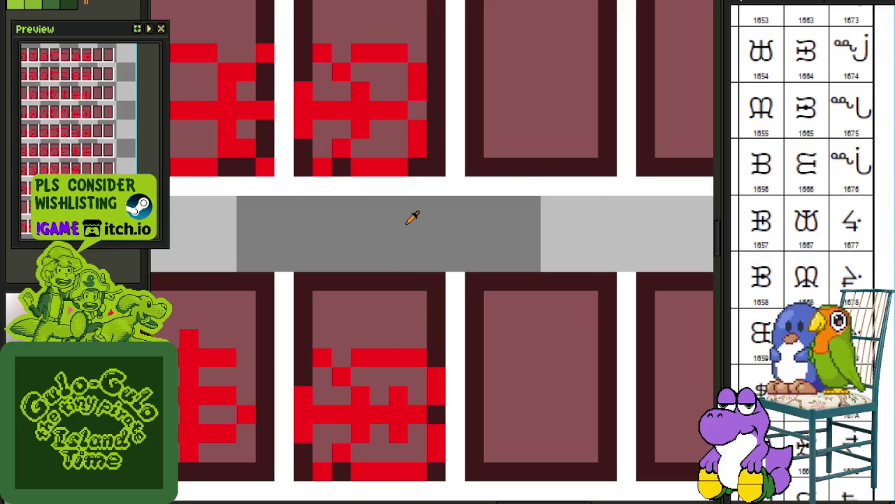
# Copy a selected glyph down into the next empty tile of the lower row.
pyautogui.scroll(-3, 445, 234)
pyautogui.scroll(1, 482, 336)
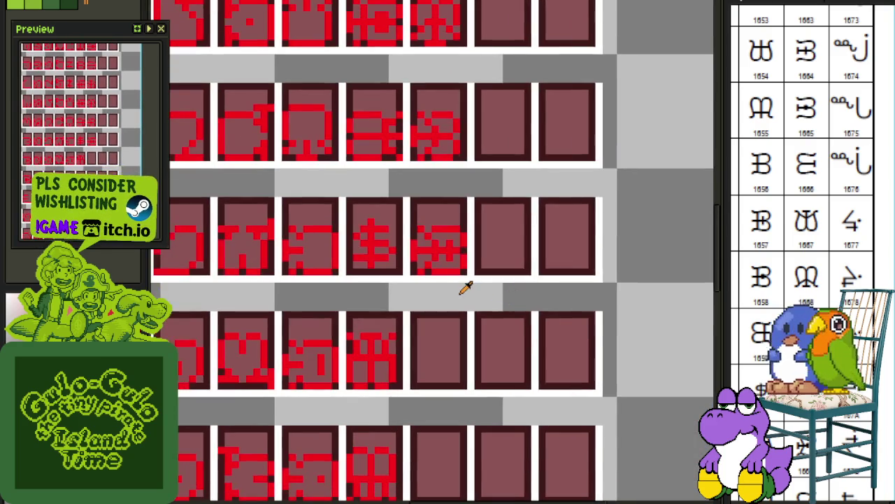
pyautogui.scroll(2, 448, 280)
pyautogui.moveTo(397, 248); pyautogui.dragTo(498, 155)
pyautogui.moveTo(470, 200)
pyautogui.mouseDown()
pyautogui.moveTo(462, 372)
pyautogui.moveTo(469, 436)
pyautogui.mouseUp()
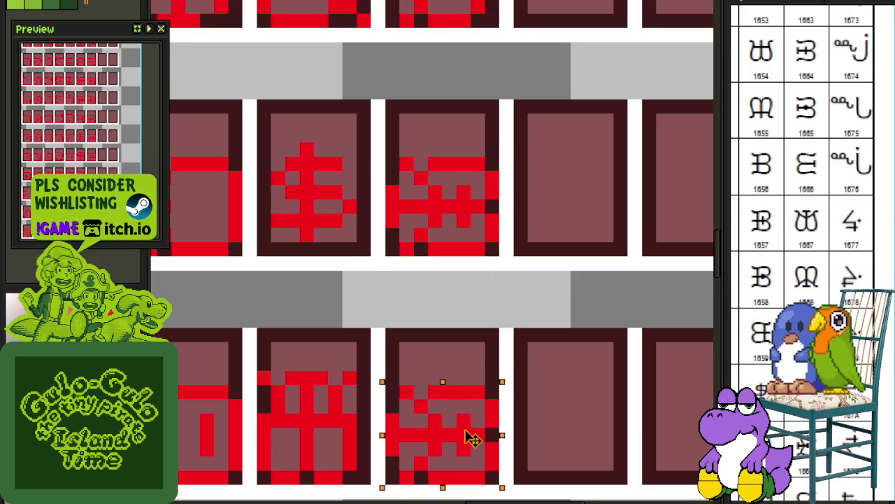
# Pan over the sheet to check the rows, then save the font sheet.
pyautogui.scroll(-2, 592, 366)
pyautogui.moveTo(582, 377); pyautogui.dragTo(577, 337)
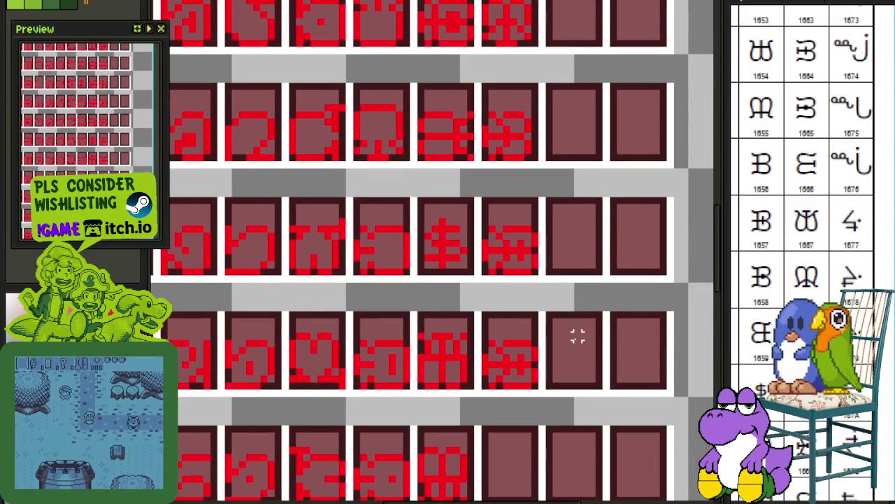
pyautogui.scroll(3, 577, 338)
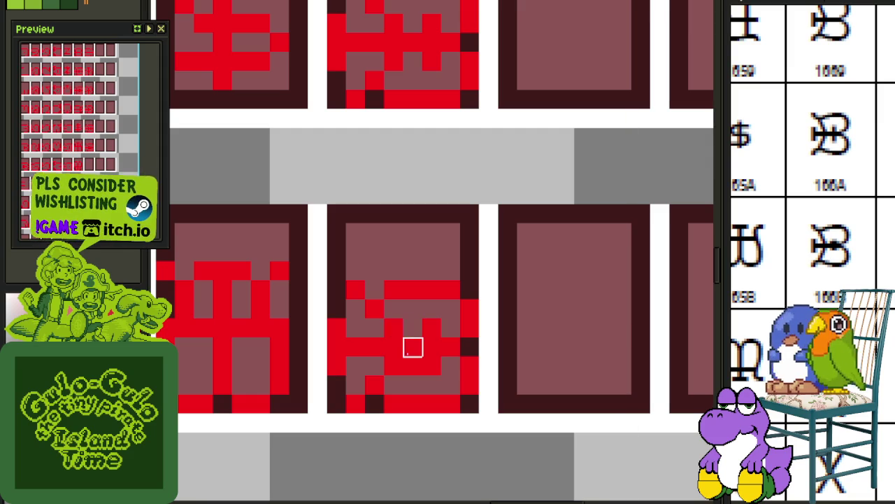
pyautogui.scroll(-3, 412, 366)
pyautogui.scroll(3, 425, 280)
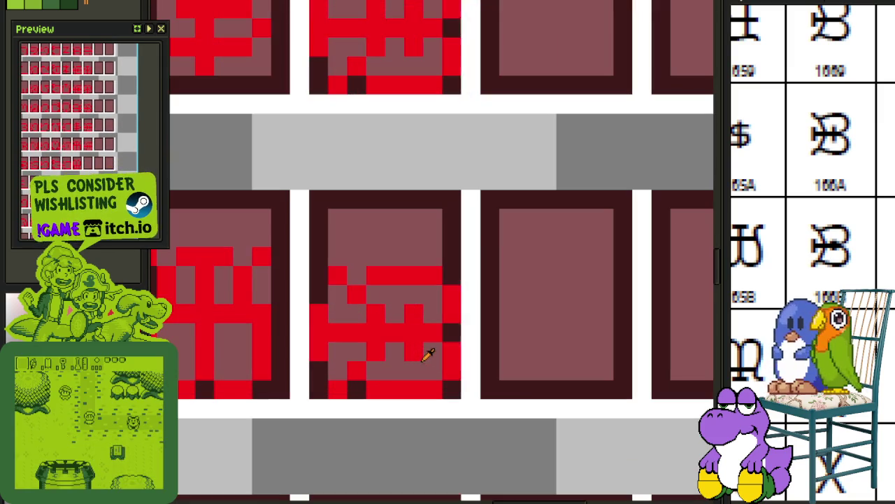
pyautogui.scroll(-3, 427, 346)
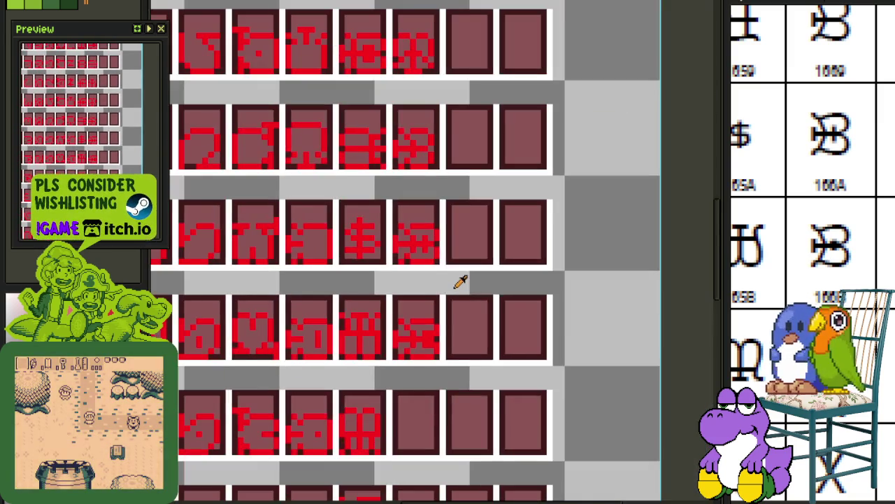
pyautogui.scroll(-2, 460, 280)
pyautogui.scroll(-1, 586, 320)
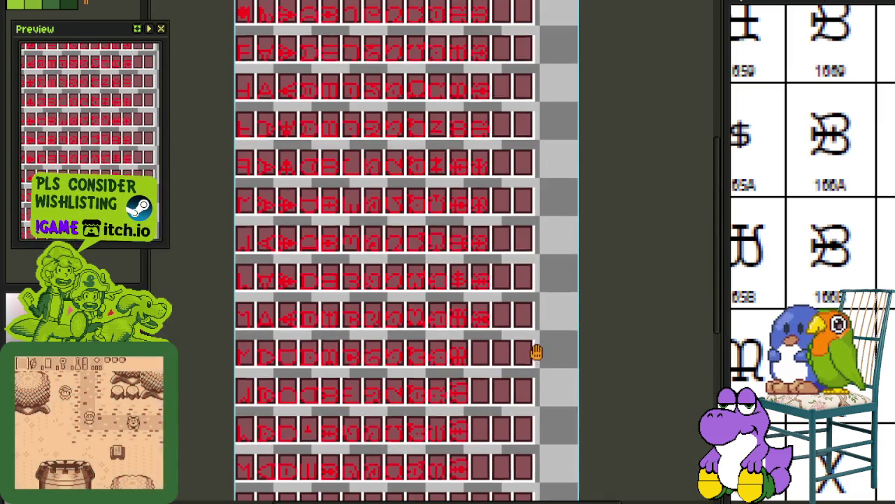
pyautogui.moveTo(536, 352); pyautogui.dragTo(560, 306)
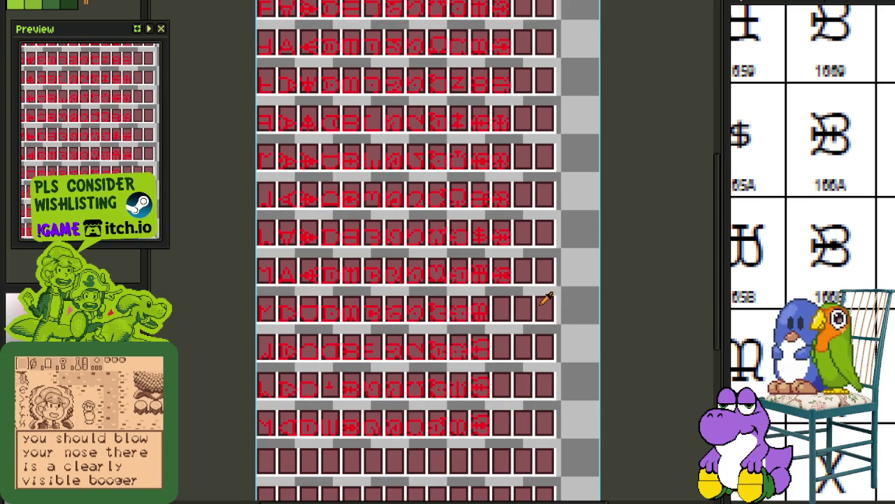
pyautogui.moveTo(556, 244); pyautogui.dragTo(543, 354)
pyautogui.scroll(1, 544, 353)
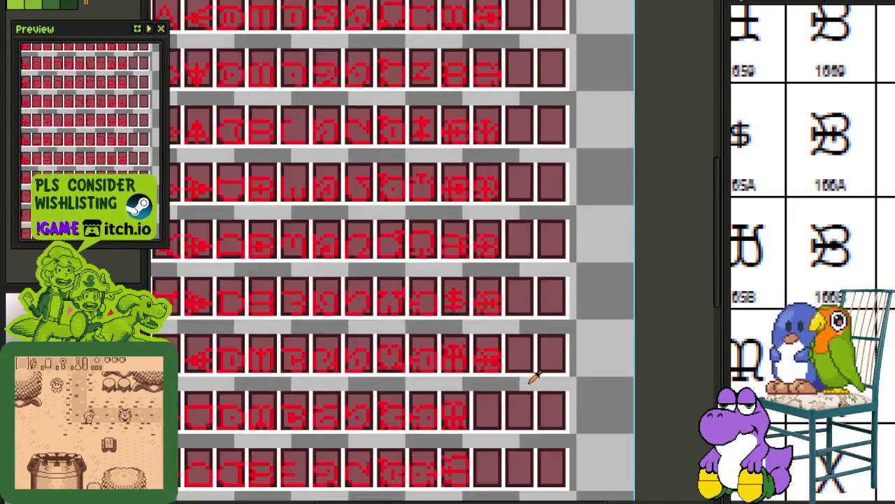
pyautogui.scroll(1, 536, 376)
pyautogui.hotkey('ctrl', 's')
# Select a glyph block, rotate it 90° counter-clockwise, and commit the rotation.
pyautogui.scroll(-1, 609, 343)
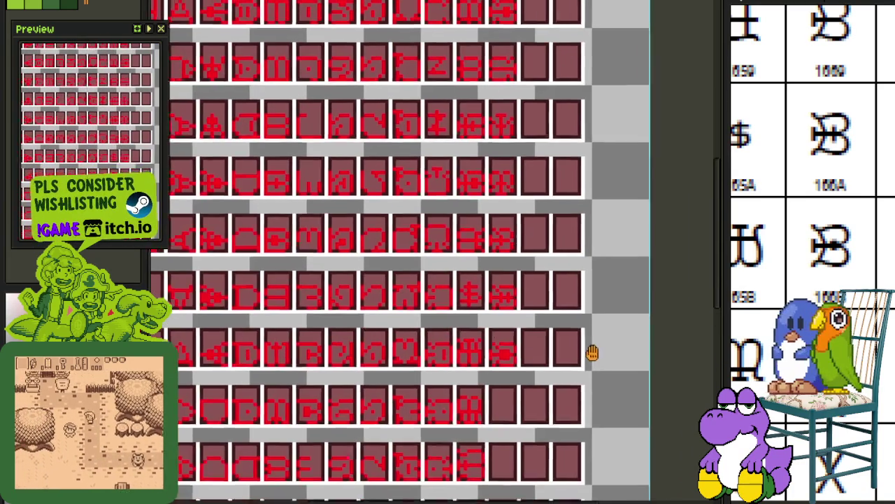
pyautogui.moveTo(592, 354); pyautogui.dragTo(481, 371)
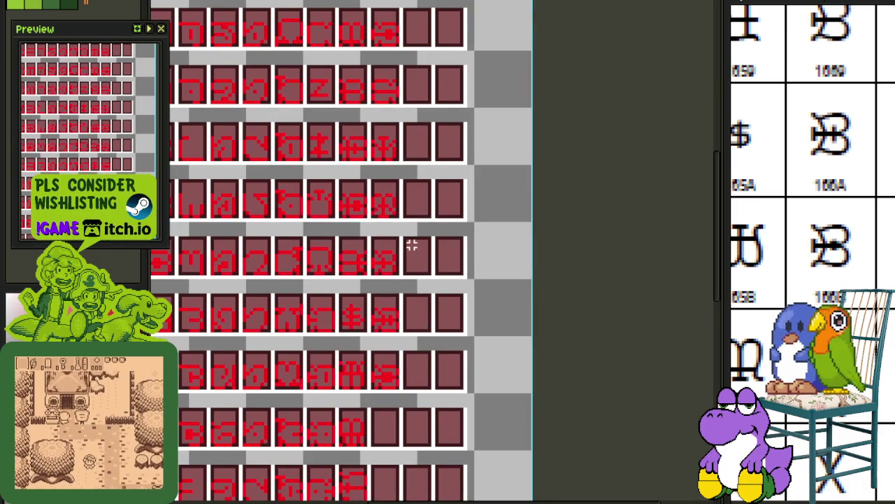
pyautogui.scroll(1, 387, 316)
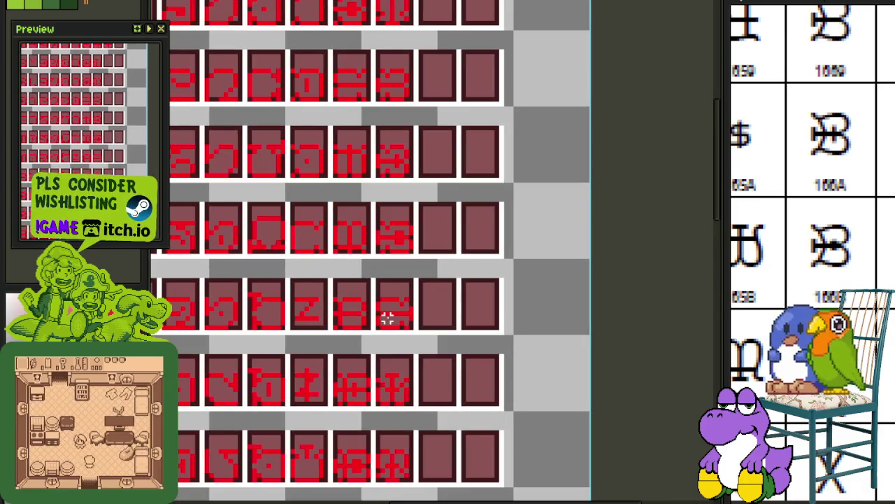
pyautogui.scroll(-1, 401, 233)
pyautogui.scroll(1, 410, 336)
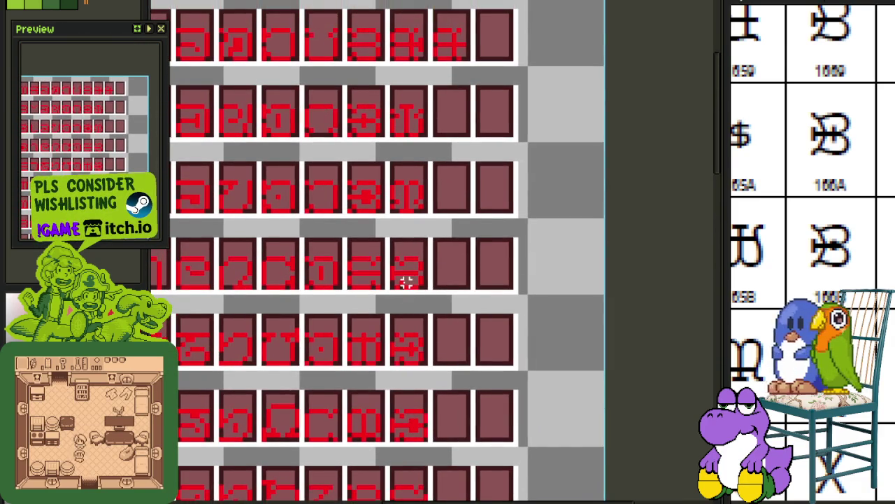
pyautogui.scroll(-1, 407, 281)
pyautogui.scroll(-1, 426, 238)
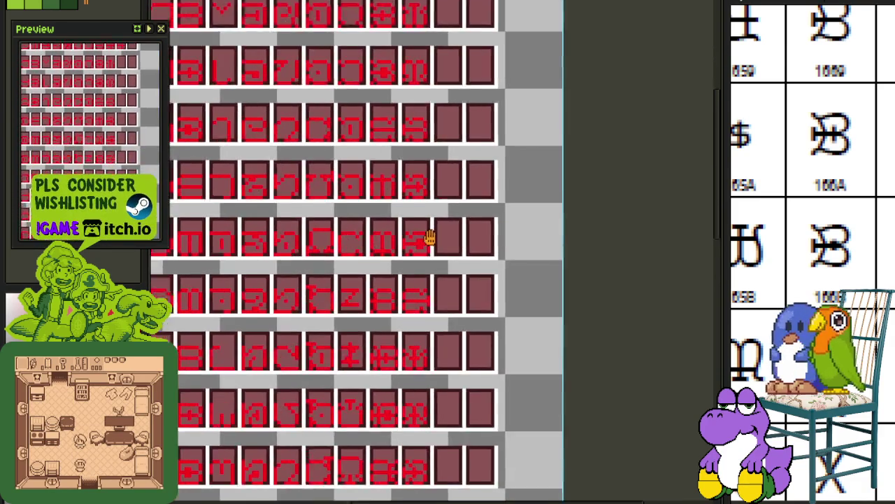
pyautogui.scroll(2, 430, 294)
pyautogui.scroll(2, 392, 266)
pyautogui.moveTo(375, 275); pyautogui.dragTo(448, 203)
pyautogui.moveTo(422, 253); pyautogui.dragTo(430, 249)
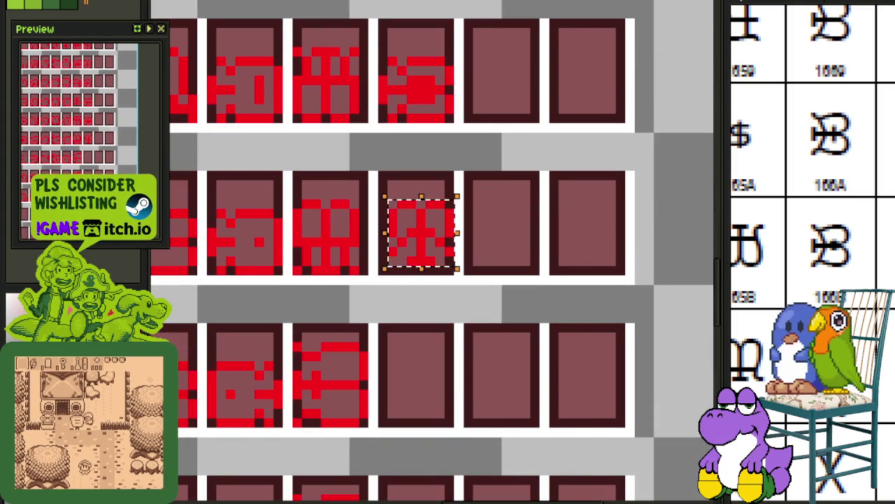
pyautogui.hotkey('alt', 'e')
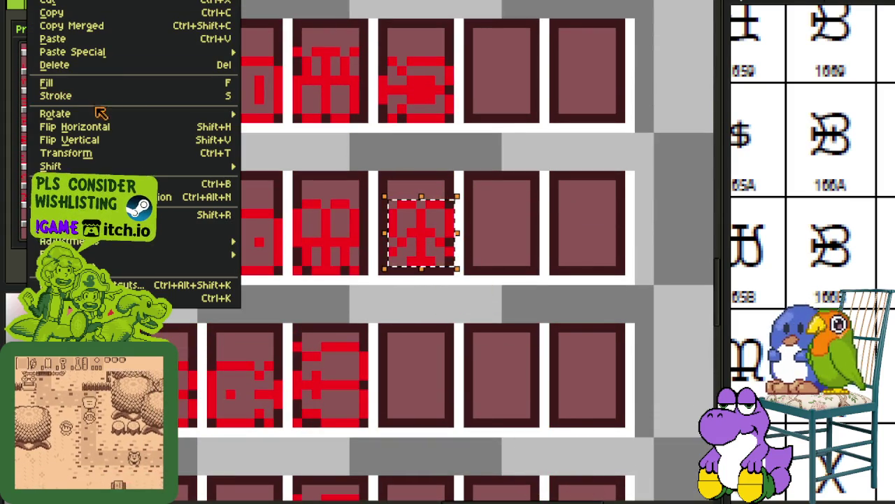
pyautogui.moveTo(56, 113)
pyautogui.click(272, 142)
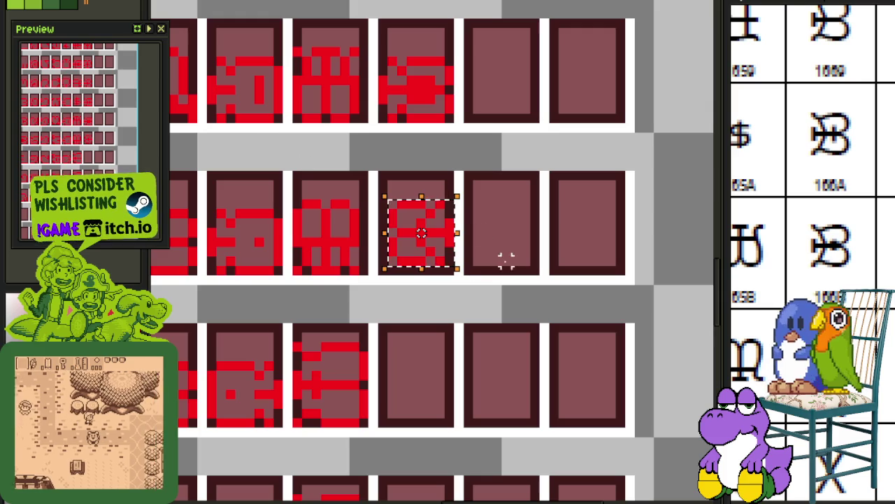
pyautogui.click(563, 250)
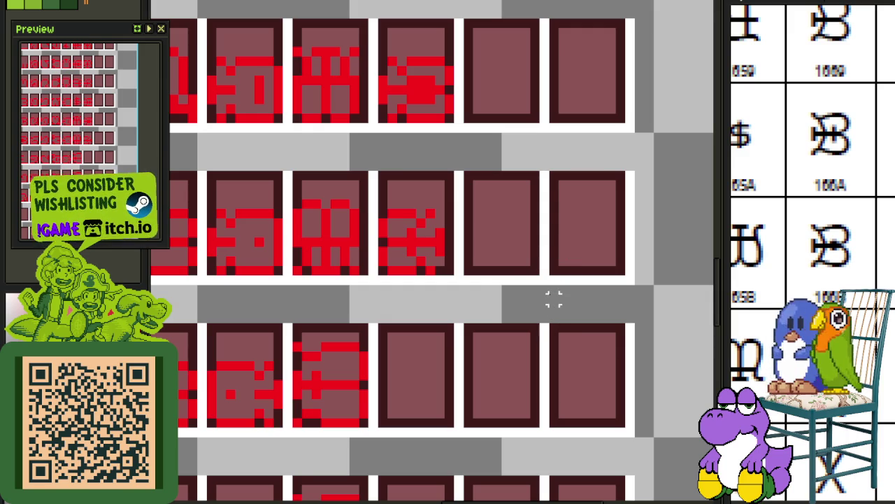
# Shift a small block of red pixels right into the rotated glyph and deselect.
pyautogui.scroll(1, 484, 258)
pyautogui.scroll(1, 480, 259)
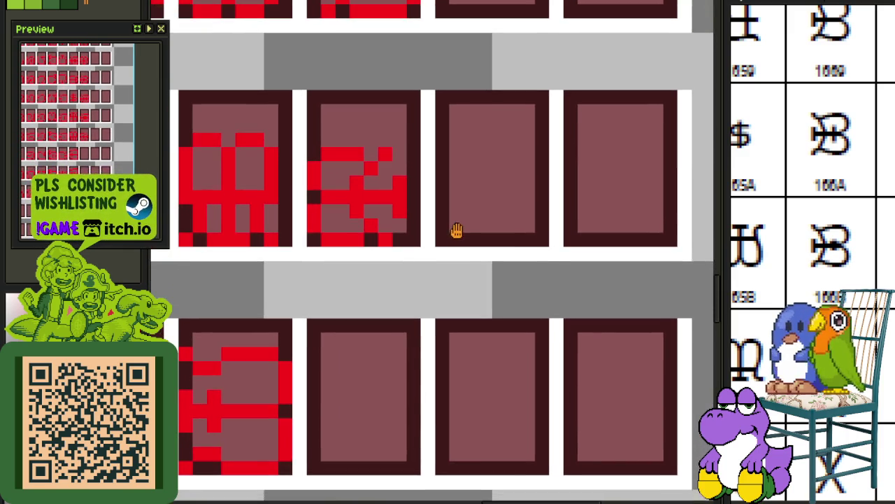
pyautogui.scroll(-2, 456, 225)
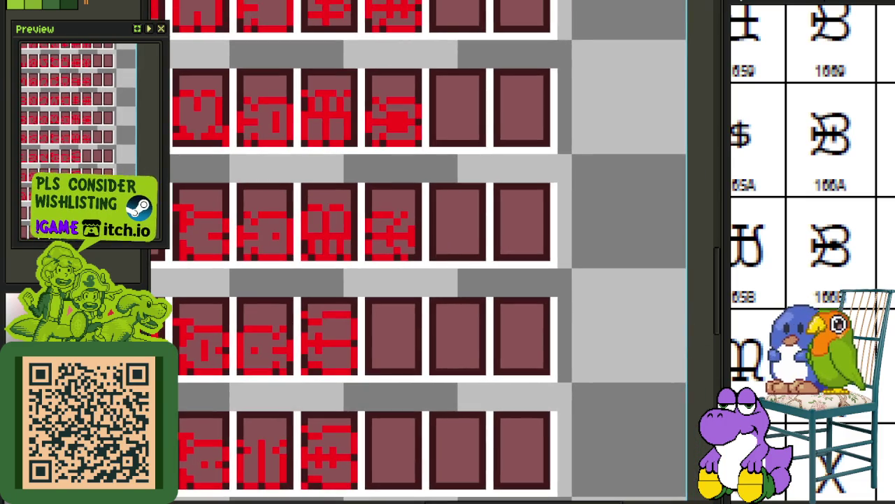
pyautogui.scroll(-1, 366, 326)
pyautogui.hotkey('ctrl', 'o')
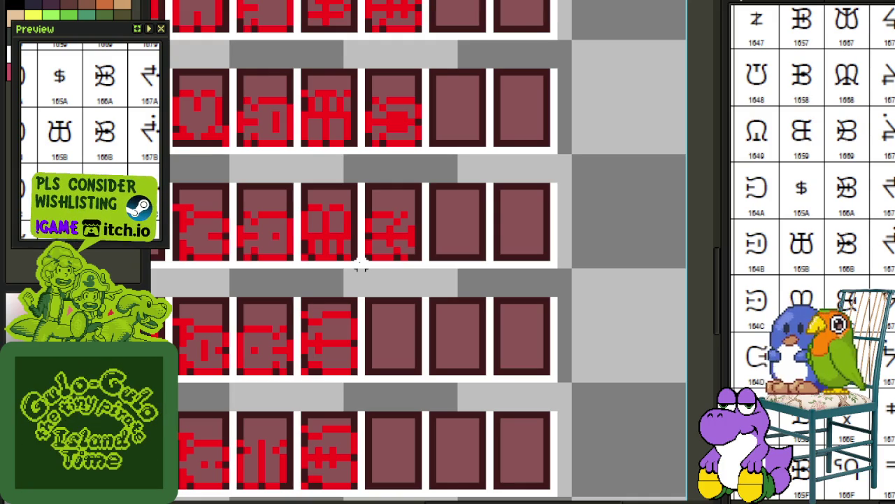
pyautogui.scroll(2, 335, 255)
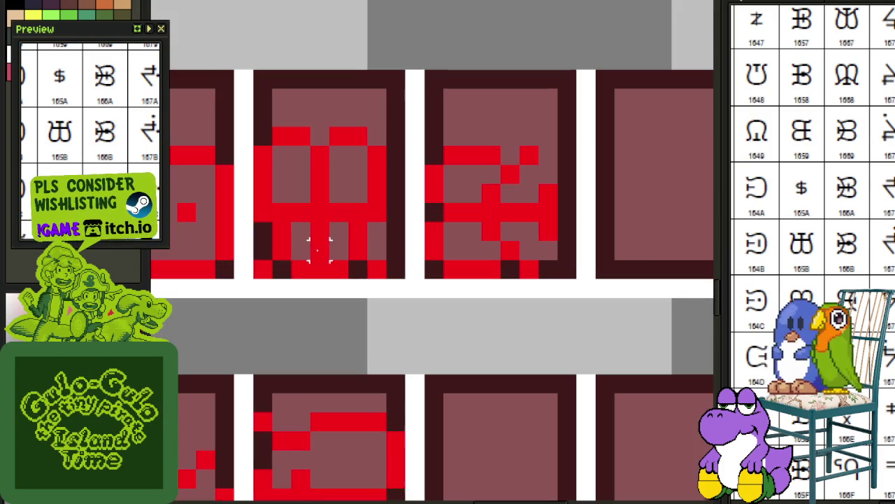
pyautogui.moveTo(255, 224)
pyautogui.mouseDown()
pyautogui.moveTo(291, 258)
pyautogui.moveTo(368, 241)
pyautogui.mouseUp()
pyautogui.click(405, 231)
# Select part of the middle glyph, save the font sheet, and review the glyph rows.
pyautogui.scroll(-1, 404, 231)
pyautogui.scroll(-1, 394, 226)
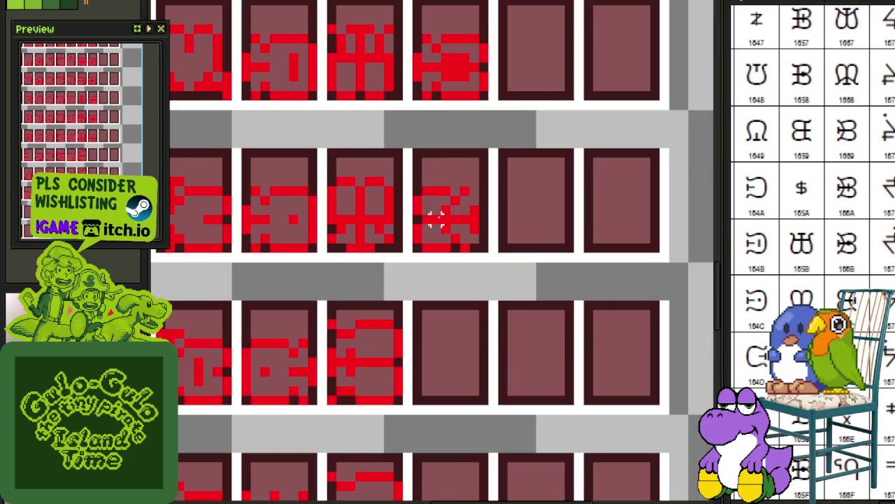
pyautogui.scroll(1, 344, 194)
pyautogui.moveTo(326, 161); pyautogui.dragTo(420, 231)
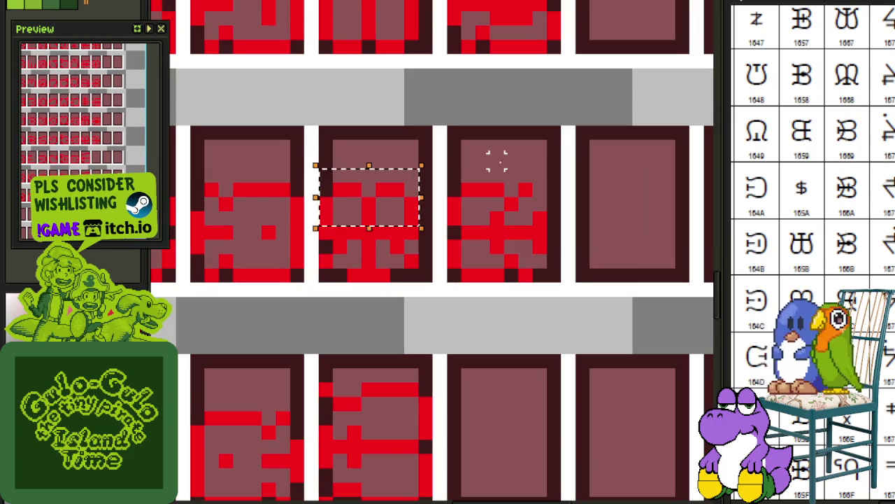
pyautogui.scroll(-2, 496, 156)
pyautogui.hotkey('ctrl', 's')
pyautogui.moveTo(494, 183)
pyautogui.mouseDown()
pyautogui.moveTo(429, 184)
pyautogui.moveTo(423, 226)
pyautogui.mouseUp()
pyautogui.scroll(-1, 424, 226)
pyautogui.moveTo(422, 182)
pyautogui.mouseDown()
pyautogui.moveTo(422, 278)
pyautogui.moveTo(443, 410)
pyautogui.moveTo(441, 315)
pyautogui.mouseUp()
pyautogui.scroll(3, 448, 300)
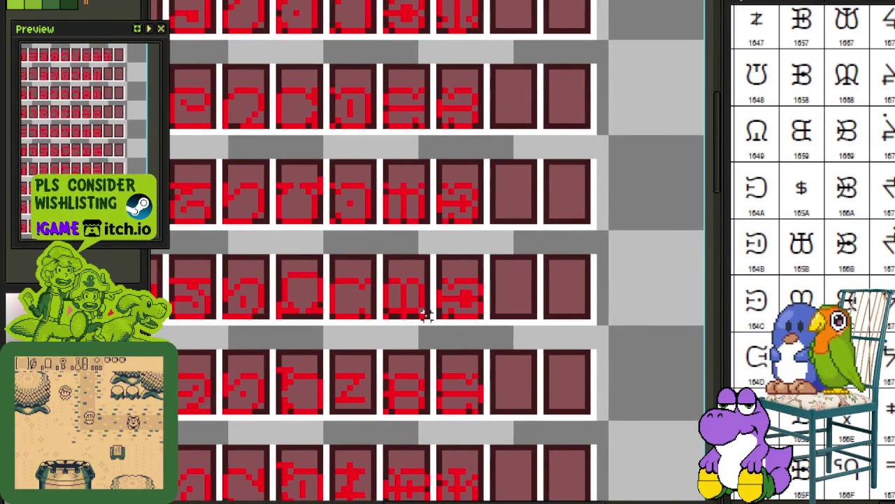
# Nudge the selected glyph down into its cell and drop it.
pyautogui.scroll(-1, 419, 364)
pyautogui.moveTo(453, 414); pyautogui.dragTo(424, 343)
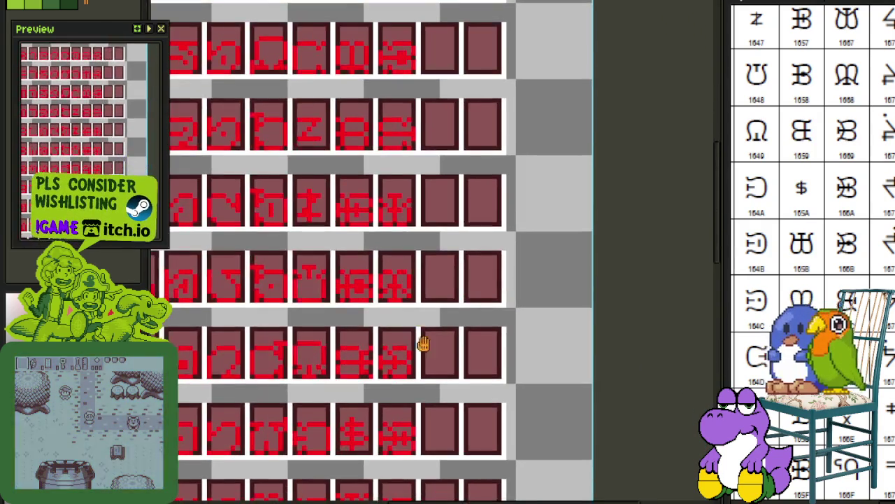
pyautogui.scroll(-1, 423, 342)
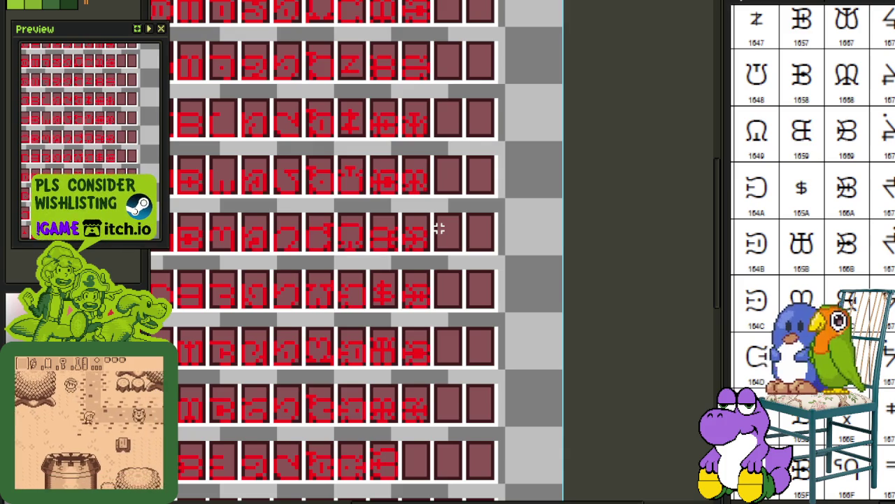
pyautogui.scroll(1, 430, 249)
pyautogui.scroll(1, 399, 193)
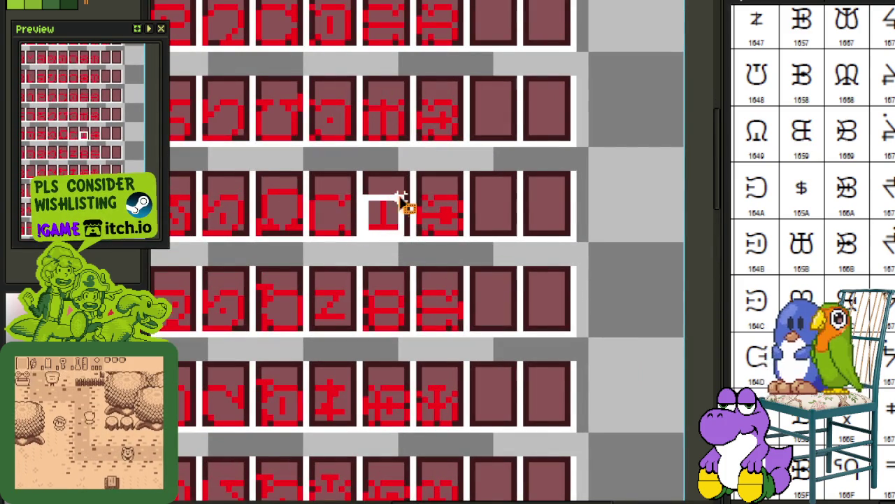
pyautogui.scroll(-1, 380, 202)
pyautogui.scroll(-2, 437, 448)
pyautogui.scroll(-1, 446, 485)
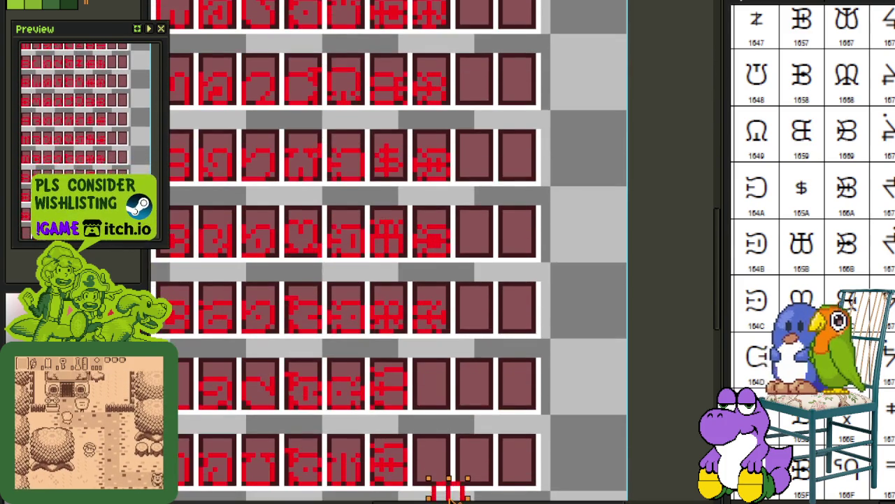
pyautogui.scroll(1, 493, 328)
pyautogui.moveTo(482, 319); pyautogui.dragTo(540, 302)
pyautogui.click(574, 310)
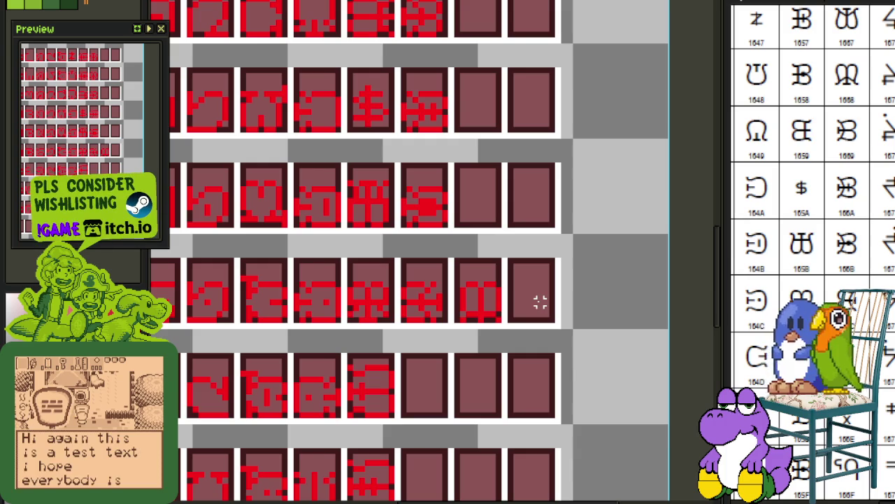
# Copy another glyph into the row's last tile and rotate it 90° clockwise.
pyautogui.scroll(1, 470, 315)
pyautogui.scroll(1, 447, 301)
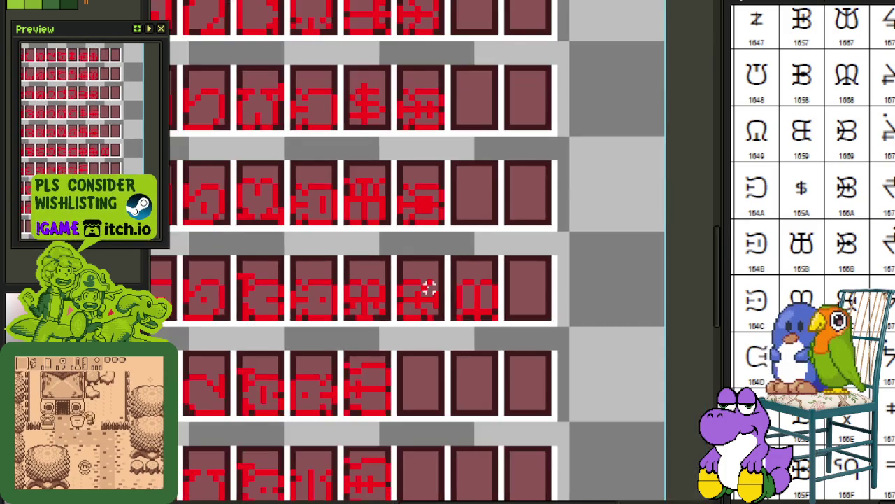
pyautogui.scroll(2, 417, 290)
pyautogui.moveTo(383, 277)
pyautogui.mouseDown()
pyautogui.moveTo(460, 363)
pyautogui.moveTo(441, 313)
pyautogui.mouseUp()
pyautogui.scroll(-3, 448, 346)
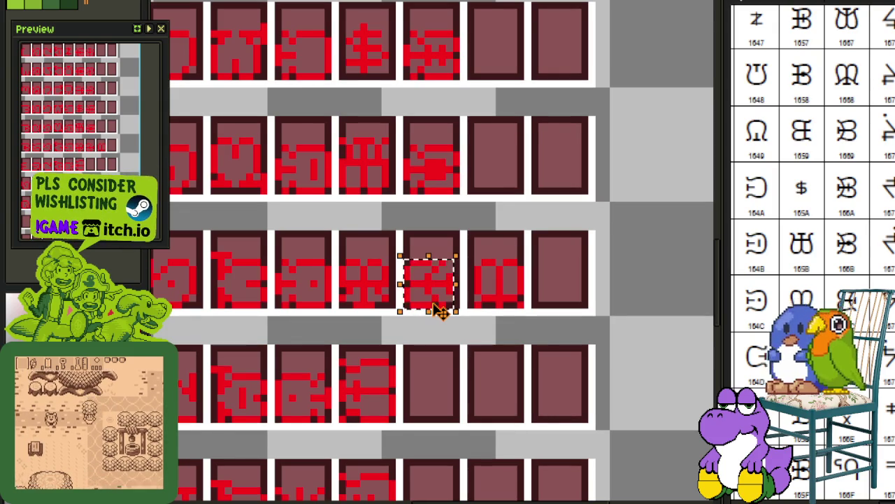
pyautogui.moveTo(433, 281)
pyautogui.mouseDown()
pyautogui.moveTo(575, 279)
pyautogui.moveTo(561, 280)
pyautogui.mouseUp()
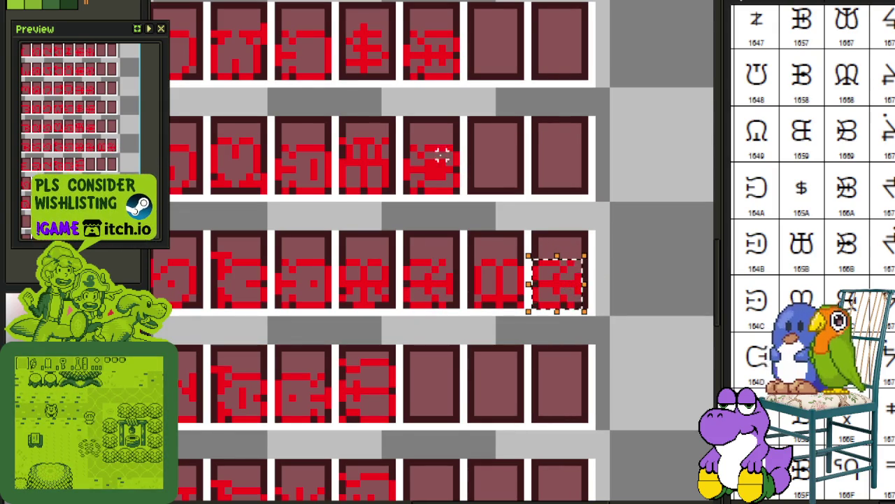
pyautogui.hotkey('alt', 'e')
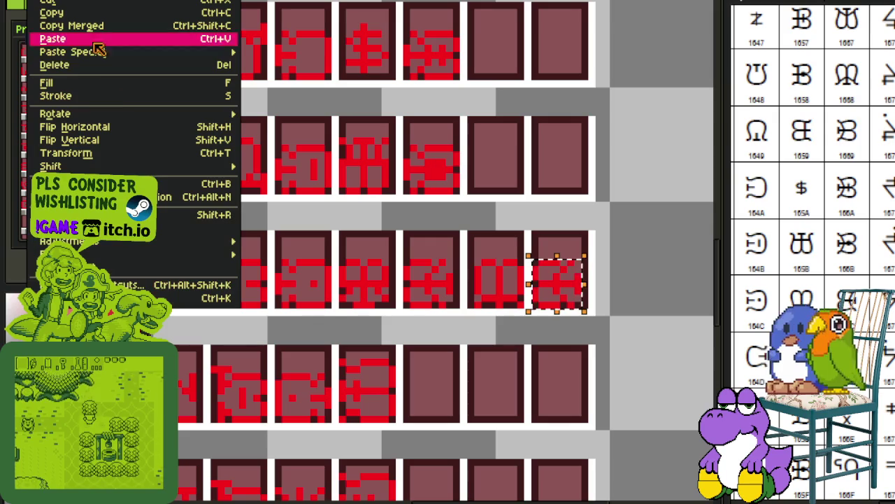
pyautogui.moveTo(55, 113)
pyautogui.click(269, 128)
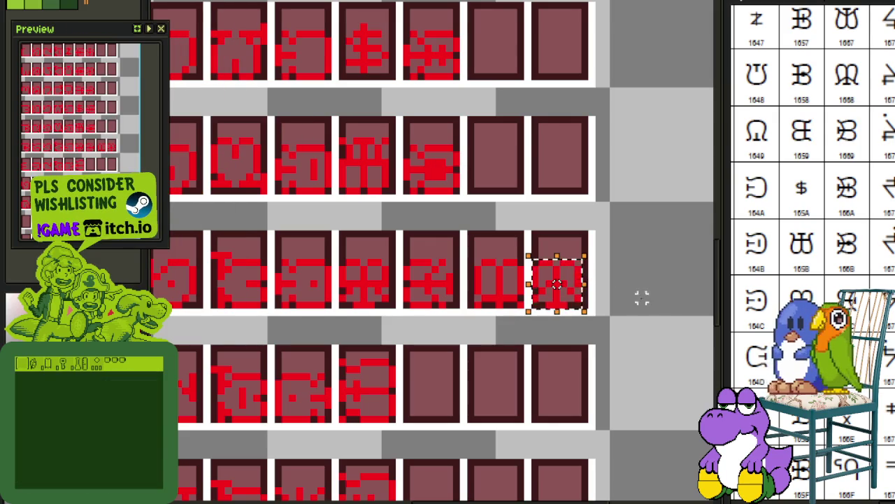
pyautogui.scroll(2, 570, 283)
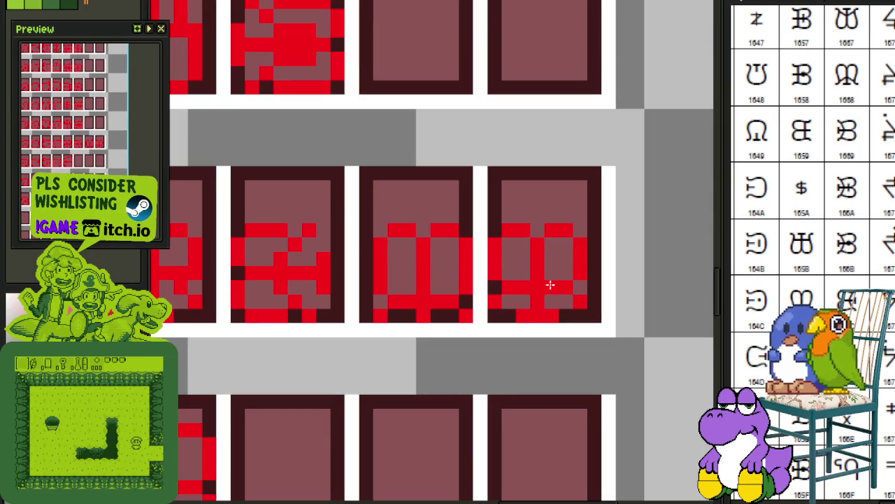
# Erase the third tile's glyph and move the rotated sixth-tile glyph into it.
pyautogui.scroll(-3, 550, 284)
pyautogui.scroll(2, 386, 292)
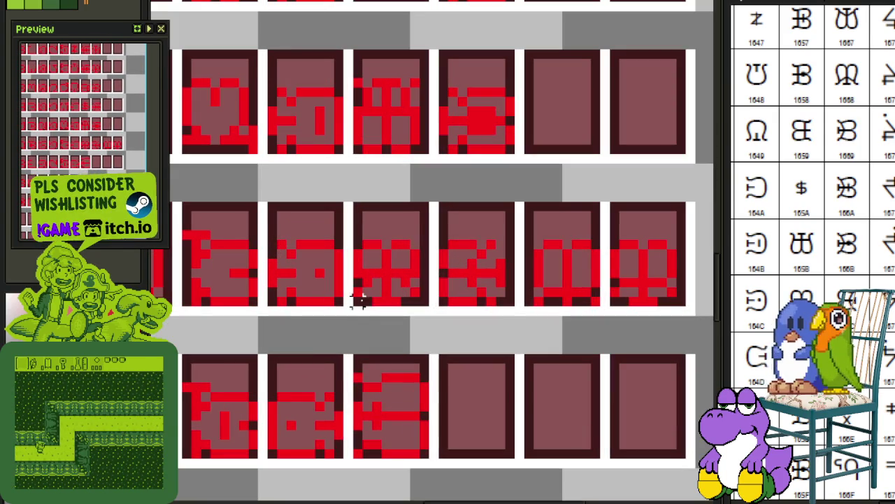
pyautogui.click(359, 299)
pyautogui.press('Delete')
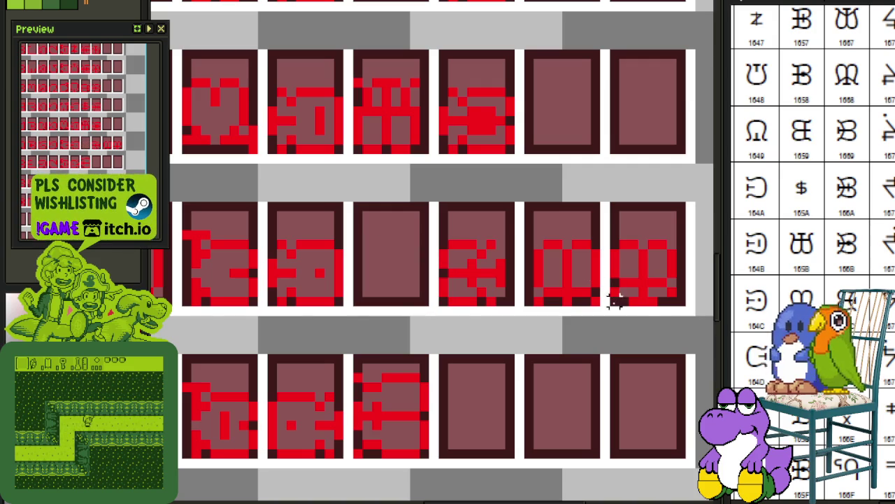
pyautogui.moveTo(616, 301); pyautogui.dragTo(678, 240)
pyautogui.moveTo(651, 273); pyautogui.dragTo(404, 280)
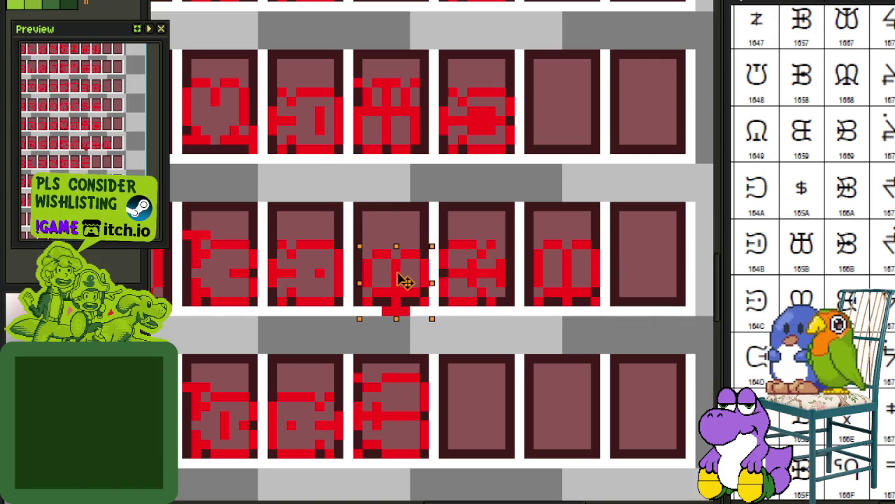
pyautogui.hotkey('ctrl', 'd')
# Select and delete the glyph in the fifth tile.
pyautogui.moveTo(529, 244); pyautogui.dragTo(669, 329)
pyautogui.press('Delete')
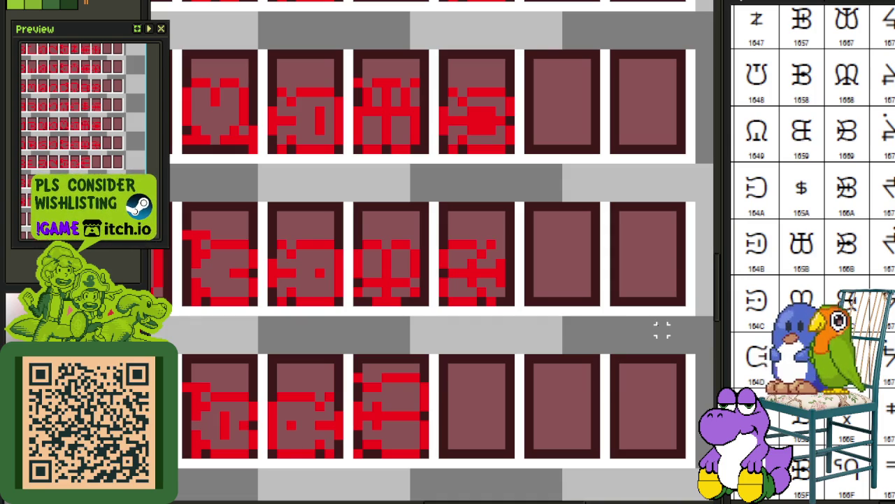
pyautogui.scroll(-1, 652, 320)
pyautogui.scroll(-1, 560, 326)
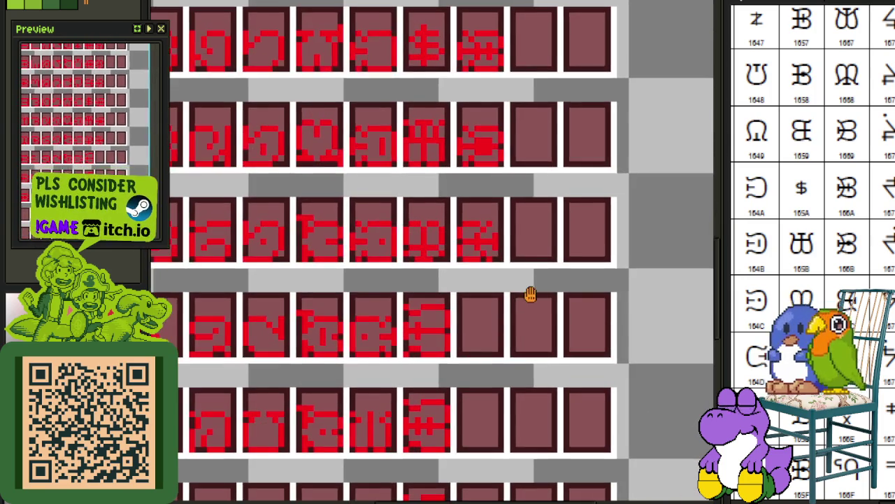
pyautogui.scroll(1, 524, 357)
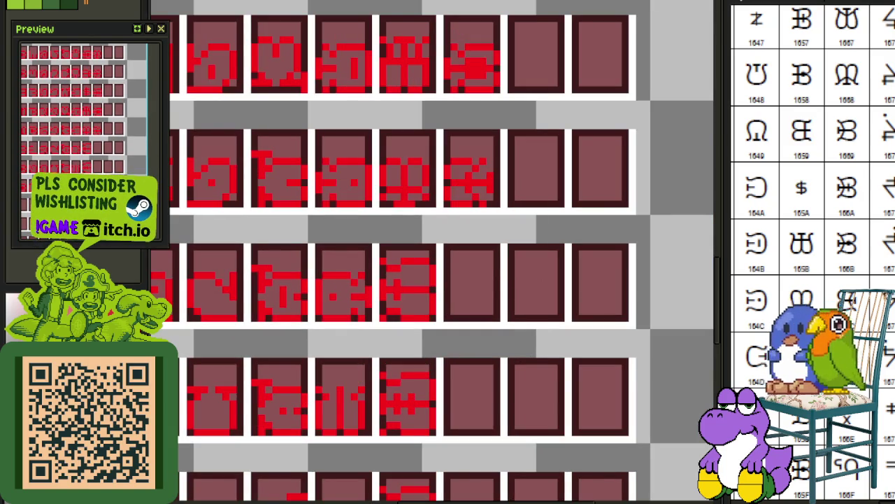
pyautogui.scroll(-2, 812, 196)
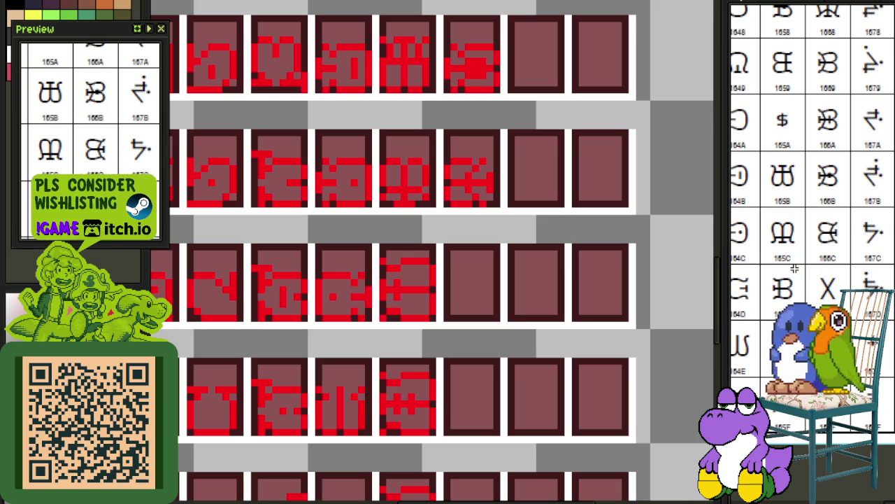
pyautogui.hotkey('alt', 'Tab')
pyautogui.hotkey('alt', 'Tab')
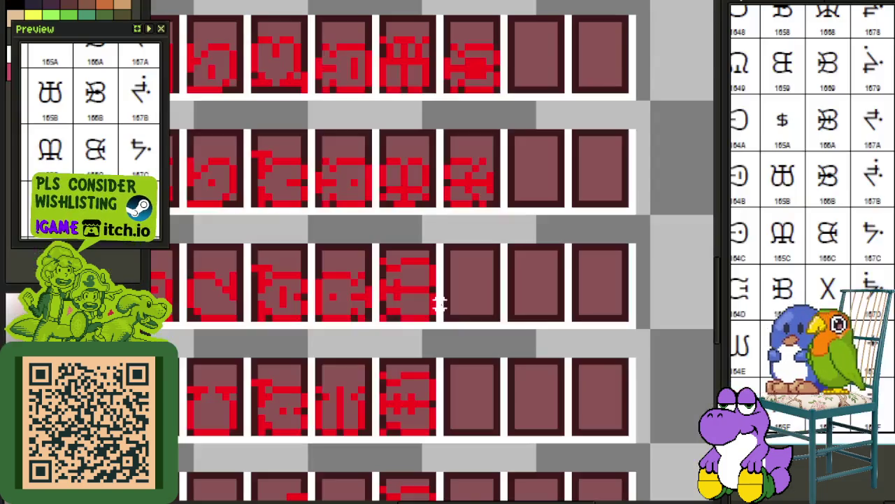
# Copy the third upper tile's glyph into the fourth tile below, rotated and settled in the corner.
pyautogui.scroll(1, 461, 310)
pyautogui.moveTo(461, 304); pyautogui.dragTo(414, 292)
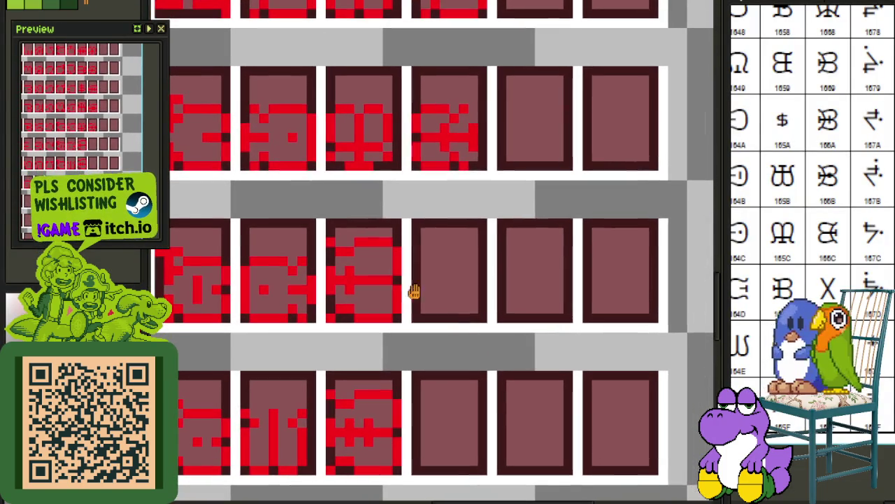
pyautogui.moveTo(326, 163); pyautogui.dragTo(391, 102)
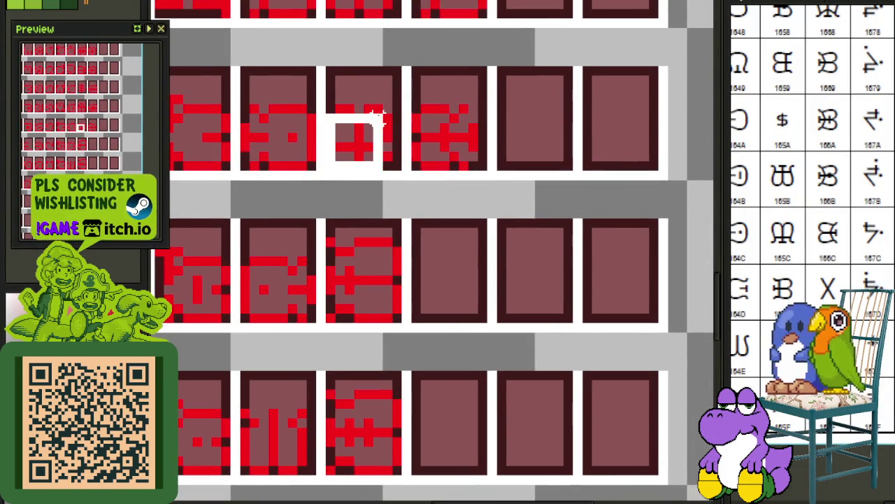
pyautogui.moveTo(366, 149); pyautogui.dragTo(466, 290)
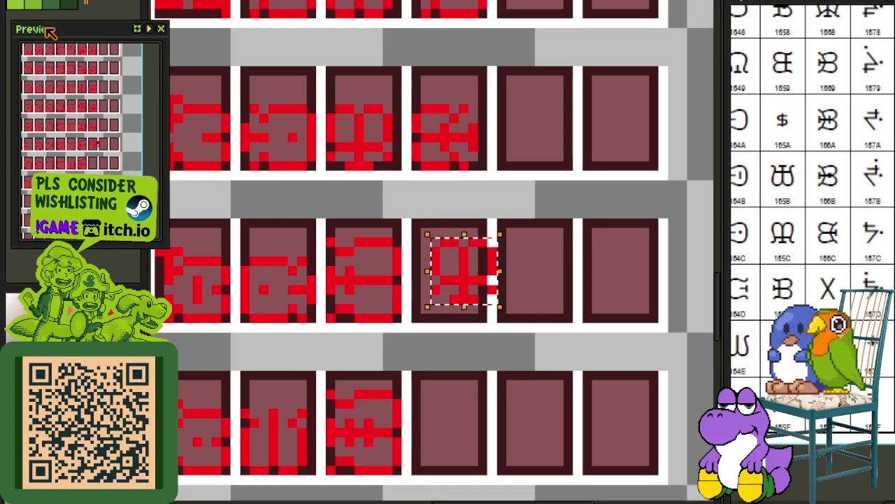
pyautogui.click(42, 2)
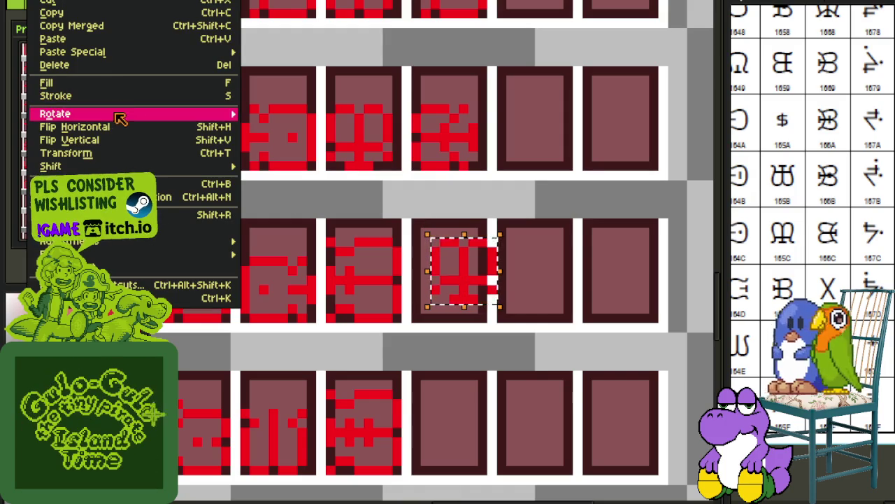
pyautogui.moveTo(133, 113)
pyautogui.click(257, 123)
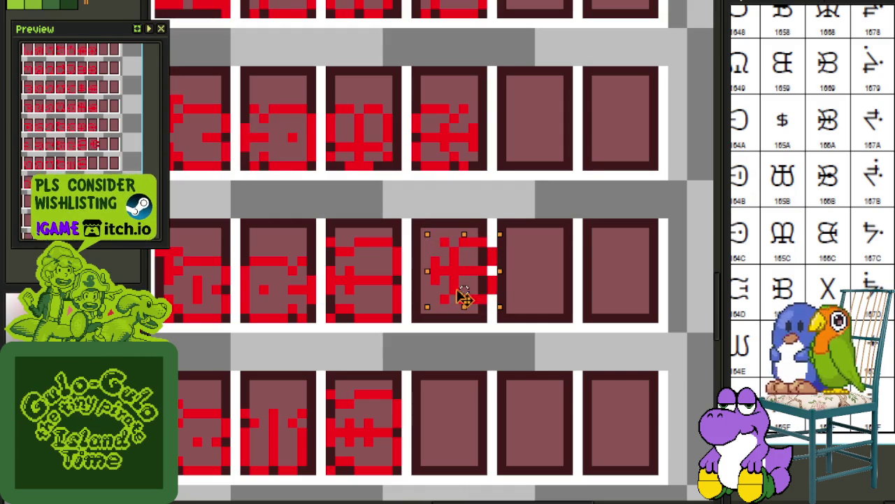
pyautogui.moveTo(476, 280); pyautogui.dragTo(456, 298)
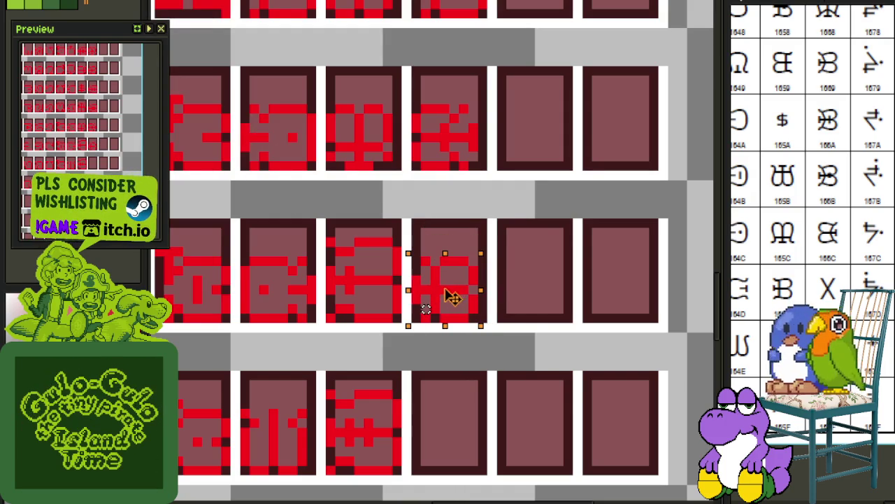
pyautogui.click(273, 241)
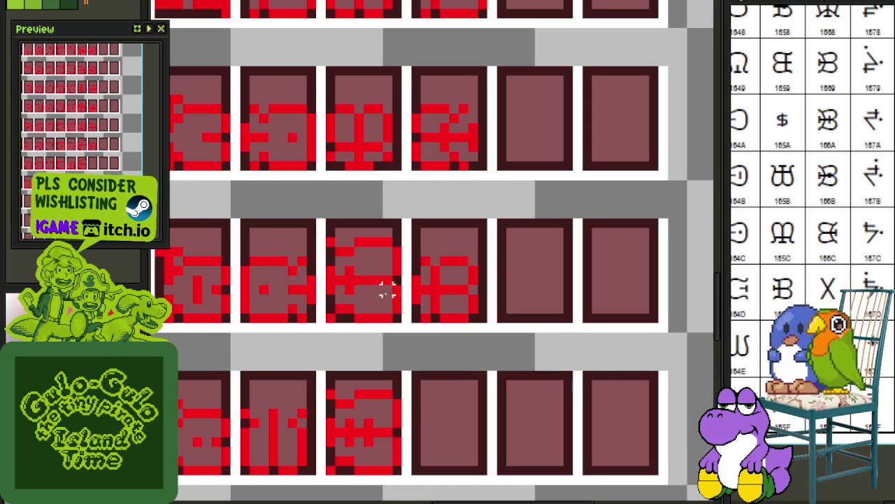
# Erase the second tile's glyph, move the cross glyph one tile left, and save.
pyautogui.scroll(1, 387, 290)
pyautogui.moveTo(397, 320); pyautogui.dragTo(289, 185)
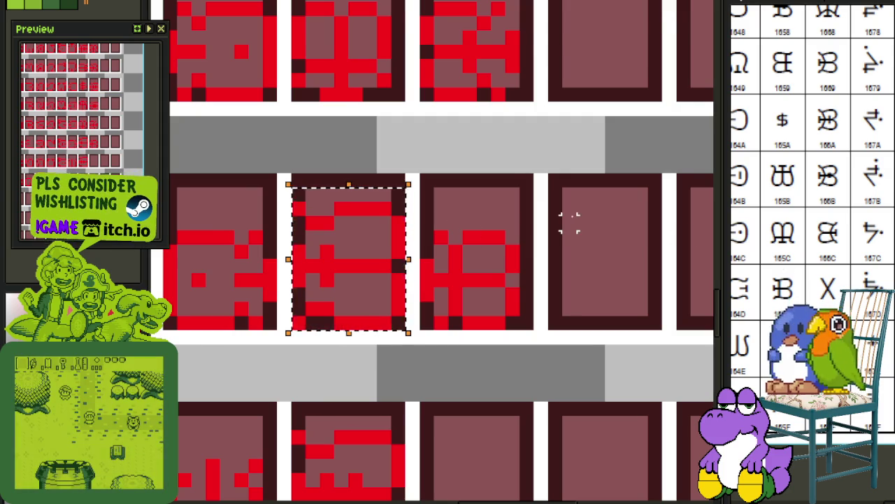
pyautogui.scroll(-1, 568, 222)
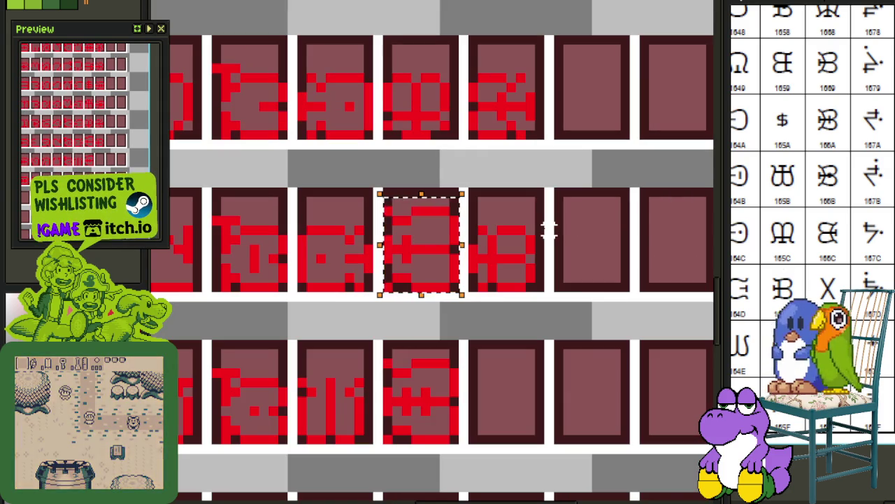
pyautogui.press('Delete')
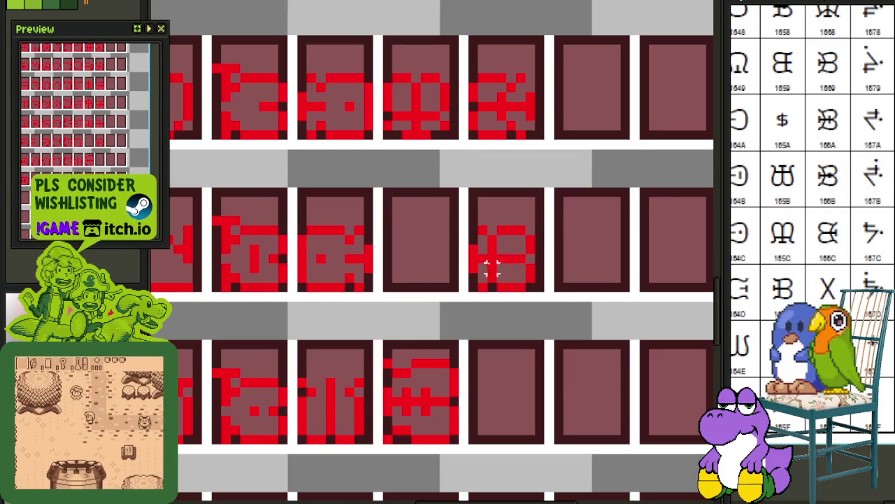
pyautogui.scroll(1, 465, 295)
pyautogui.moveTo(466, 295); pyautogui.dragTo(563, 202)
pyautogui.moveTo(554, 234); pyautogui.dragTo(414, 250)
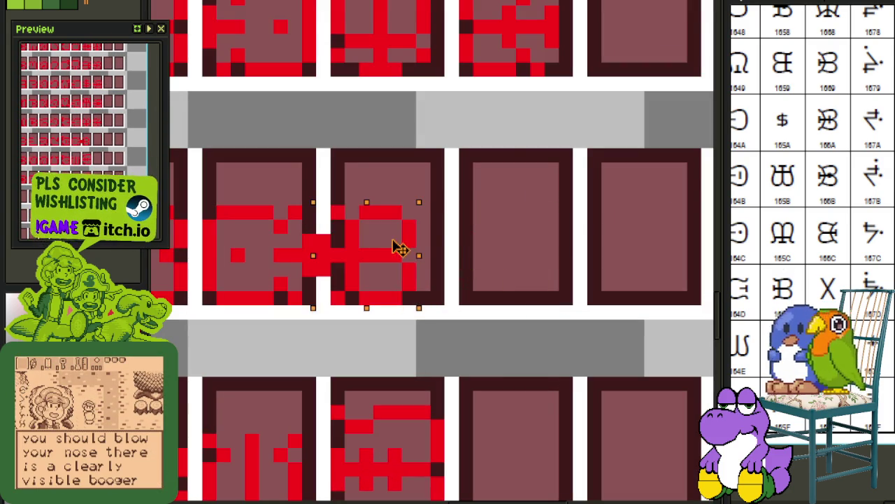
pyautogui.hotkey('ctrl', 's')
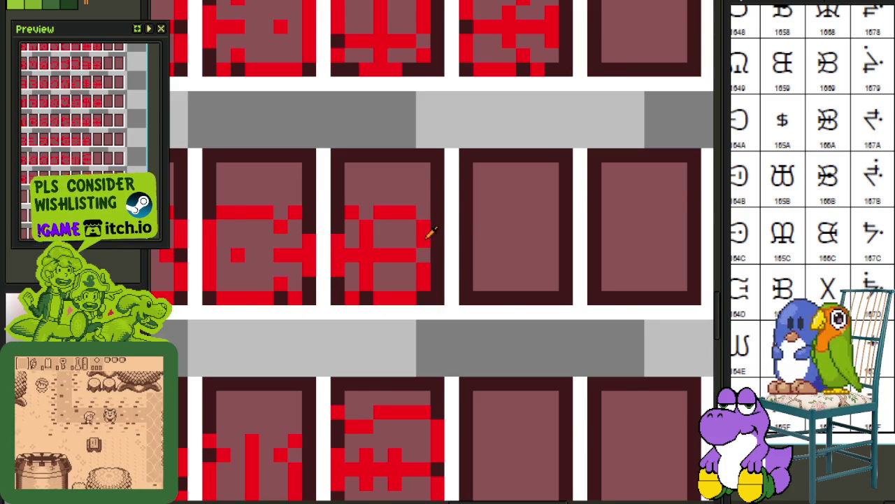
# Move the cross glyph back one tile right and drop it.
pyautogui.scroll(-1, 418, 240)
pyautogui.scroll(1, 385, 255)
pyautogui.moveTo(353, 285); pyautogui.dragTo(451, 193)
pyautogui.moveTo(424, 242)
pyautogui.mouseDown()
pyautogui.moveTo(558, 255)
pyautogui.moveTo(544, 254)
pyautogui.mouseUp()
pyautogui.hotkey('ctrl', 'd')
# Draw two black diagonals forming an X and fill the surrounding regions with mauve.
pyautogui.moveTo(490, 295)
pyautogui.mouseDown()
pyautogui.moveTo(411, 365)
pyautogui.moveTo(412, 263)
pyautogui.mouseUp()
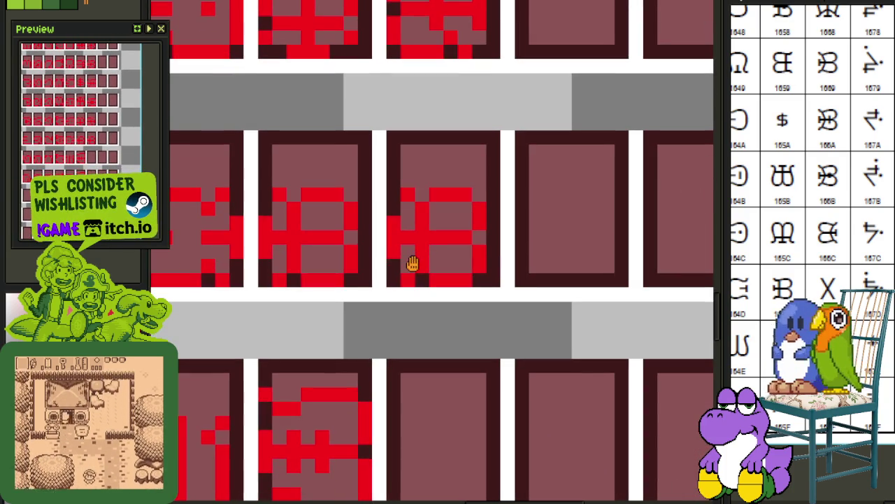
pyautogui.scroll(1, 408, 224)
pyautogui.moveTo(376, 166); pyautogui.dragTo(543, 339)
pyautogui.moveTo(539, 168); pyautogui.dragTo(383, 344)
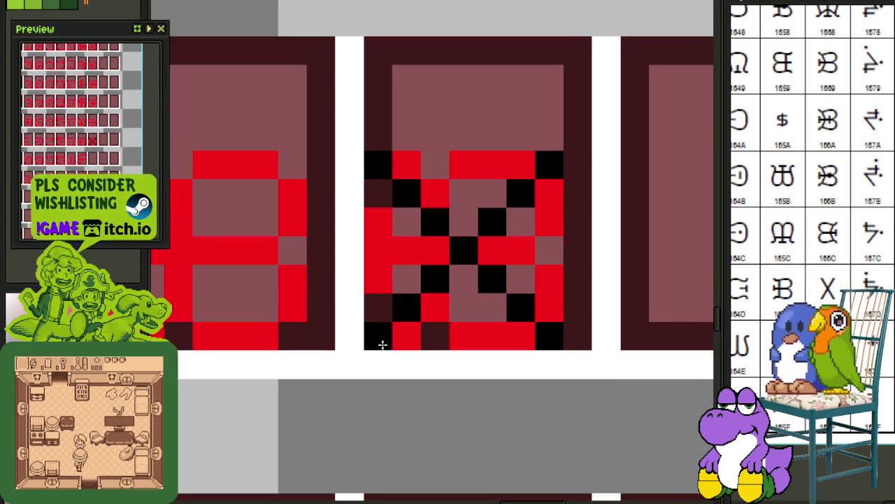
pyautogui.keyDown('alt'); pyautogui.click(439, 322); pyautogui.keyUp('alt')
pyautogui.moveTo(439, 323)
pyautogui.mouseDown()
pyautogui.moveTo(515, 284)
pyautogui.moveTo(542, 250)
pyautogui.moveTo(500, 223)
pyautogui.moveTo(410, 210)
pyautogui.moveTo(396, 275)
pyautogui.moveTo(380, 226)
pyautogui.mouseUp()
pyautogui.click(376, 270)
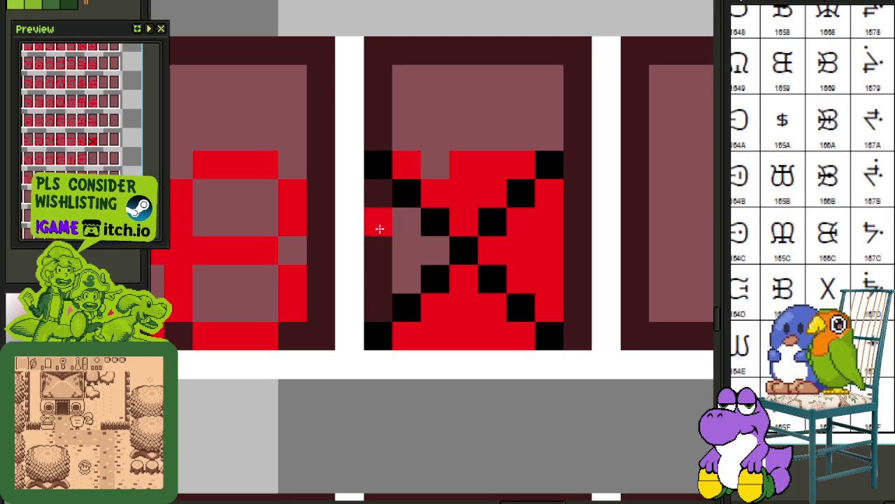
pyautogui.click(445, 175)
pyautogui.click(470, 170)
pyautogui.click(520, 245)
pyautogui.click(475, 310)
# Replace the X's black pixels with red and save the font sheet.
pyautogui.scroll(-2, 475, 310)
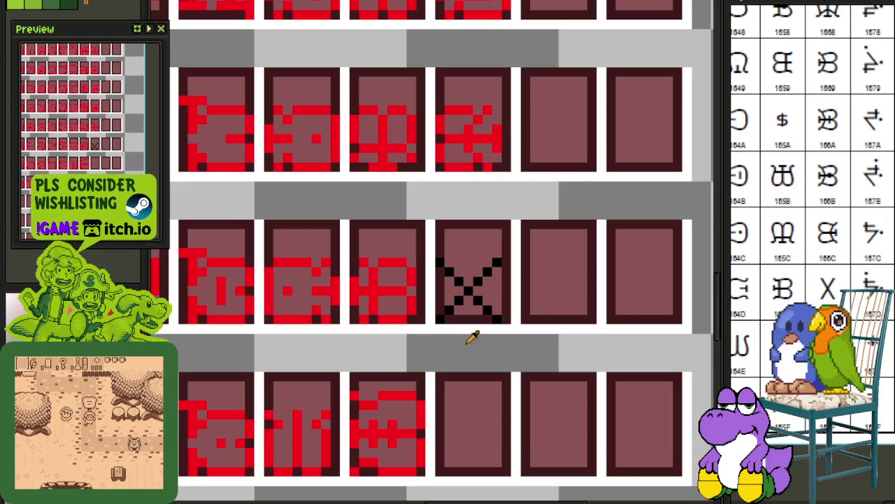
pyautogui.scroll(2, 507, 319)
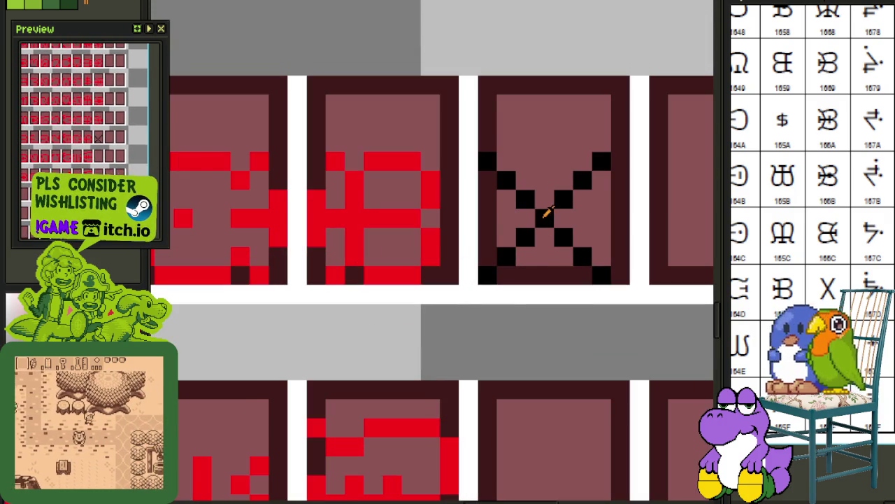
pyautogui.hotkey('shift', 'r')
pyautogui.press('Return')
pyautogui.hotkey('ctrl', 's')
pyautogui.scroll(-3, 472, 312)
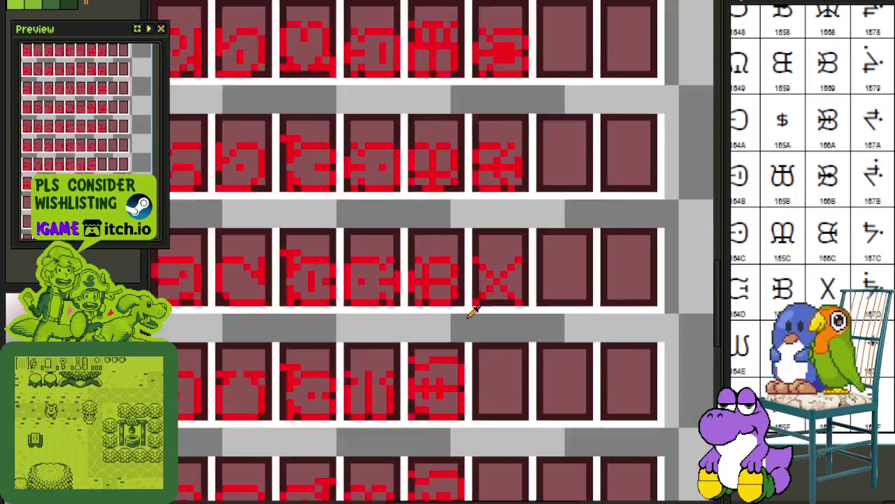
pyautogui.scroll(-1, 471, 312)
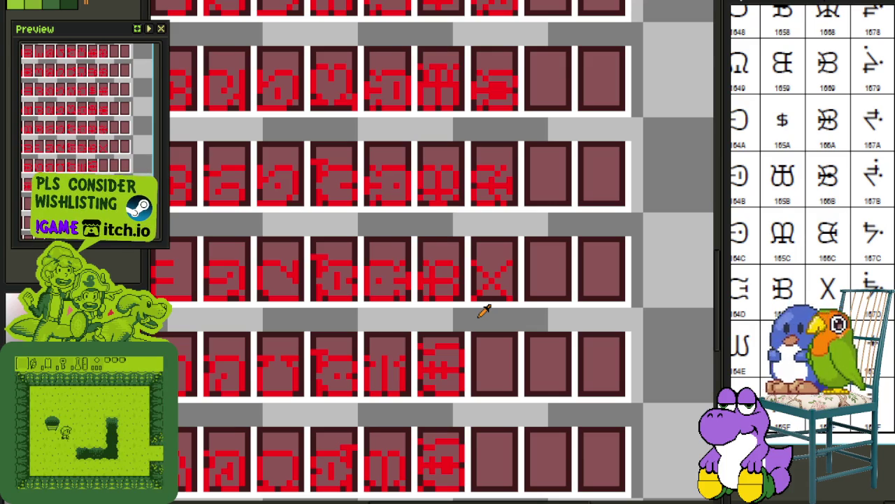
pyautogui.scroll(4, 494, 273)
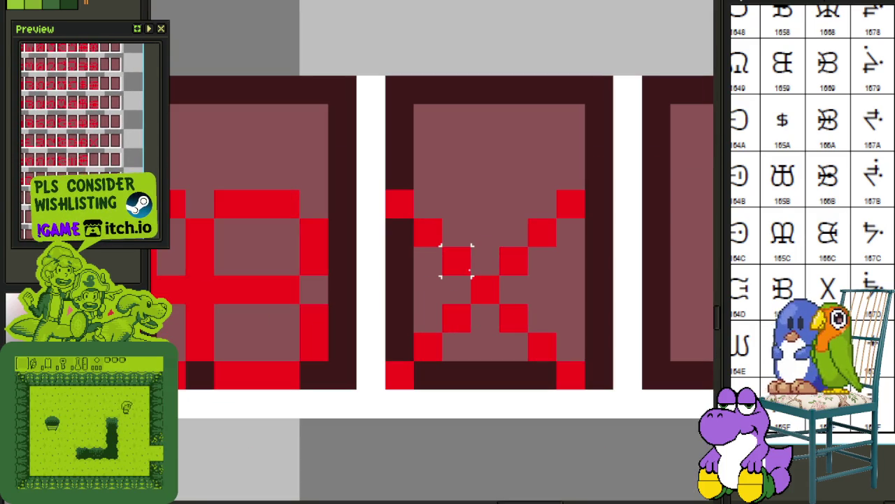
# Shift the X glyph's centre pixels down into the tile below and save.
pyautogui.moveTo(456, 261); pyautogui.dragTo(522, 325)
pyautogui.scroll(-1, 521, 325)
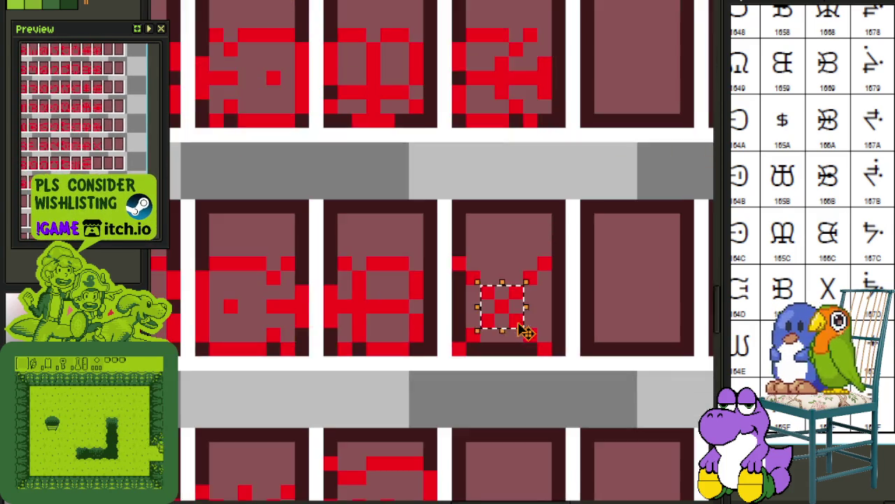
pyautogui.scroll(-1, 490, 238)
pyautogui.press('Down')
pyautogui.press('Down')
pyautogui.press('Down')
pyautogui.press('Down')
pyautogui.press('Down')
pyautogui.press('Down')
pyautogui.press('Down')
pyautogui.press('Down')
pyautogui.press('Down')
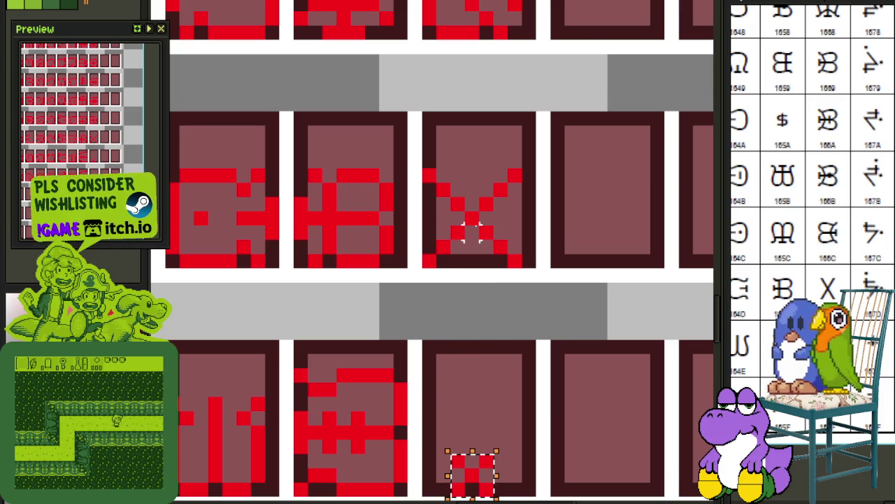
pyautogui.scroll(-1, 471, 231)
pyautogui.scroll(-1, 454, 270)
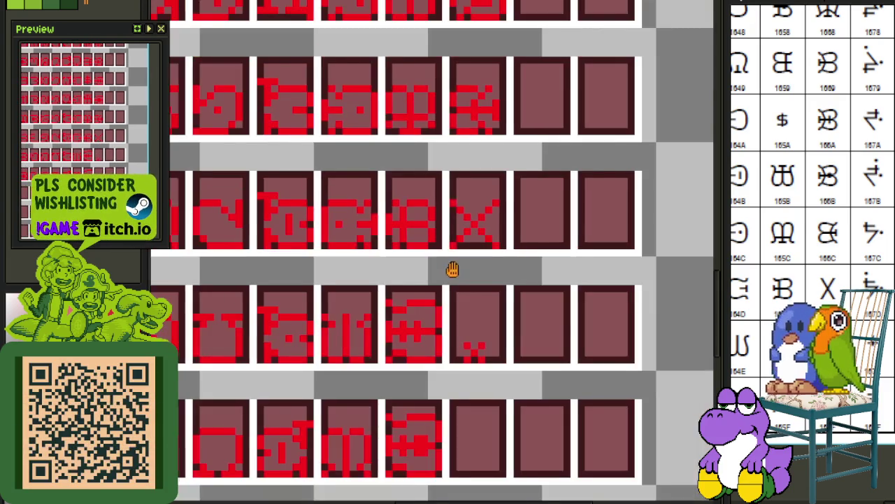
pyautogui.hotkey('ctrl', 's')
# Copy the barred cross glyph into the empty bottom-right tile and save.
pyautogui.scroll(2, 393, 279)
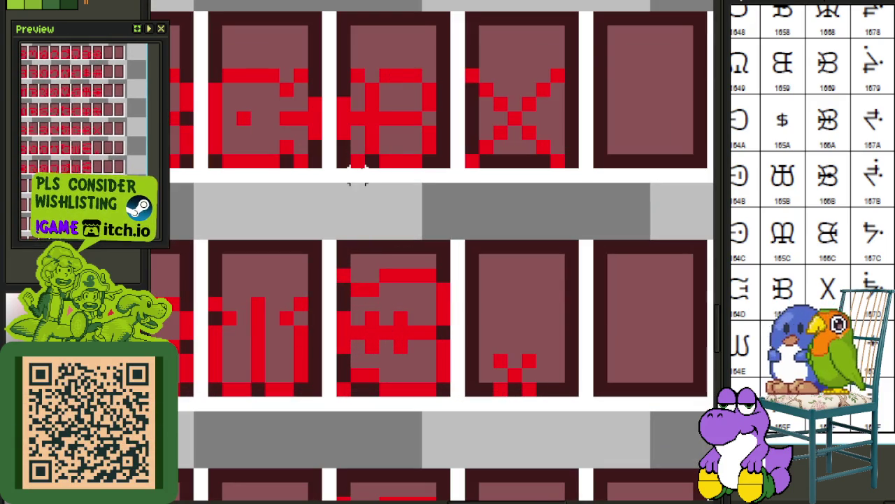
pyautogui.scroll(3, 374, 201)
pyautogui.moveTo(347, 241); pyautogui.dragTo(434, 151)
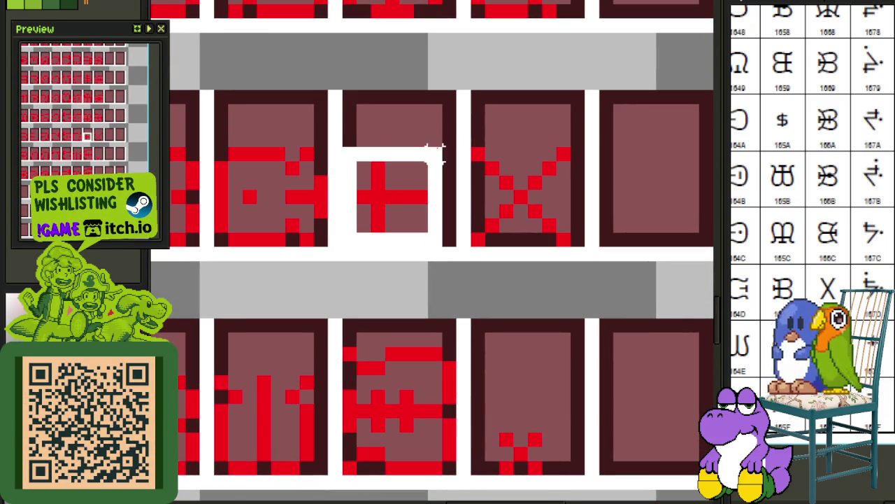
pyautogui.keyDown('ctrl'); pyautogui.moveTo(415, 194); pyautogui.dragTo(674, 430); pyautogui.keyUp('ctrl')
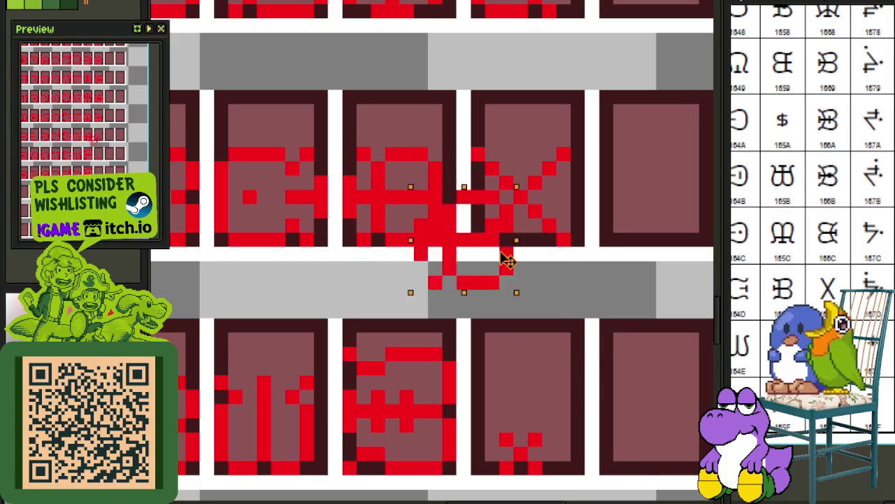
pyautogui.click(645, 314)
pyautogui.scroll(-1, 584, 264)
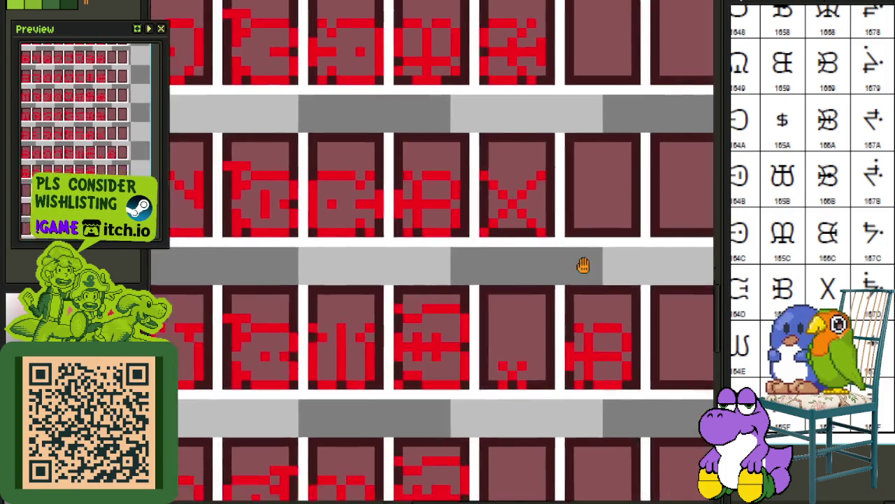
pyautogui.hotkey('ctrl', 's')
# Clear the row's third glyph, move the copied cross into that tile, and save.
pyautogui.scroll(1, 495, 303)
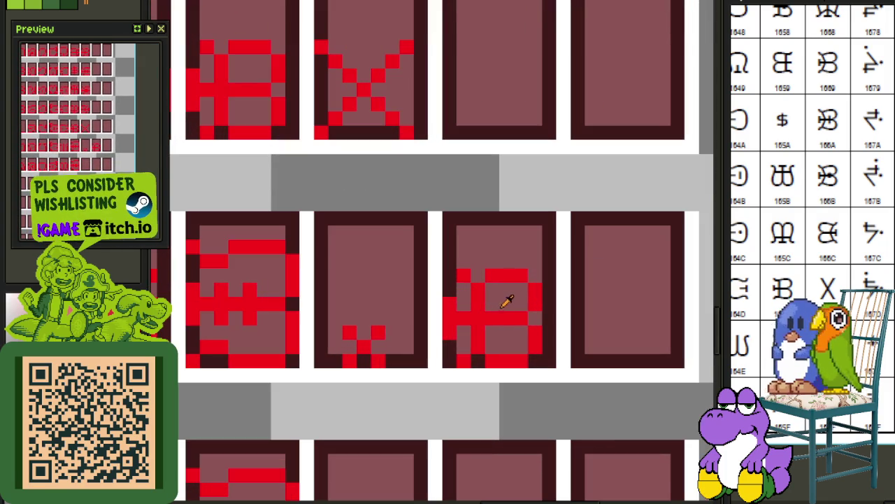
pyautogui.scroll(-2, 506, 328)
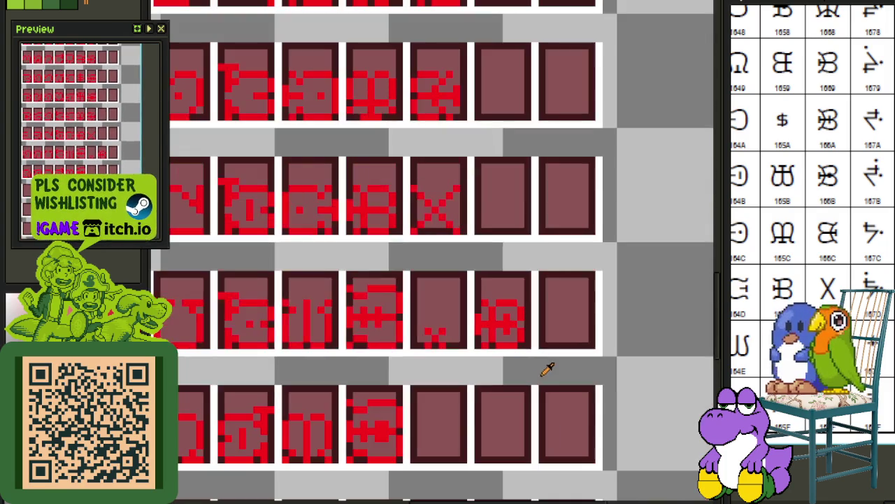
pyautogui.scroll(1, 363, 333)
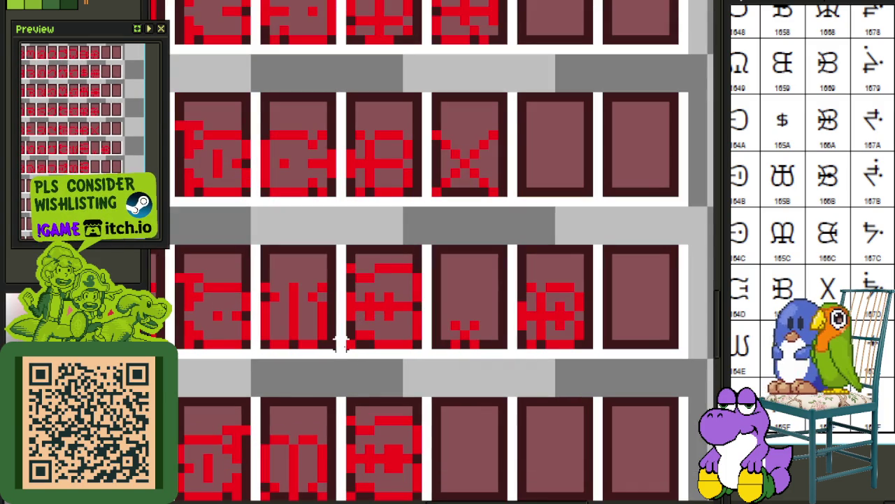
pyautogui.moveTo(352, 355); pyautogui.dragTo(423, 261)
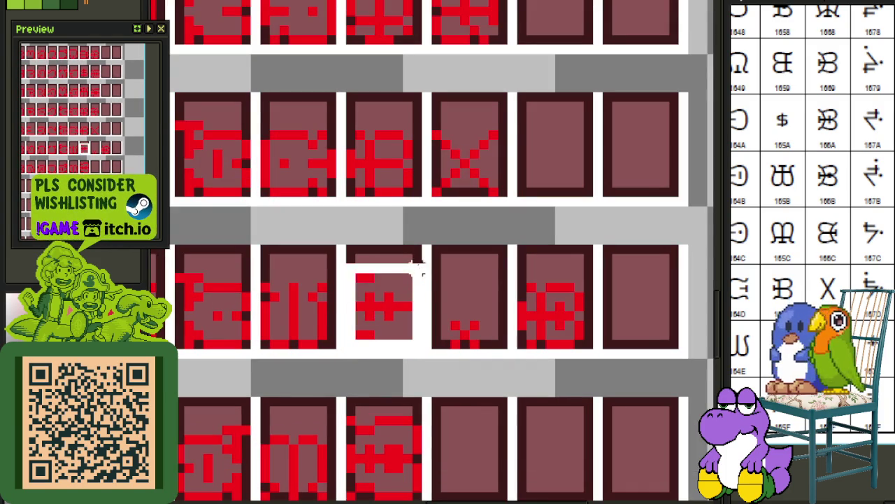
pyautogui.press('Delete')
pyautogui.moveTo(522, 343); pyautogui.dragTo(580, 286)
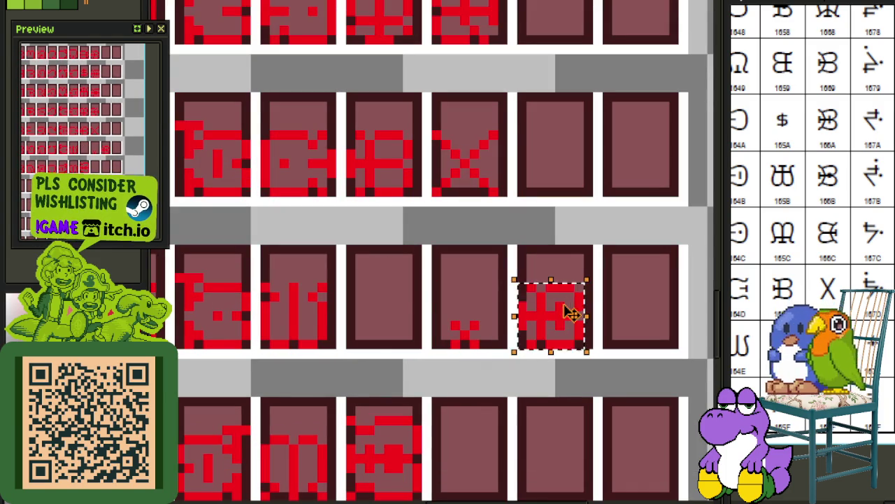
pyautogui.moveTo(566, 322); pyautogui.dragTo(393, 324)
pyautogui.moveTo(588, 280); pyautogui.dragTo(627, 297)
pyautogui.hotkey('ctrl', 's')
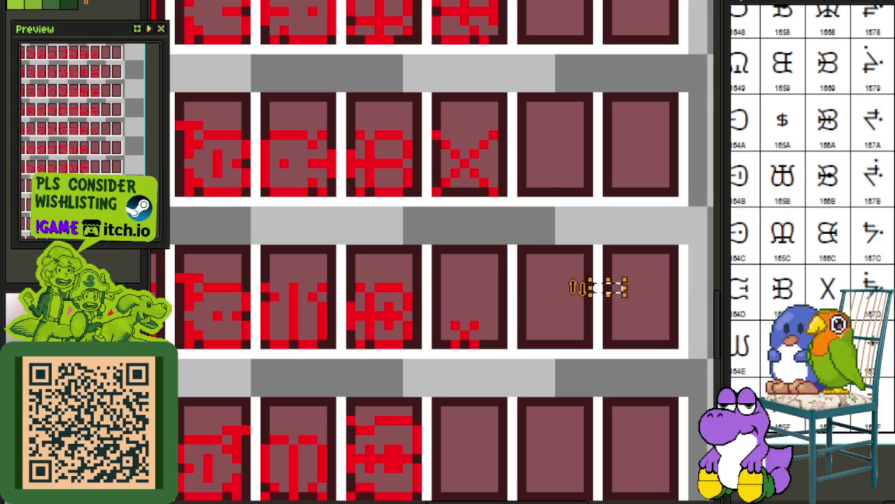
# Draw a black vertical line between two tiles and select it.
pyautogui.click(559, 238)
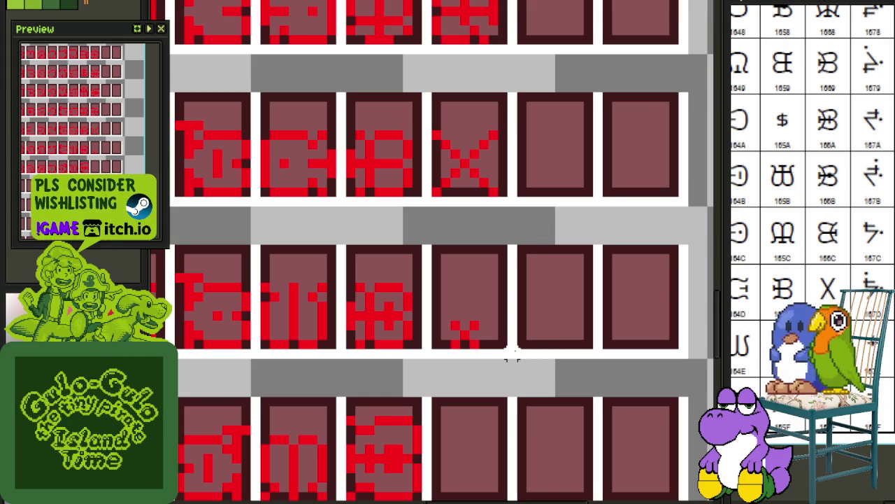
pyautogui.moveTo(513, 347); pyautogui.dragTo(513, 240)
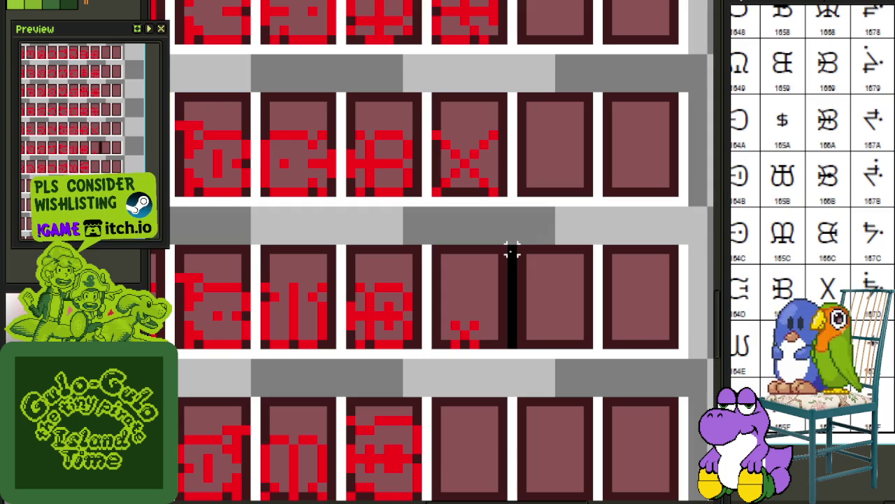
pyautogui.click(512, 257)
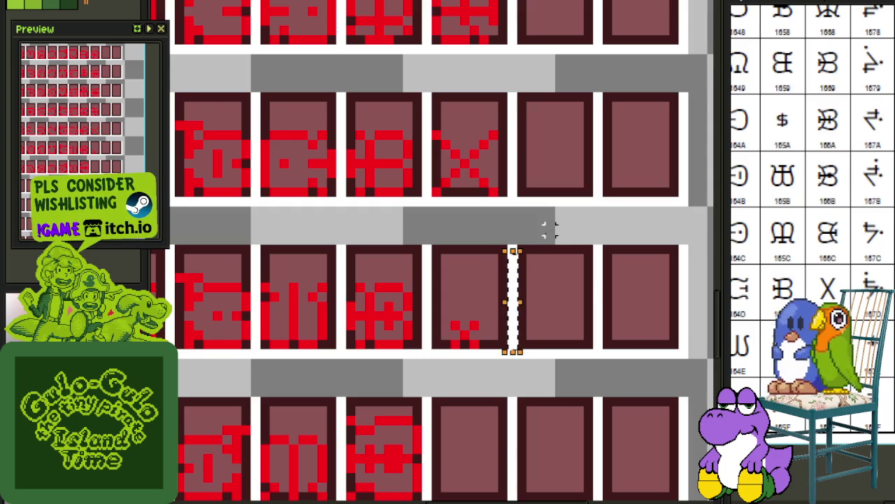
pyautogui.click(607, 297)
pyautogui.scroll(-2, 599, 297)
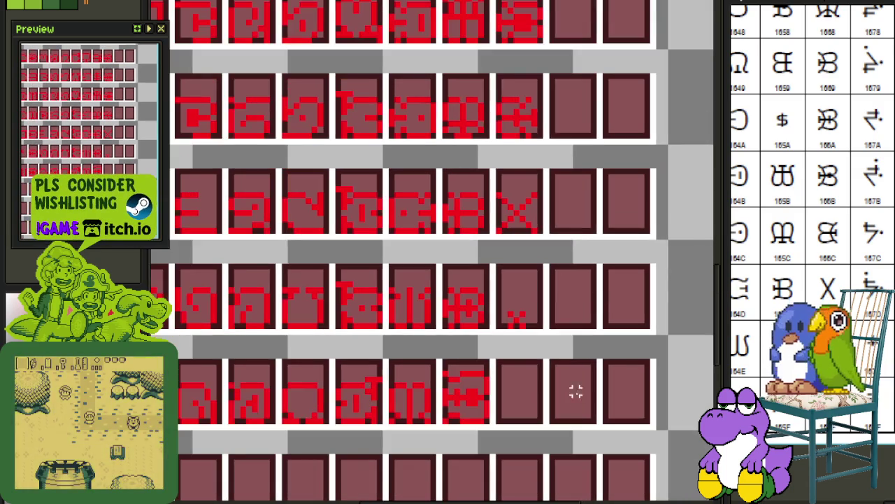
# Erase the lower-row glyph and copy the barred cross from above into that cell.
pyautogui.scroll(-1, 576, 390)
pyautogui.scroll(3, 490, 332)
pyautogui.scroll(1, 462, 332)
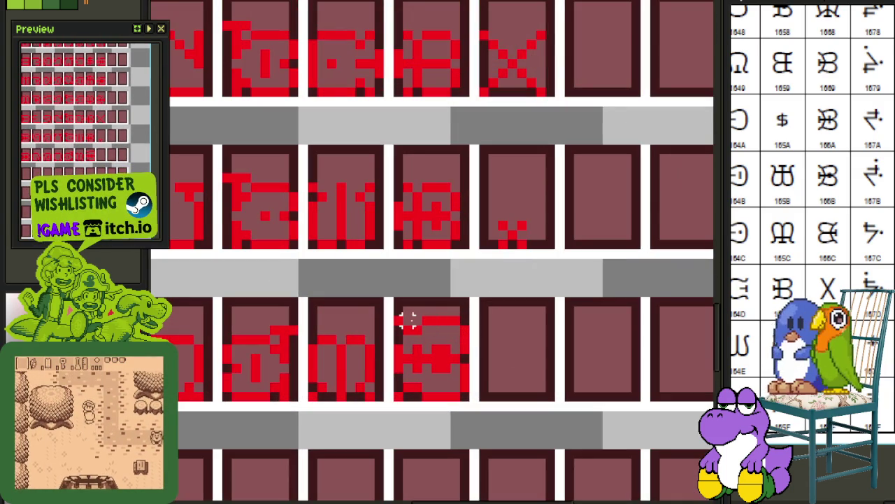
pyautogui.moveTo(397, 320); pyautogui.dragTo(478, 412)
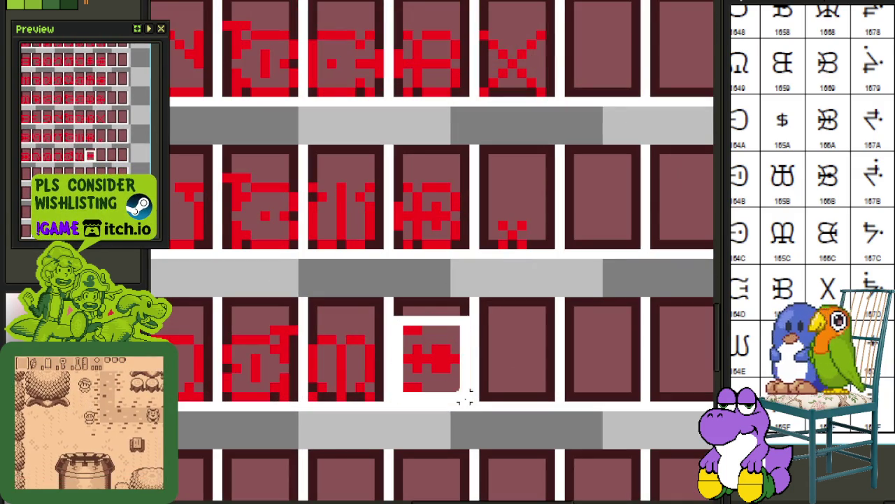
pyautogui.press('Delete')
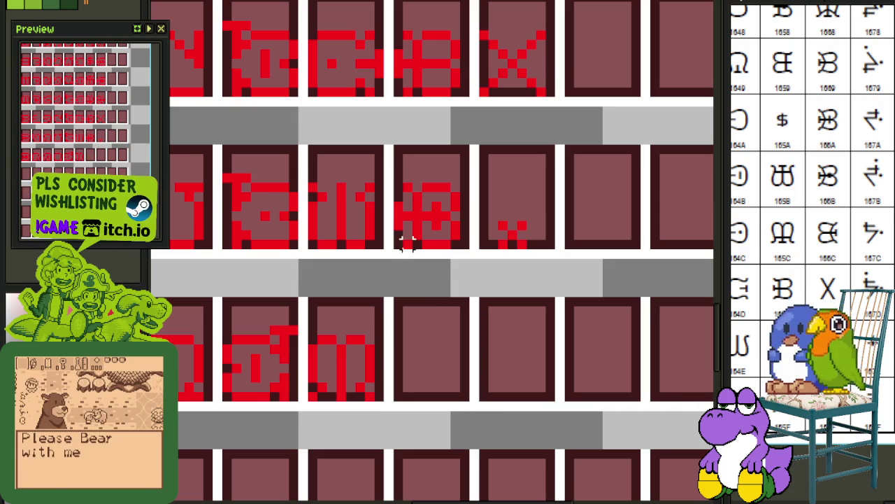
pyautogui.moveTo(396, 256); pyautogui.dragTo(473, 178)
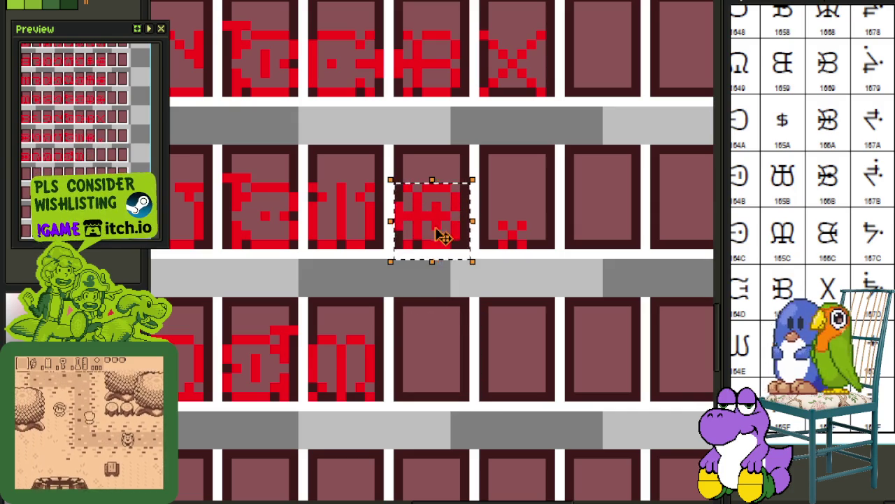
pyautogui.moveTo(440, 234); pyautogui.dragTo(447, 380)
pyautogui.hotkey('ctrl', 'd')
# Add a red vertical stroke along the copy's right side and save the sheet.
pyautogui.scroll(1, 461, 361)
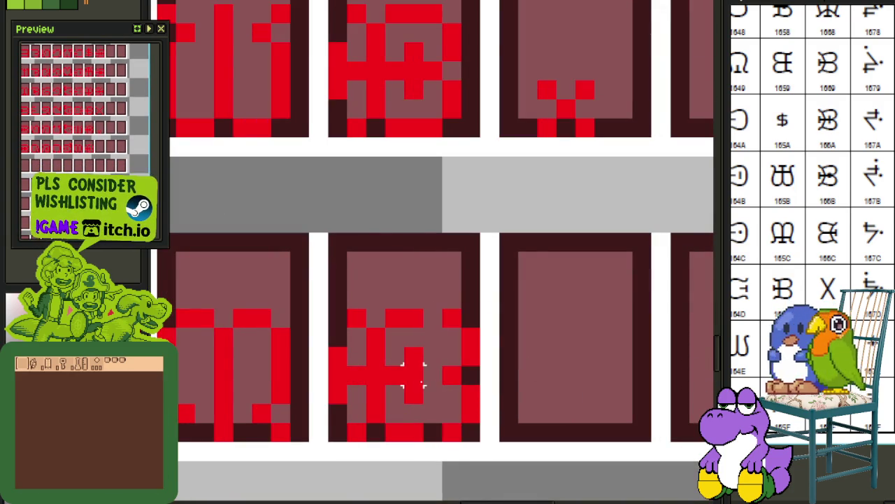
pyautogui.moveTo(428, 358); pyautogui.dragTo(432, 425)
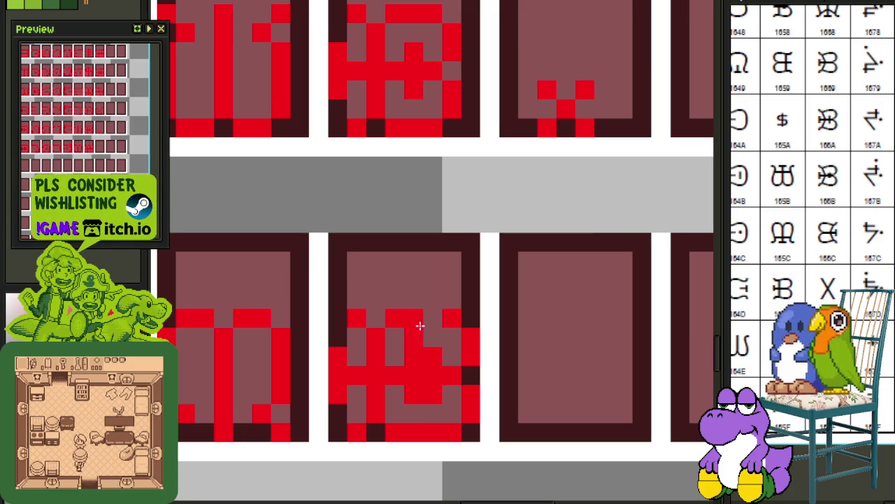
pyautogui.scroll(-2, 428, 326)
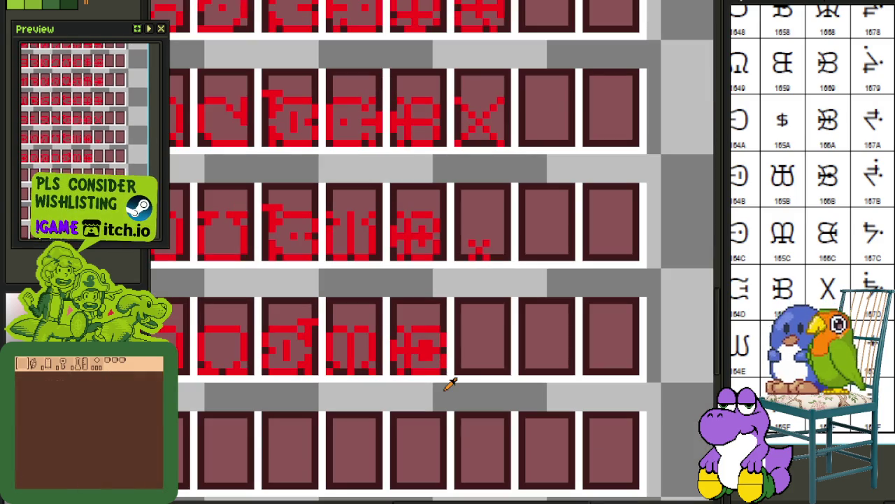
pyautogui.hotkey('ctrl', 's')
pyautogui.hotkey('ctrl', 's')
pyautogui.scroll(-2, 436, 384)
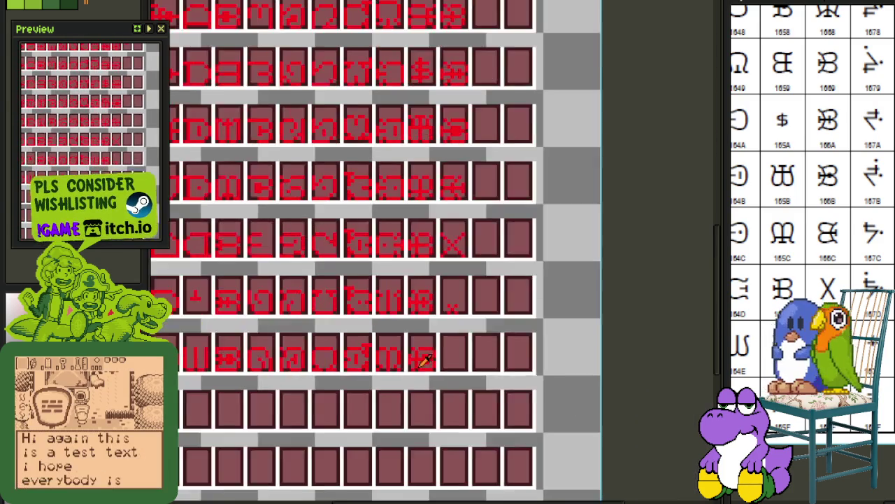
pyautogui.scroll(-1, 416, 356)
pyautogui.moveTo(399, 279)
pyautogui.mouseDown()
pyautogui.moveTo(415, 384)
pyautogui.moveTo(309, 236)
pyautogui.mouseUp()
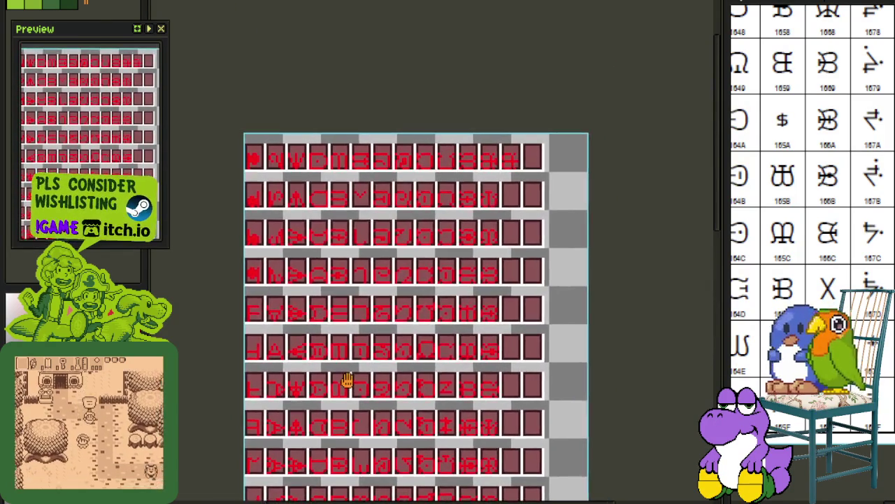
# Delete layer syllabics_3 and strip ' Copy' from its duplicate's name.
pyautogui.press('Tab')
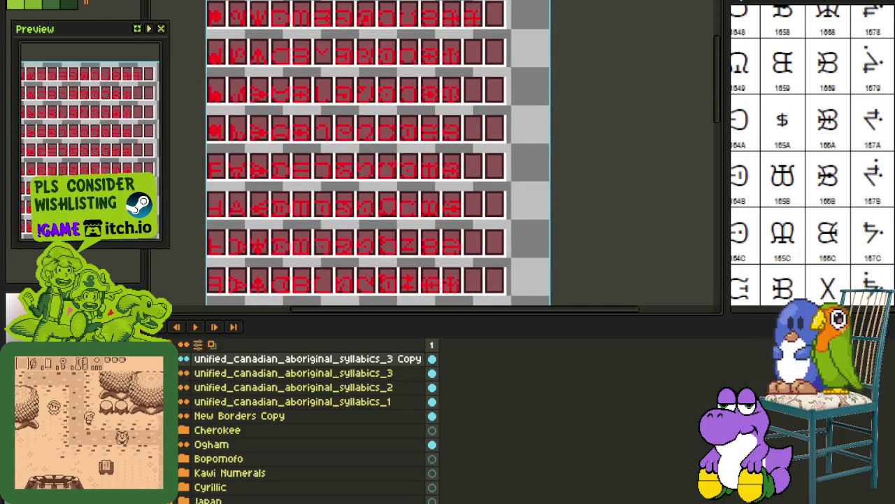
pyautogui.rightClick(225, 374)
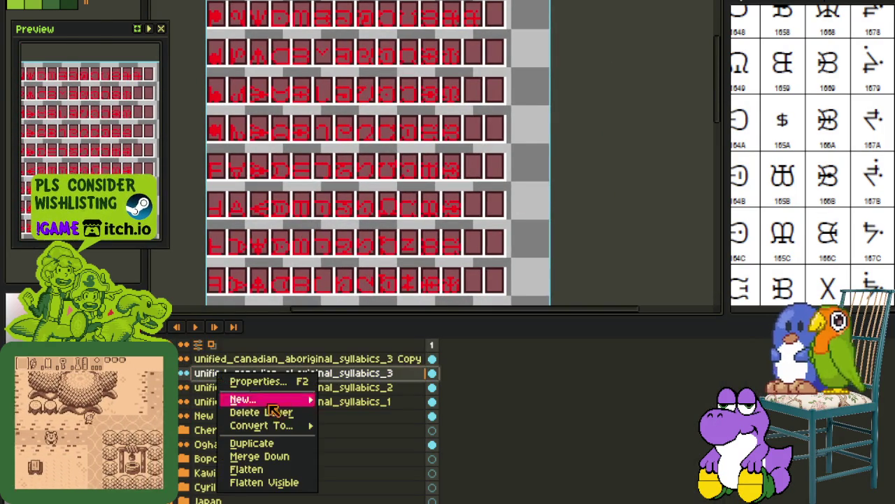
pyautogui.click(278, 414)
pyautogui.doubleClick(369, 359)
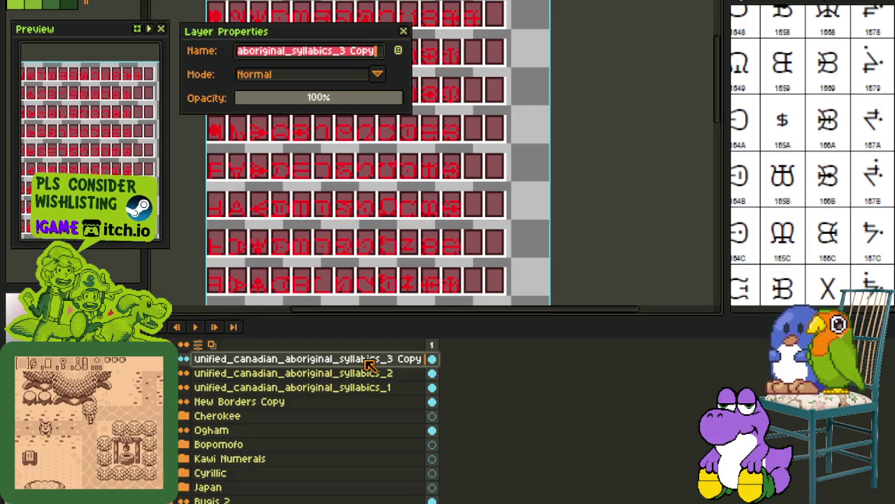
pyautogui.press('BackSpace')
pyautogui.press('BackSpace')
pyautogui.press('BackSpace')
pyautogui.press('Return')
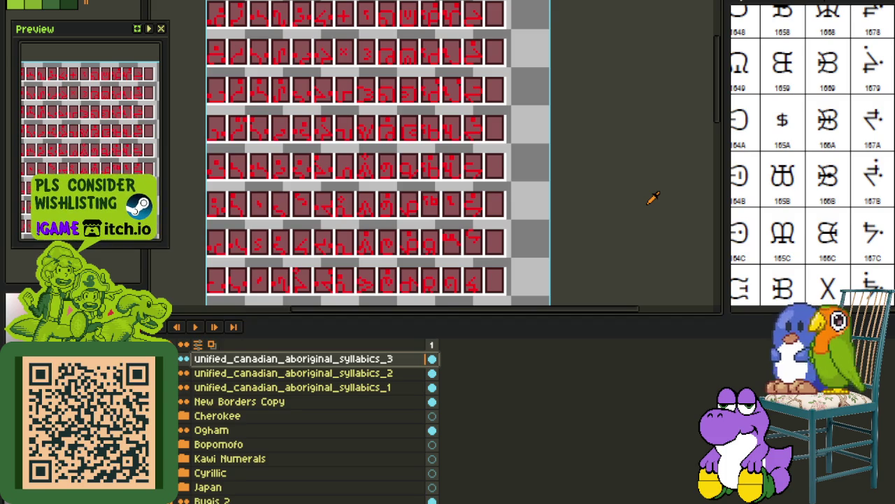
# Add a new layer on top and pencil a black glyph shape on it.
pyautogui.rightClick(359, 358)
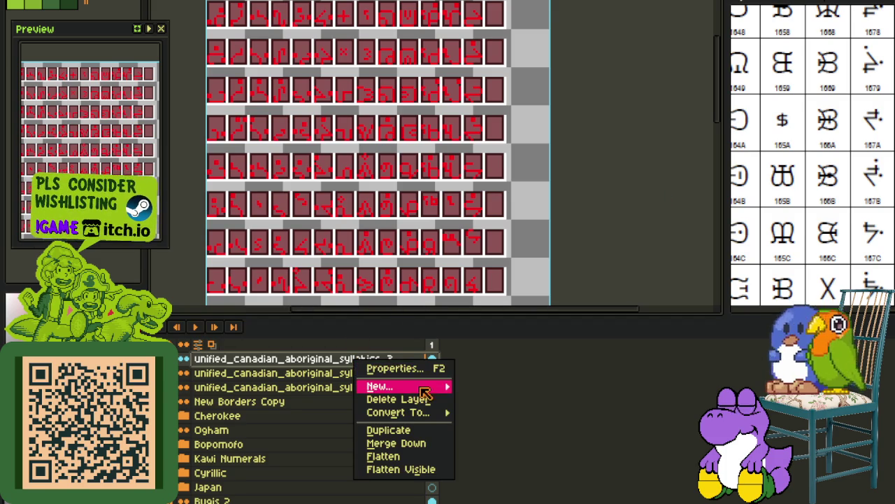
pyautogui.click(419, 389)
pyautogui.press('Tab')
pyautogui.scroll(2, 500, 131)
pyautogui.scroll(1, 500, 132)
pyautogui.scroll(1, 500, 131)
pyautogui.scroll(1, 402, 364)
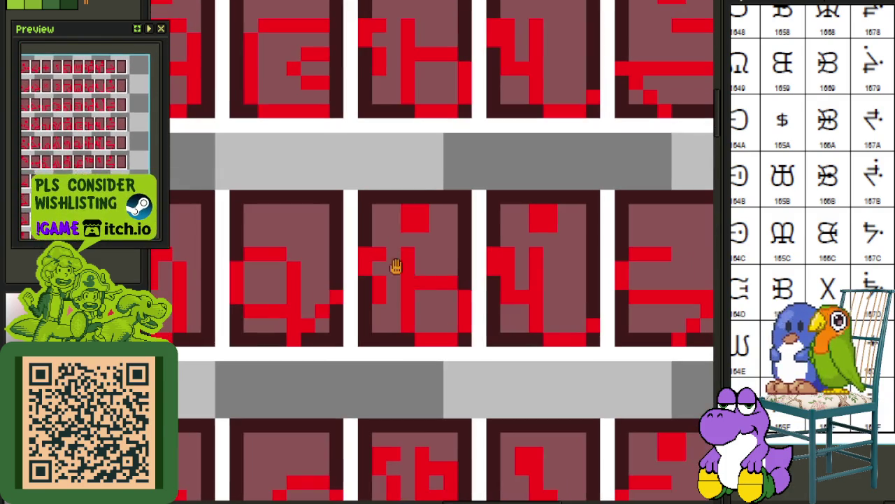
pyautogui.moveTo(408, 295); pyautogui.dragTo(408, 329)
pyautogui.moveTo(408, 251); pyautogui.dragTo(455, 284)
pyautogui.moveTo(381, 302); pyautogui.dragTo(367, 252)
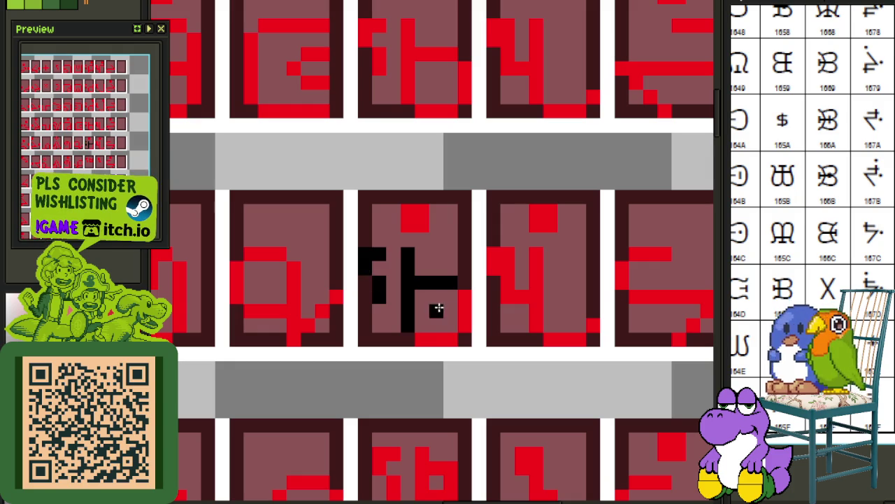
pyautogui.moveTo(459, 312)
pyautogui.mouseDown()
pyautogui.moveTo(440, 340)
pyautogui.moveTo(420, 343)
pyautogui.mouseUp()
# Move the black glyph into the empty last tile two rows down.
pyautogui.scroll(-1, 433, 350)
pyautogui.scroll(-1, 434, 354)
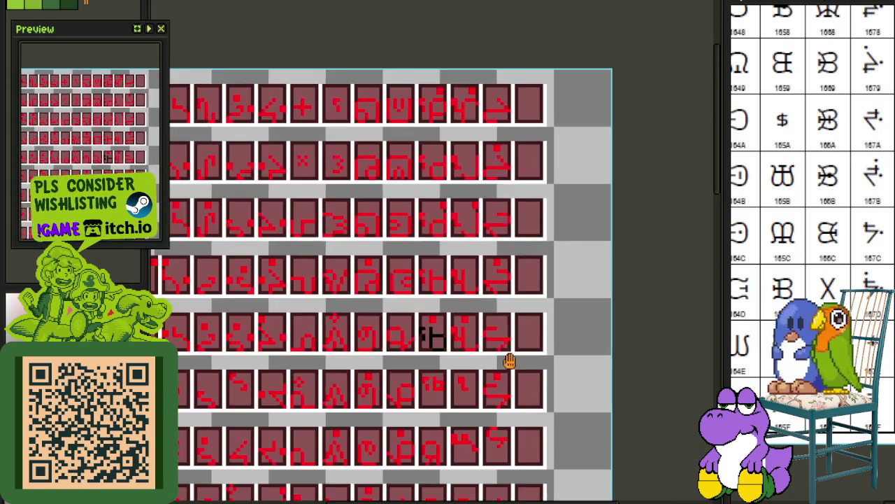
pyautogui.scroll(-1, 420, 336)
pyautogui.scroll(2, 404, 213)
pyautogui.moveTo(344, 202); pyautogui.dragTo(399, 136)
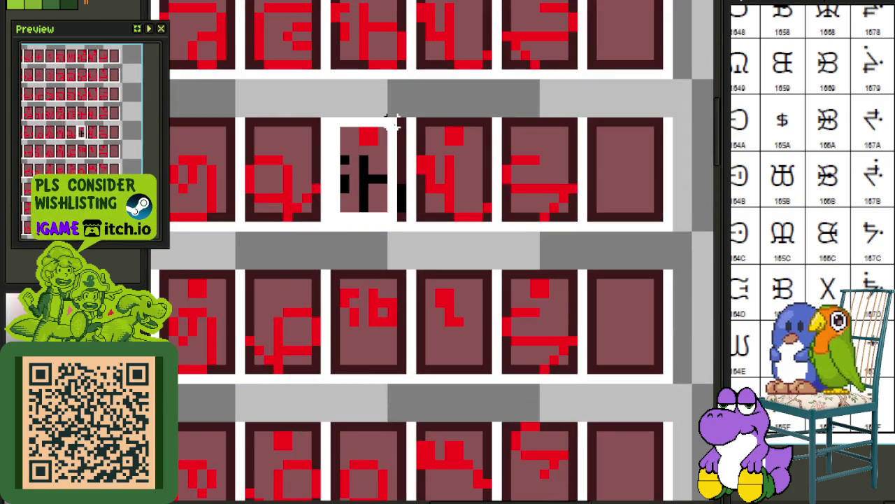
pyautogui.scroll(-2, 400, 136)
pyautogui.moveTo(376, 163); pyautogui.dragTo(513, 326)
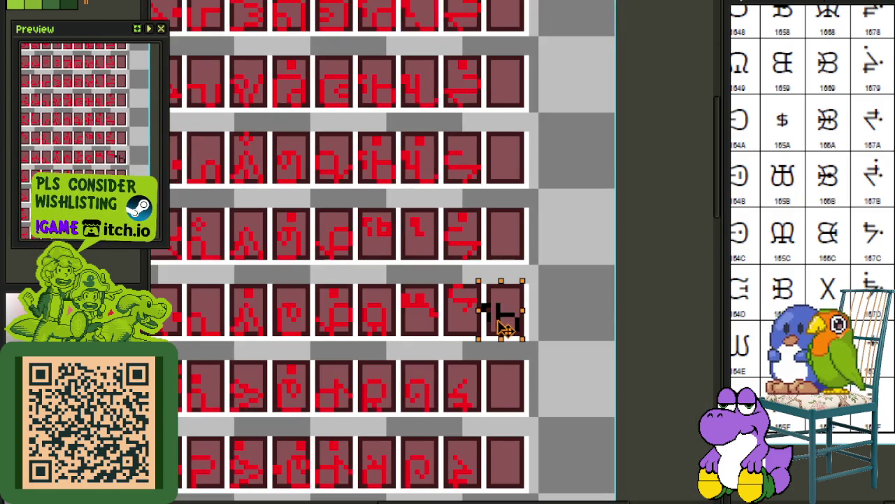
pyautogui.press('Tab')
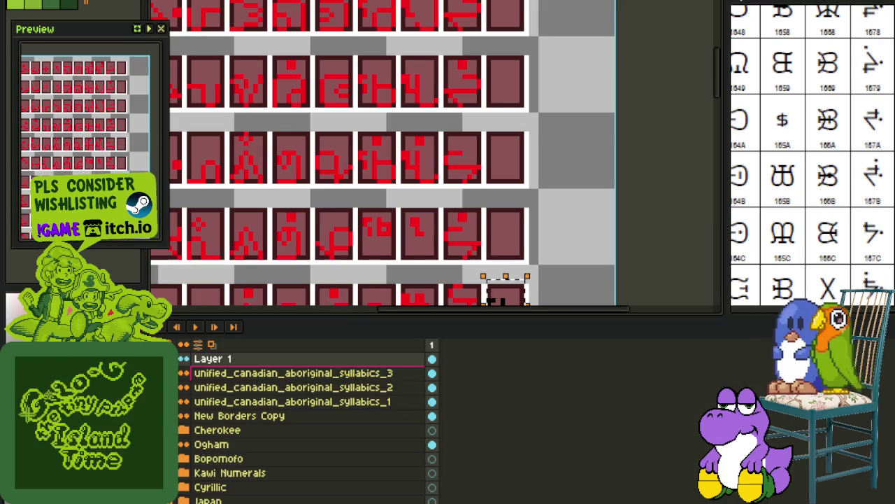
pyautogui.press('Tab')
pyautogui.scroll(-1, 492, 300)
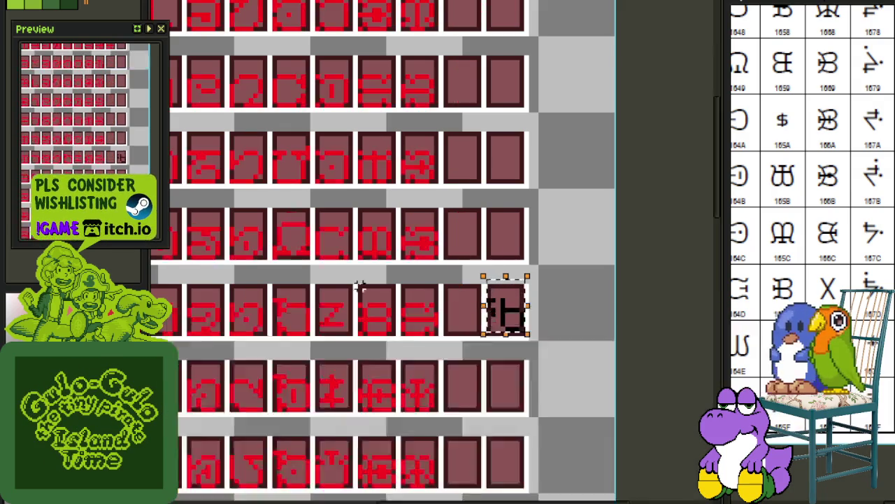
pyautogui.scroll(-2, 393, 290)
pyautogui.scroll(3, 406, 231)
pyautogui.click(405, 231)
pyautogui.scroll(1, 403, 294)
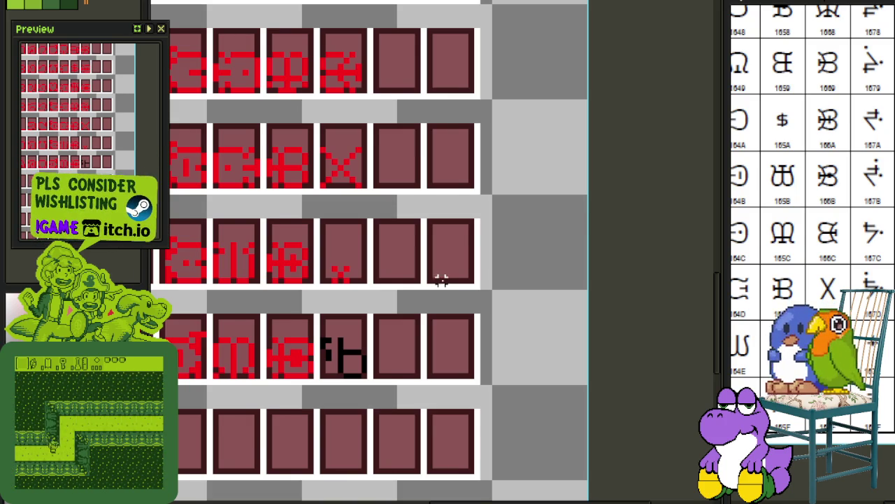
# Flip the black glyph vertically and horizontally so it reads q, then save.
pyautogui.scroll(-1, 419, 315)
pyautogui.scroll(2, 344, 352)
pyautogui.scroll(2, 350, 341)
pyautogui.scroll(1, 349, 294)
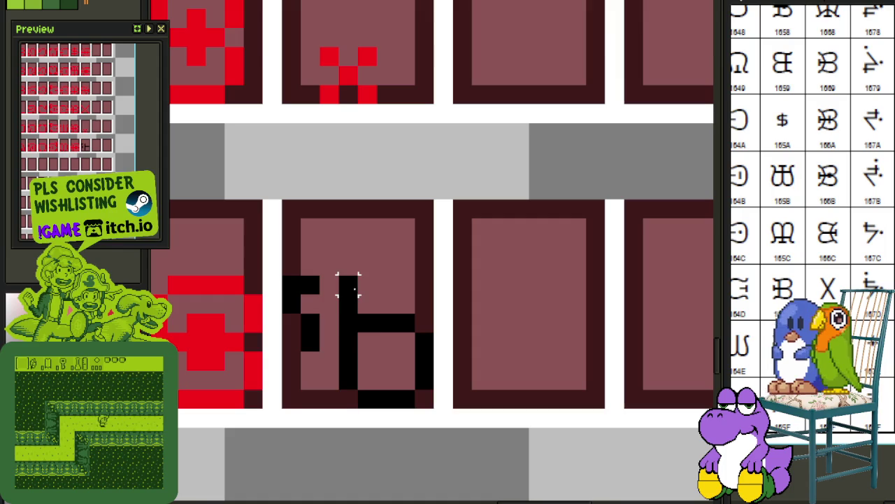
pyautogui.moveTo(349, 286); pyautogui.dragTo(432, 407)
pyautogui.hotkey('shift', 'v')
pyautogui.hotkey('shift', 'h')
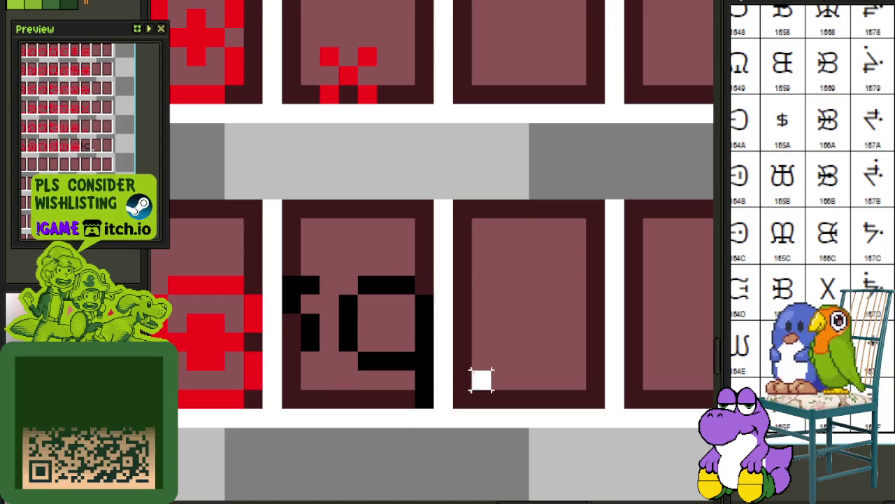
pyautogui.hotkey('ctrl', 's')
# Repaint the q glyph's pixels red and save the sheet.
pyautogui.scroll(-3, 371, 326)
pyautogui.scroll(1, 360, 326)
pyautogui.scroll(2, 342, 332)
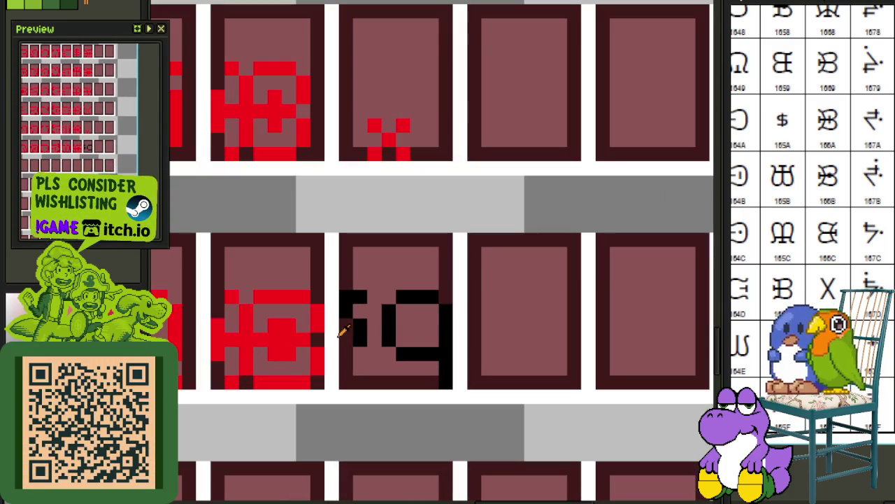
pyautogui.moveTo(343, 297)
pyautogui.mouseDown()
pyautogui.moveTo(356, 298)
pyautogui.moveTo(359, 326)
pyautogui.moveTo(387, 321)
pyautogui.moveTo(409, 300)
pyautogui.moveTo(443, 340)
pyautogui.mouseUp()
pyautogui.scroll(-2, 448, 322)
pyautogui.hotkey('ctrl', 's')
pyautogui.scroll(-1, 466, 289)
pyautogui.scroll(-1, 504, 364)
pyautogui.scroll(-2, 532, 397)
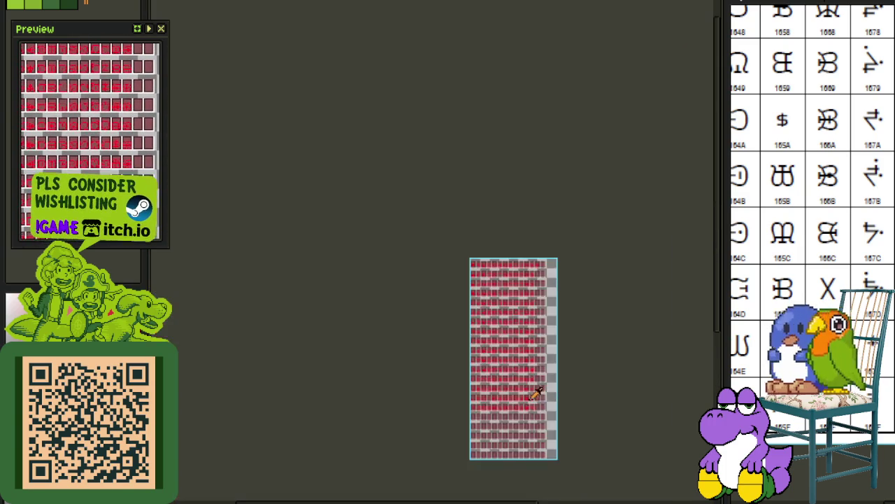
pyautogui.scroll(3, 511, 352)
pyautogui.scroll(1, 455, 180)
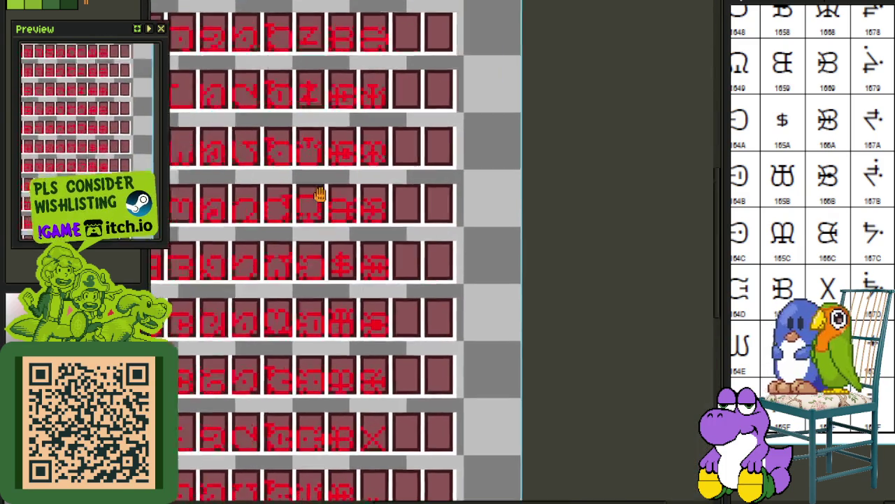
pyautogui.scroll(1, 359, 360)
pyautogui.hscroll(1, 356, 362)
pyautogui.scroll(-3, 340, 330)
pyautogui.scroll(1, 294, 262)
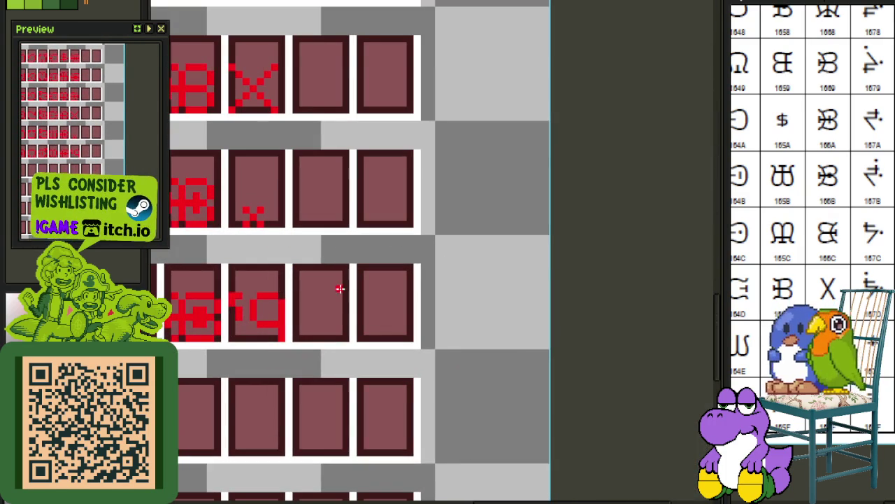
pyautogui.scroll(-3, 804, 203)
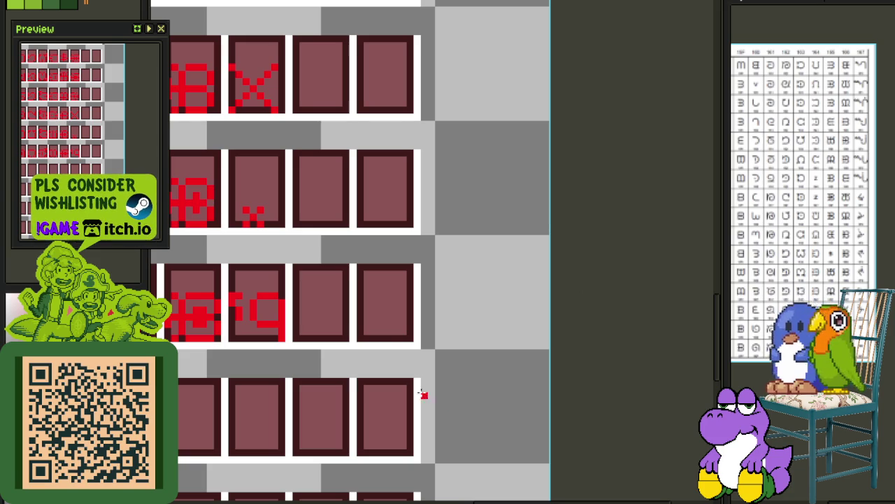
pyautogui.hscroll(-1, 384, 294)
# Paint the red bars of an "=" glyph in the empty tile after the q.
pyautogui.scroll(2, 384, 294)
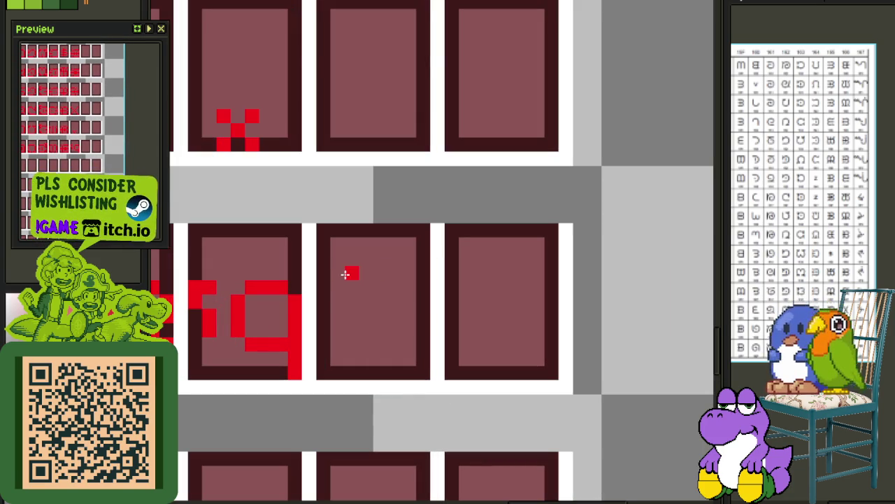
pyautogui.moveTo(350, 260)
pyautogui.mouseDown()
pyautogui.moveTo(399, 260)
pyautogui.moveTo(380, 288)
pyautogui.mouseUp()
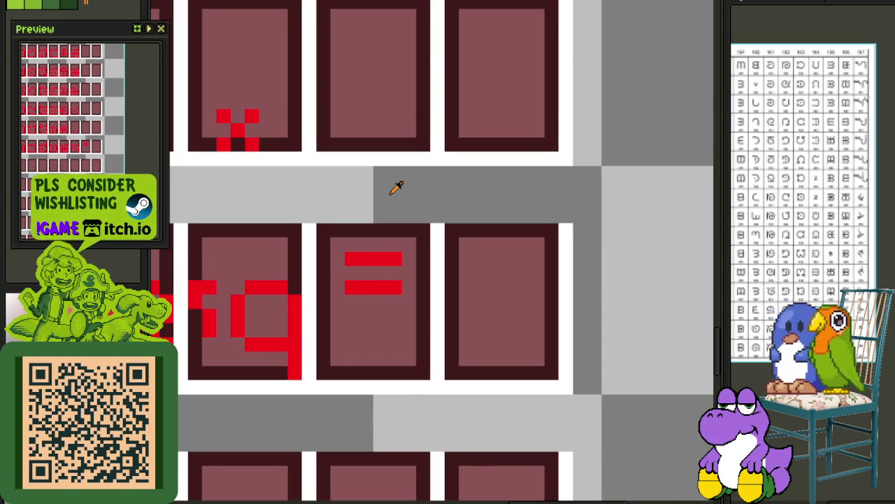
pyautogui.scroll(-2, 396, 187)
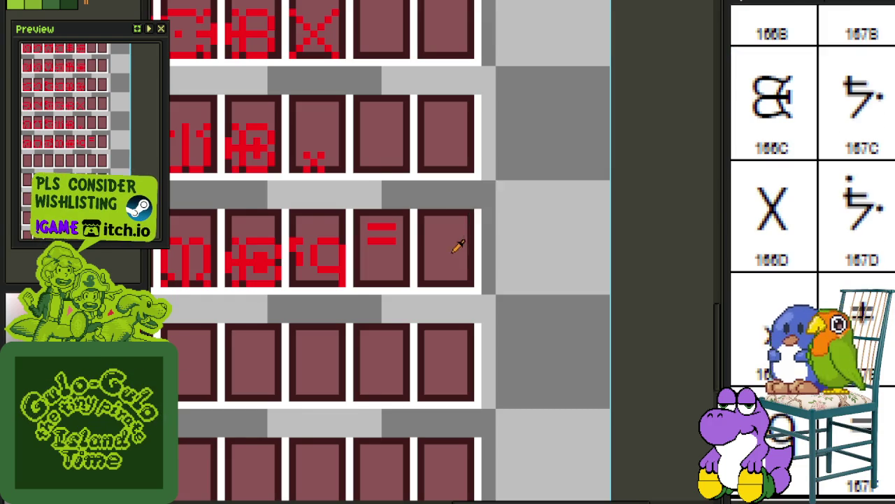
pyautogui.scroll(-1, 376, 198)
pyautogui.scroll(2, 401, 218)
# Copy the "=" glyph into the tile above and draw a red vertical stroke through it.
pyautogui.press('m')
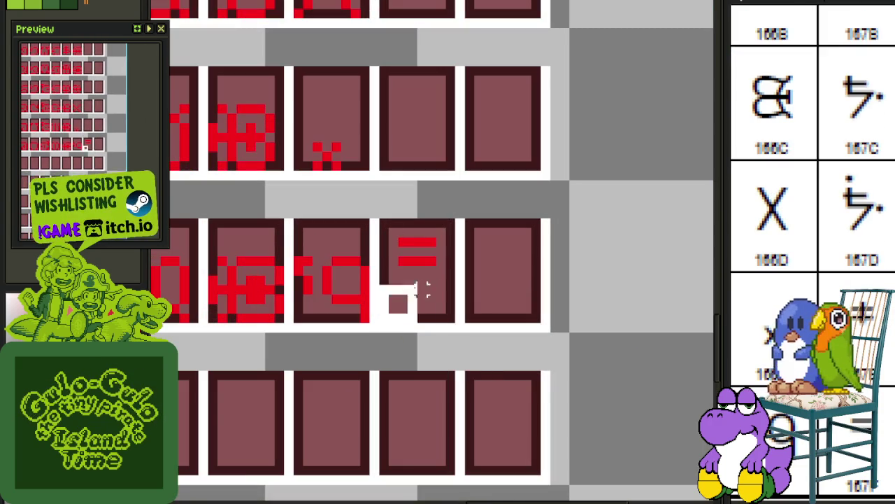
pyautogui.moveTo(391, 315); pyautogui.dragTo(451, 228)
pyautogui.moveTo(432, 266); pyautogui.dragTo(424, 106)
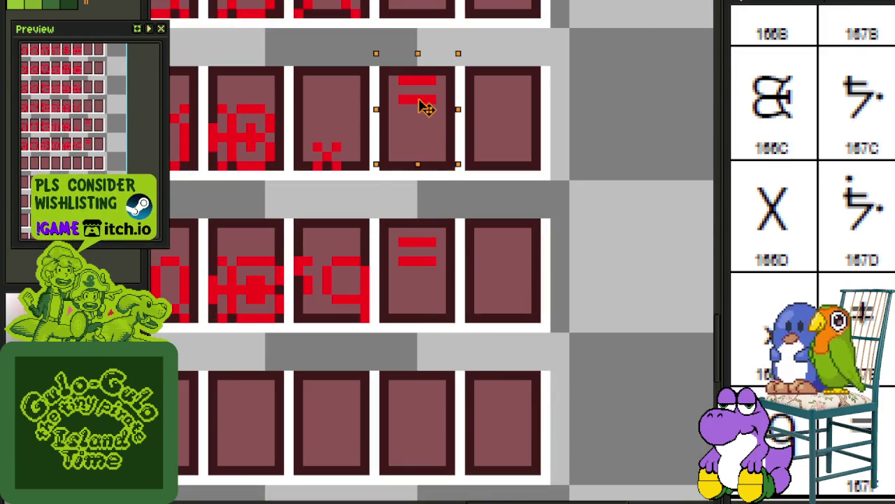
pyautogui.hotkey('ctrl', 'd')
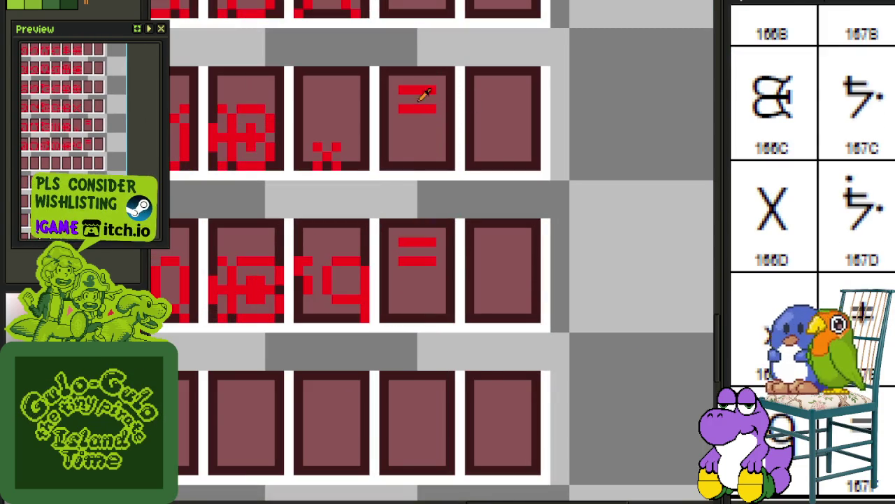
pyautogui.scroll(2, 422, 94)
pyautogui.click(413, 55)
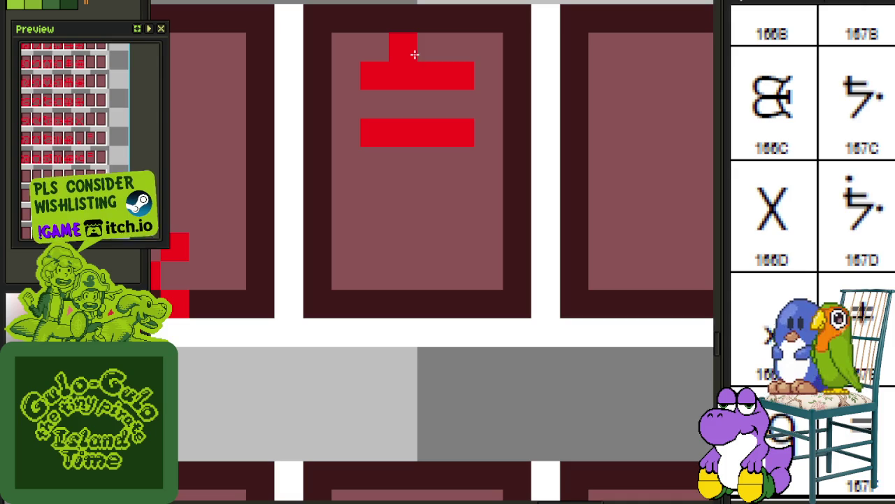
pyautogui.moveTo(416, 54); pyautogui.dragTo(408, 157)
pyautogui.scroll(-2, 408, 157)
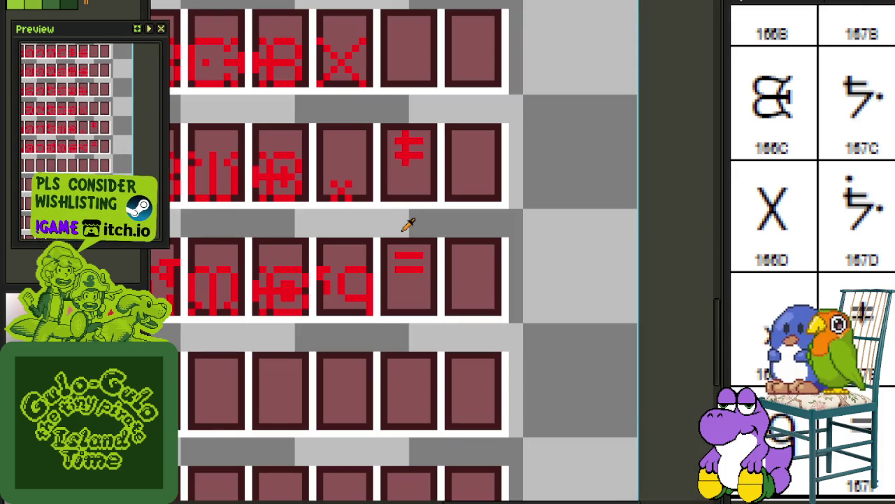
pyautogui.scroll(-1, 399, 176)
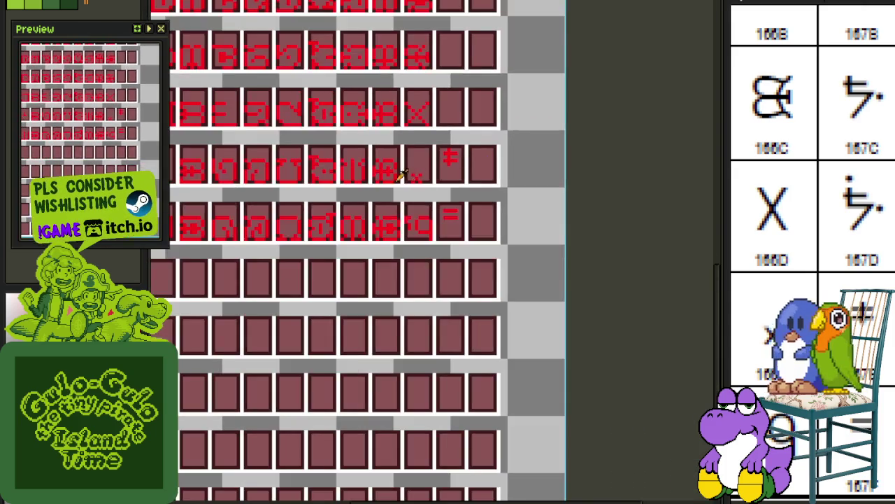
pyautogui.scroll(-1, 515, 314)
pyautogui.scroll(-1, 494, 318)
pyautogui.press('Tab')
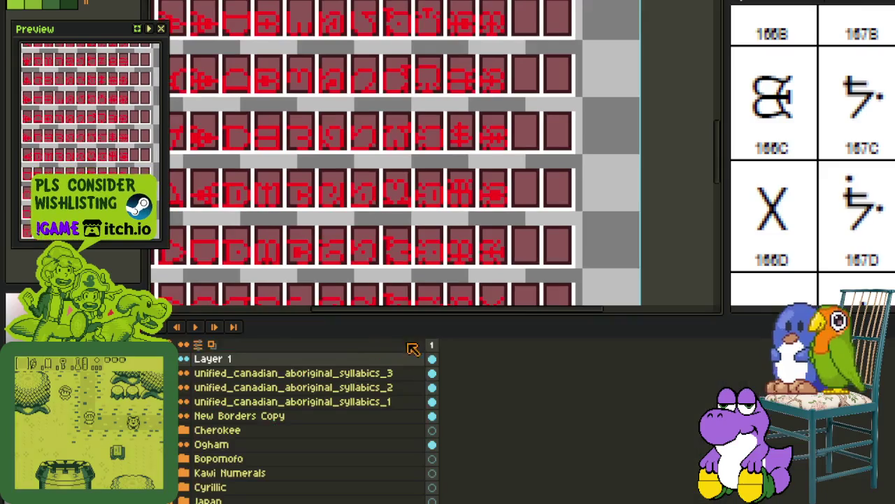
# Merge Layer 1 into syllabics_3 and add a new empty layer above.
pyautogui.rightClick(199, 360)
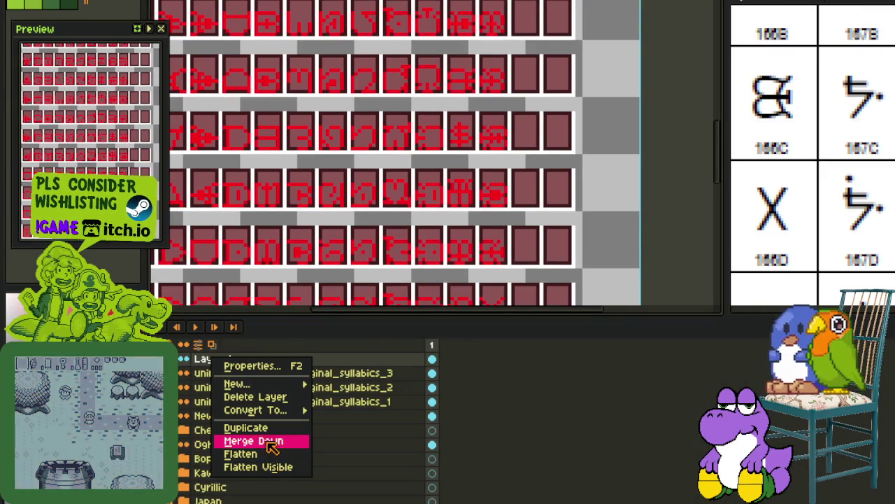
pyautogui.click(265, 440)
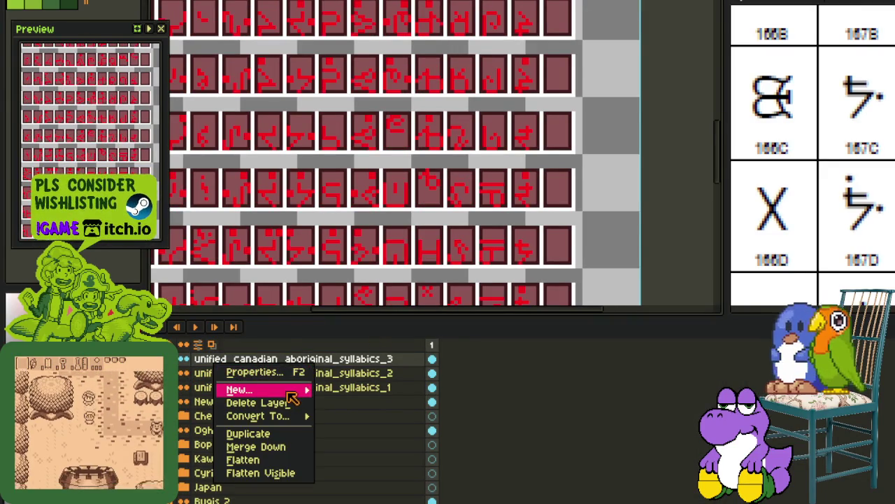
pyautogui.click(358, 392)
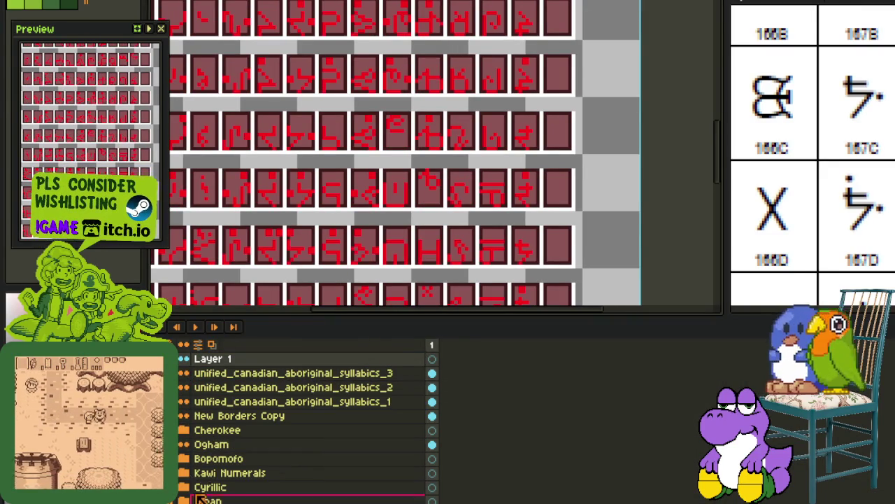
pyautogui.press('Tab')
# Trace the glyph's red strokes and the red block above it in black.
pyautogui.moveTo(300, 260); pyautogui.dragTo(371, 316)
pyautogui.scroll(1, 371, 316)
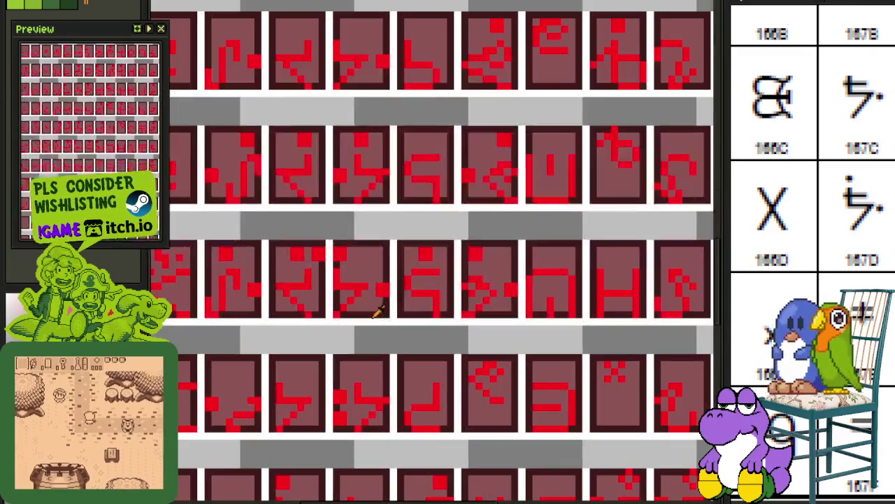
pyautogui.scroll(-2, 455, 273)
pyautogui.scroll(1, 481, 274)
pyautogui.scroll(-1, 447, 400)
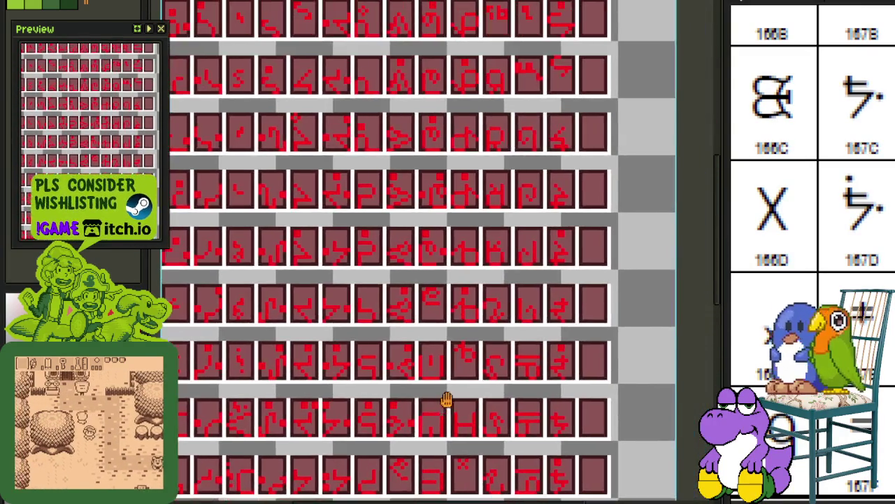
pyautogui.scroll(2, 515, 366)
pyautogui.scroll(1, 395, 345)
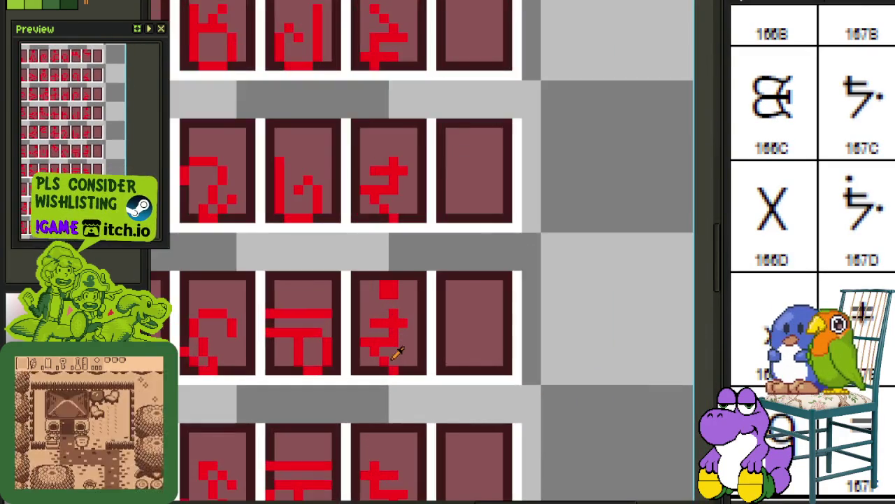
pyautogui.scroll(1, 394, 352)
pyautogui.moveTo(394, 374); pyautogui.dragTo(363, 340)
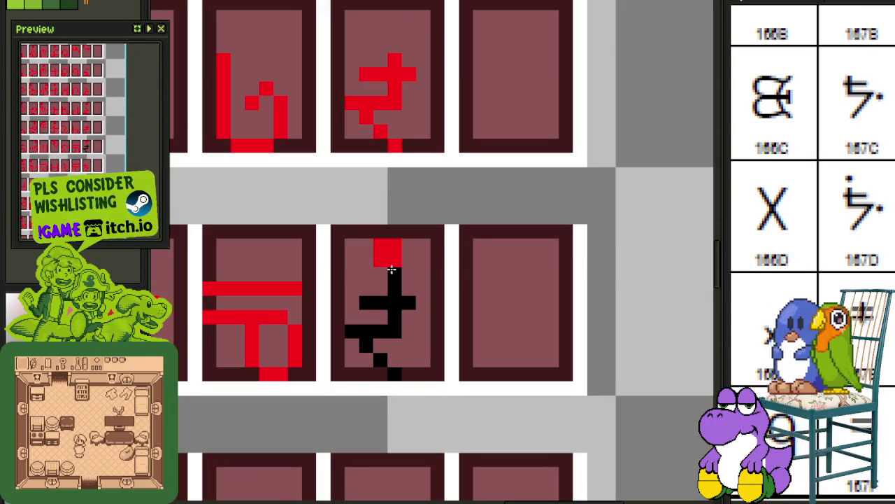
pyautogui.moveTo(381, 246); pyautogui.dragTo(395, 260)
pyautogui.scroll(-1, 383, 254)
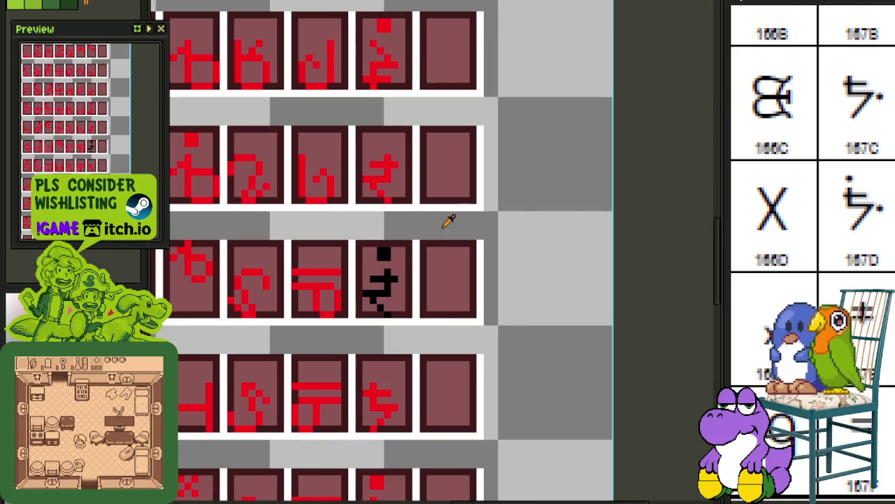
pyautogui.scroll(-1, 378, 273)
pyautogui.scroll(-1, 324, 290)
pyautogui.scroll(1, 329, 288)
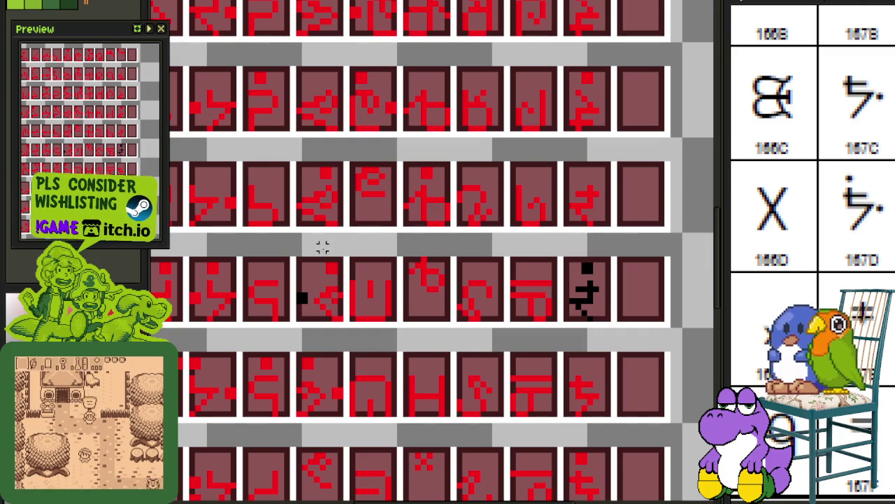
pyautogui.scroll(1, 552, 266)
pyautogui.scroll(1, 553, 263)
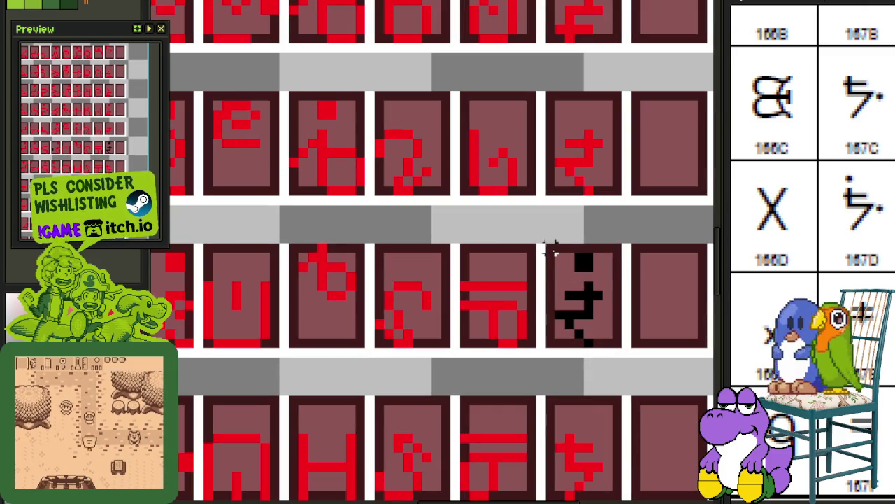
# Move the black glyph and its stray pixel right into the row's empty last tile.
pyautogui.moveTo(550, 250); pyautogui.dragTo(589, 321)
pyautogui.press('Right')
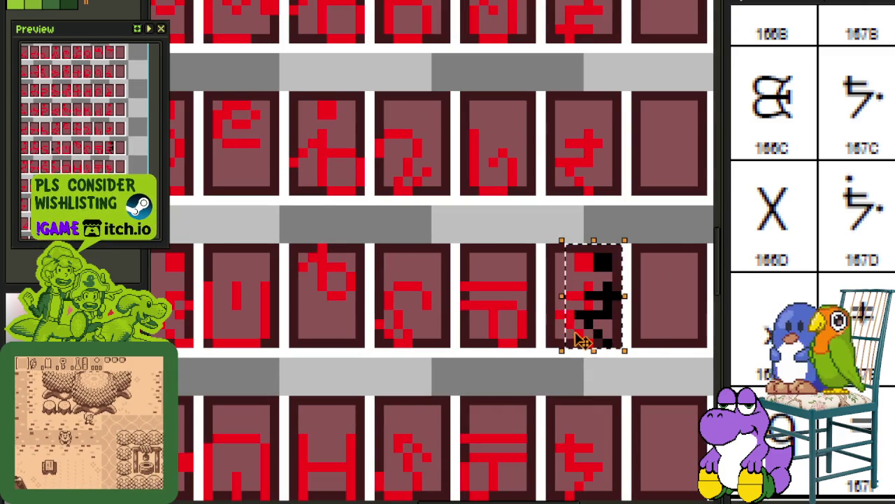
pyautogui.press('Right')
pyautogui.press('Right')
pyautogui.press('Right')
pyautogui.press('Right')
pyautogui.press('Right')
pyautogui.press('Right')
pyautogui.hotkey('ctrl', 'd')
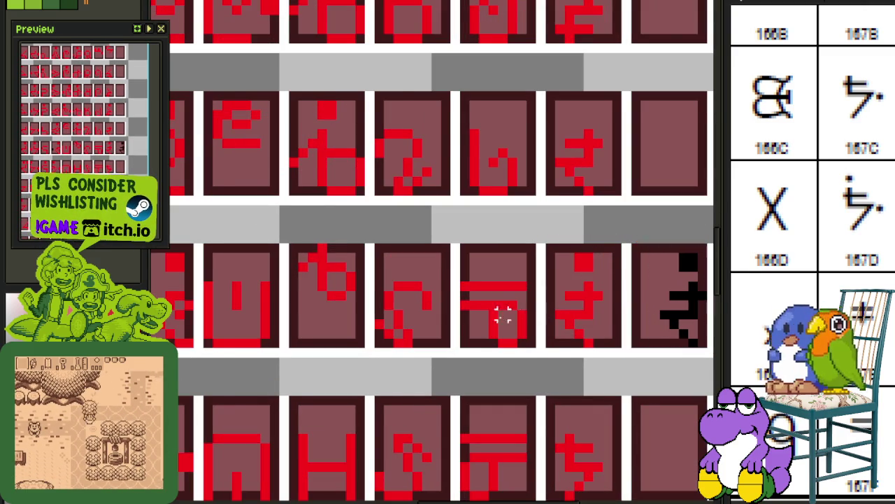
pyautogui.scroll(-2, 282, 315)
pyautogui.scroll(1, 231, 311)
pyautogui.moveTo(198, 306); pyautogui.dragTo(210, 321)
pyautogui.press('Right')
pyautogui.press('Right')
pyautogui.press('Right')
pyautogui.press('Right')
pyautogui.press('Right')
pyautogui.press('Right')
pyautogui.press('Right')
pyautogui.press('Right')
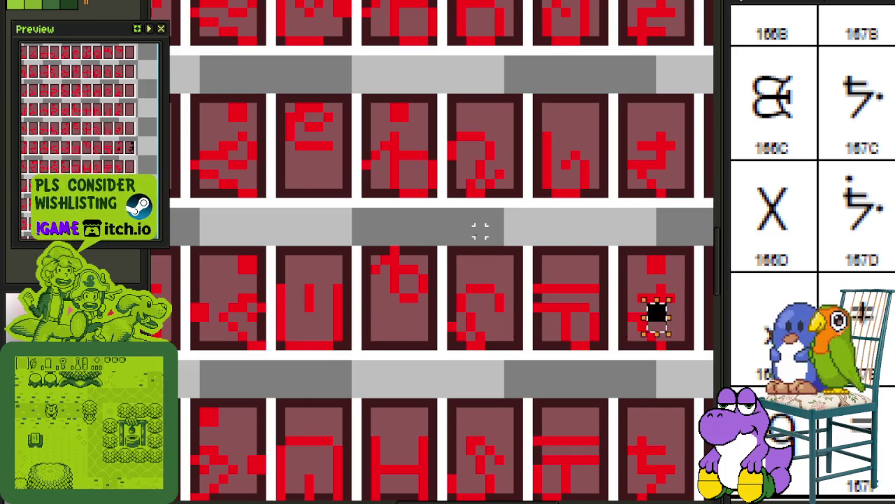
pyautogui.scroll(-1, 480, 231)
pyautogui.scroll(2, 635, 268)
pyautogui.press('Right')
pyautogui.press('Right')
pyautogui.press('Right')
pyautogui.press('Right')
pyautogui.press('Right')
pyautogui.scroll(-1, 635, 383)
pyautogui.press('Tab')
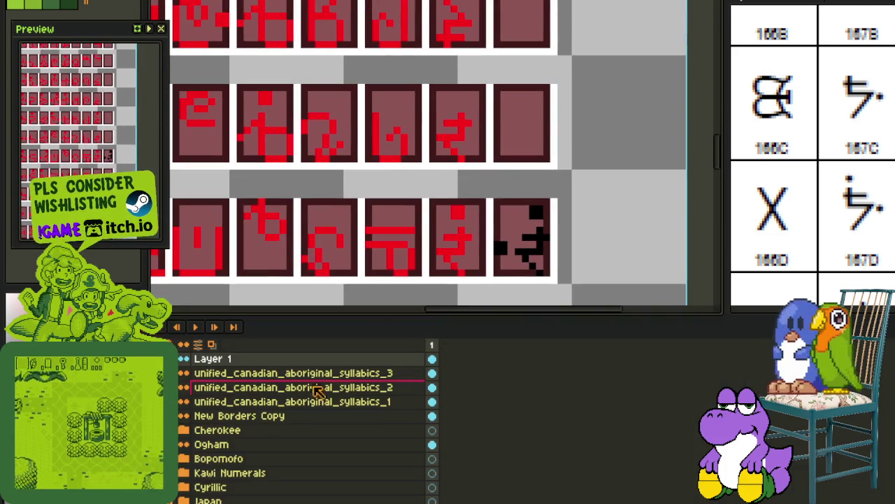
# On Layer 1, mirror the black glyph horizontally and shift it two pixels left.
pyautogui.click(183, 401)
pyautogui.click(209, 358)
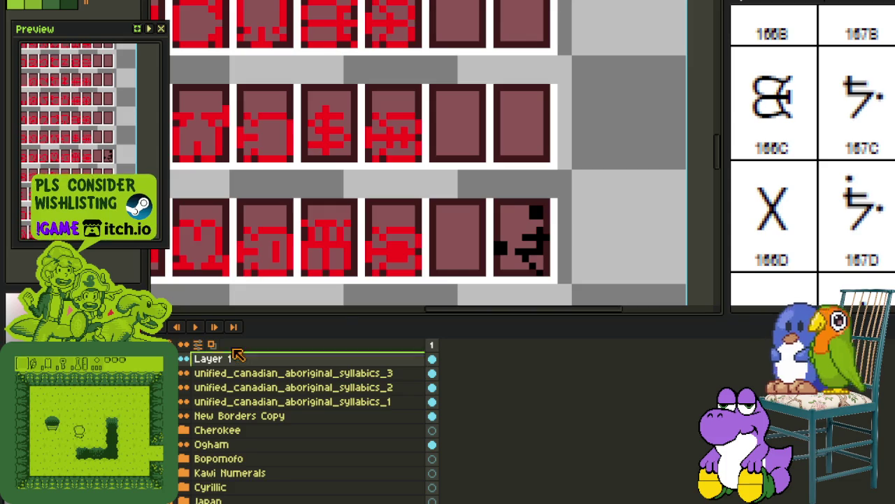
pyautogui.press('Tab')
pyautogui.scroll(1, 517, 230)
pyautogui.moveTo(474, 319); pyautogui.dragTo(577, 179)
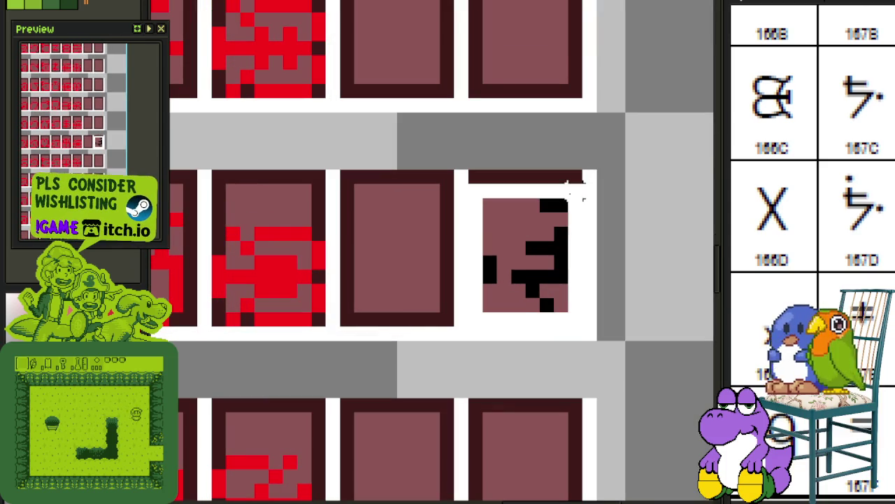
pyautogui.hotkey('shift', 'h')
pyautogui.press('Left')
pyautogui.press('Left')
pyautogui.press('Left')
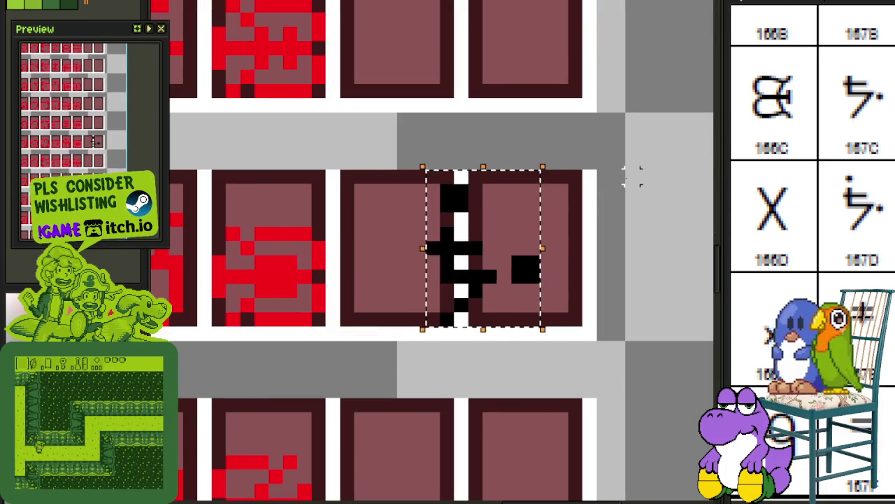
pyautogui.press('Left')
pyautogui.press('Left')
pyautogui.press('Left')
pyautogui.press('Left')
pyautogui.press('Left')
pyautogui.press('Left')
# Paste a copy of the mirrored glyph one tile up and erase its top dot.
pyautogui.scroll(-2, 616, 174)
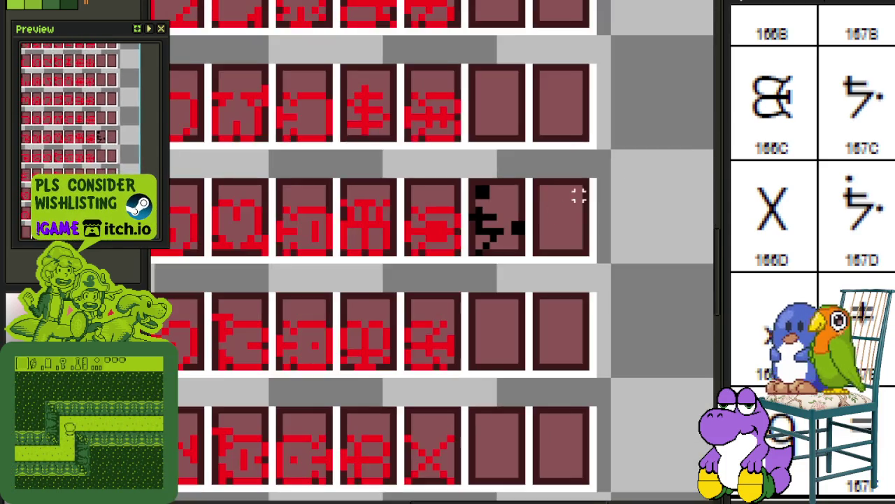
pyautogui.scroll(1, 476, 341)
pyautogui.moveTo(476, 341); pyautogui.dragTo(469, 358)
pyautogui.moveTo(409, 382); pyautogui.dragTo(463, 316)
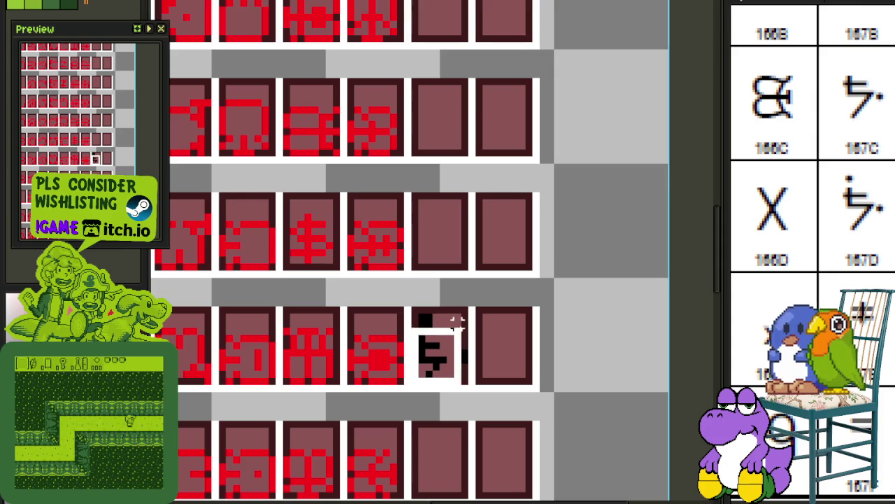
pyautogui.hotkey('ctrl', 'v')
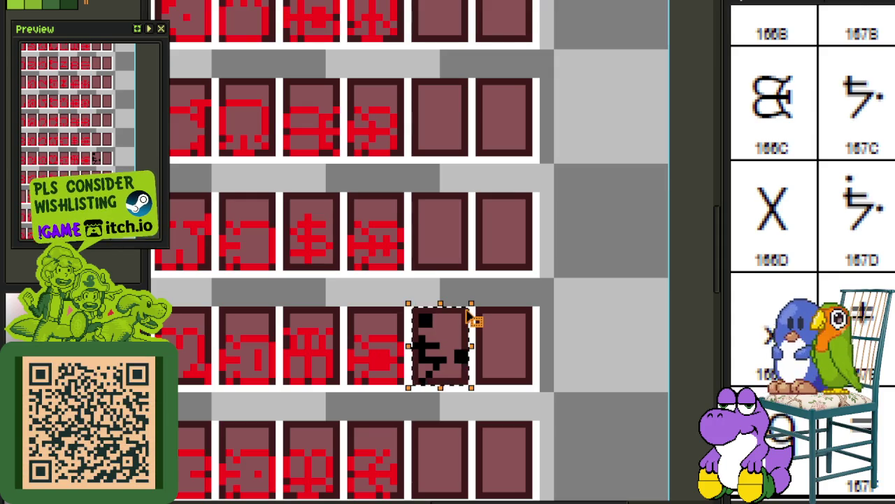
pyautogui.press('Up')
pyautogui.press('Up')
pyautogui.press('Up')
pyautogui.press('Up')
pyautogui.press('Up')
pyautogui.press('Up')
pyautogui.press('Up')
pyautogui.press('Up')
pyautogui.press('Up')
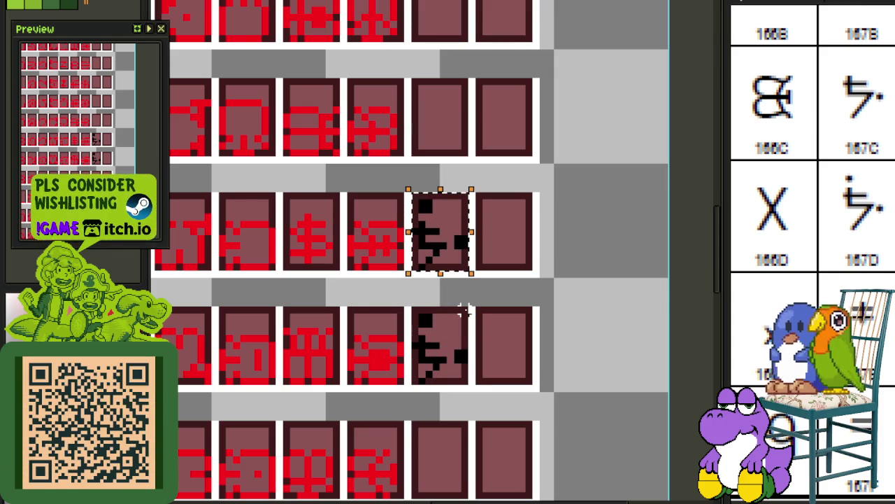
pyautogui.click(514, 282)
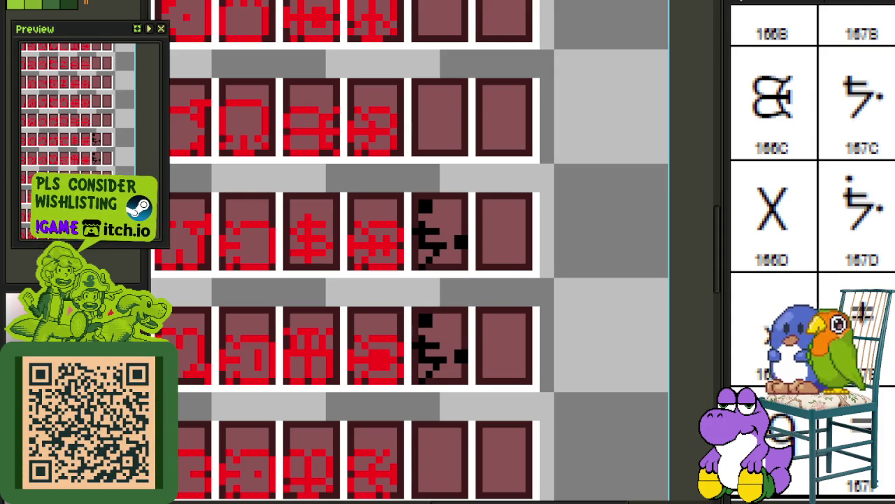
pyautogui.scroll(1, 450, 175)
pyautogui.scroll(1, 440, 184)
pyautogui.click(404, 230)
pyautogui.scroll(-2, 498, 153)
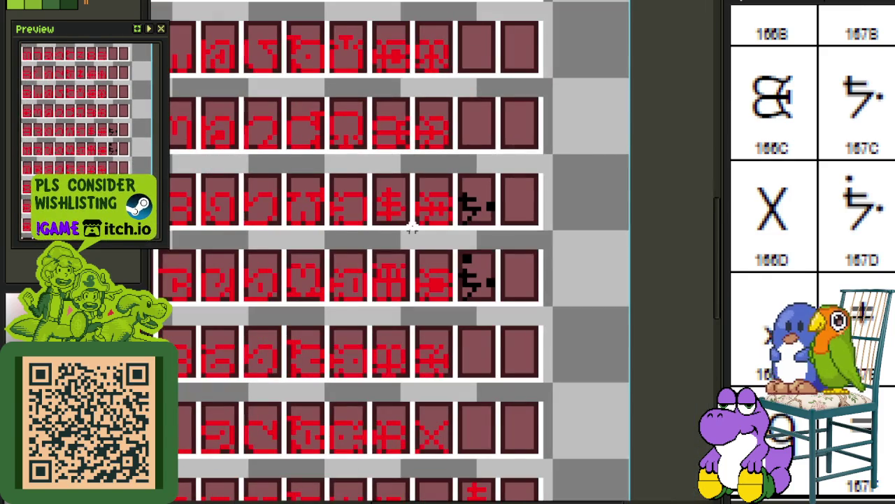
pyautogui.press('Tab')
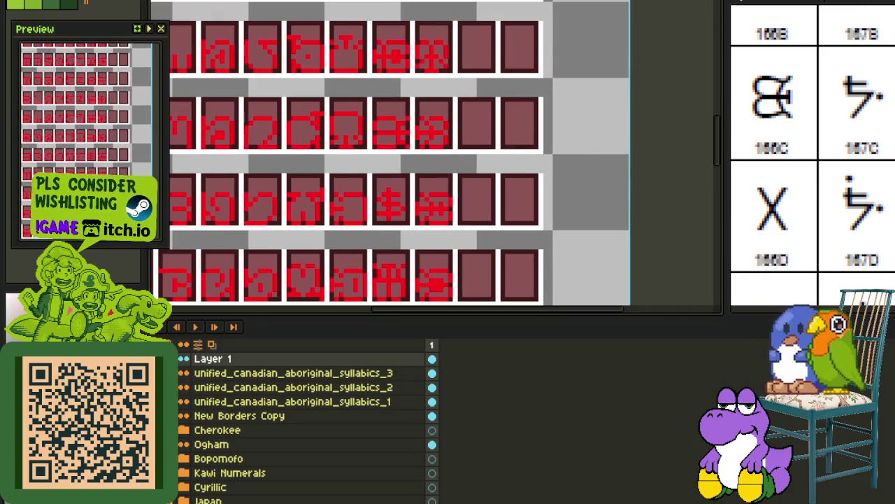
# Hide the syllabics glyph and tile-box layers, then expand the Philippines folder to view its glyphs.
pyautogui.hotkey('ctrl', 'z')
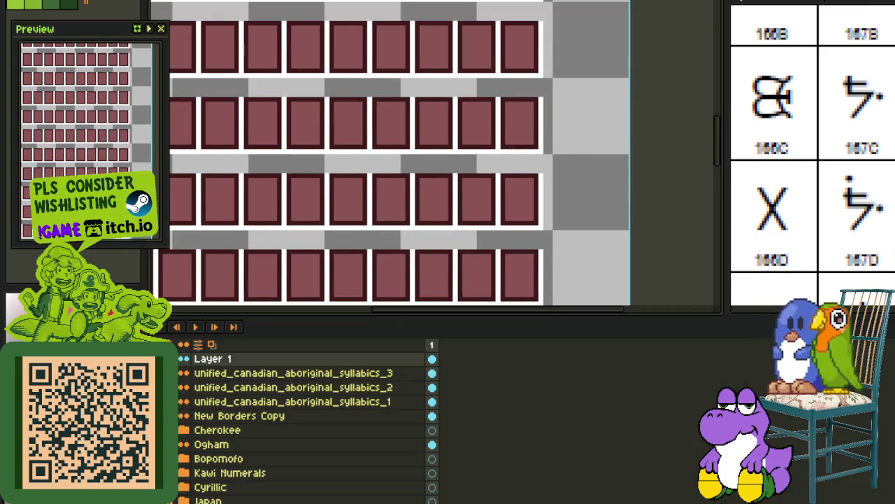
pyautogui.hotkey('ctrl', 'z')
pyautogui.scroll(-2, 196, 455)
pyautogui.scroll(-3, 193, 441)
pyautogui.scroll(-1, 189, 426)
pyautogui.click(184, 404)
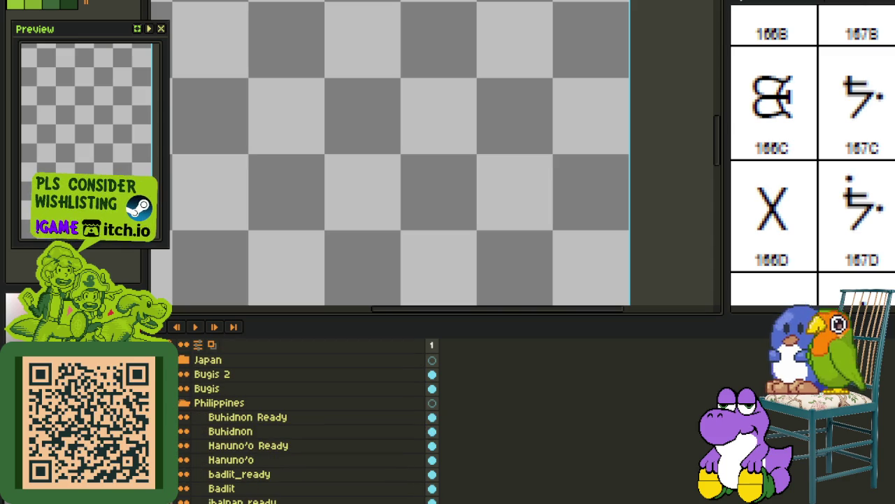
pyautogui.scroll(-2, 235, 294)
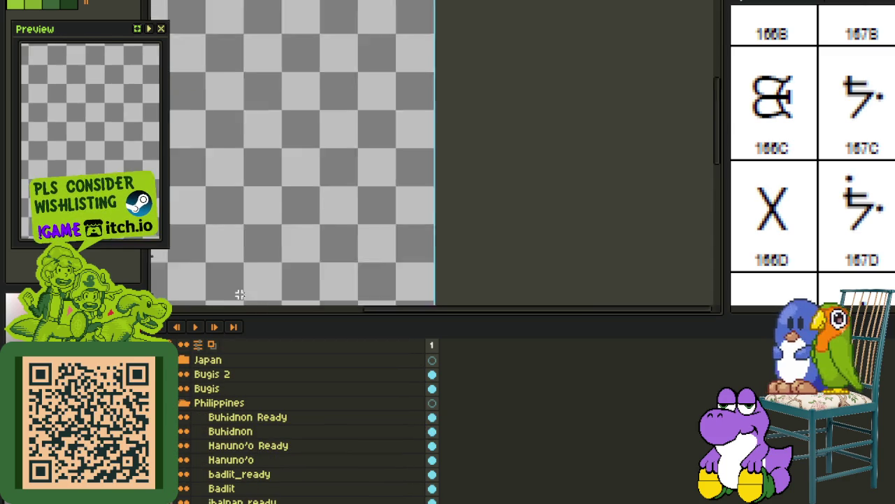
pyautogui.scroll(1, 313, 108)
pyautogui.click(242, 378)
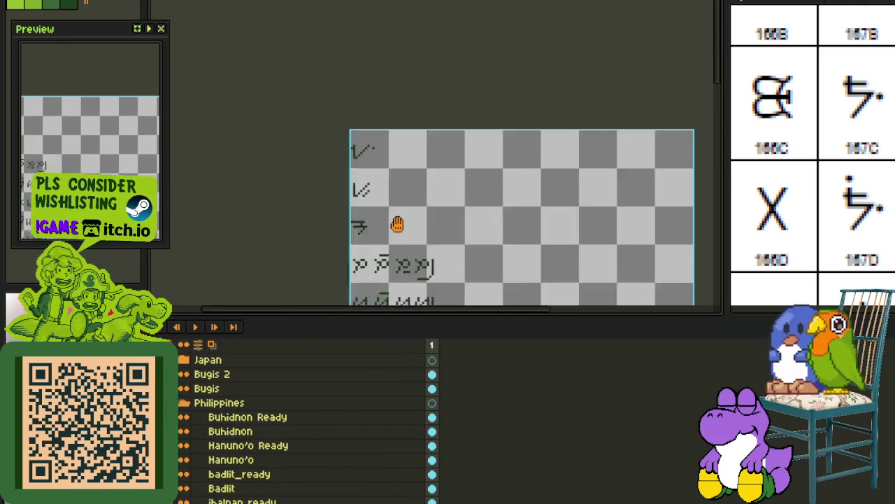
pyautogui.scroll(-5, 377, 204)
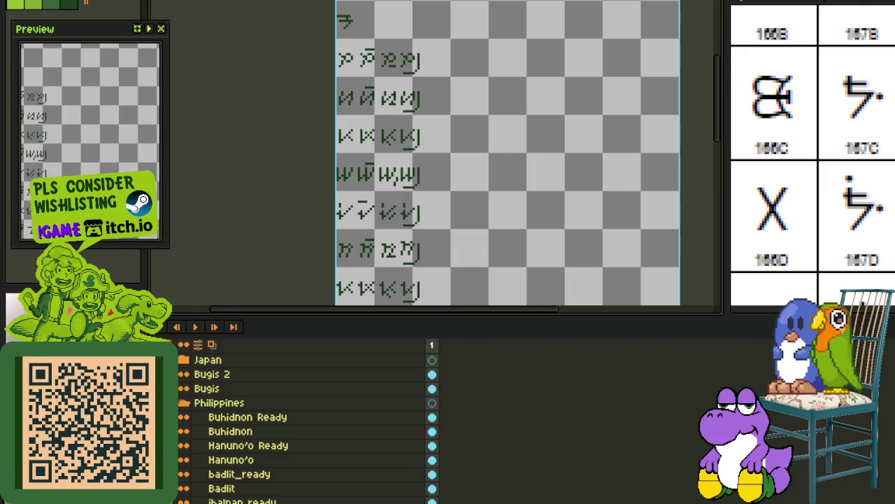
# Collapse the Philippines layer group and scroll up to the three unified_canadian_aboriginal_syllabics layers.
pyautogui.click(184, 402)
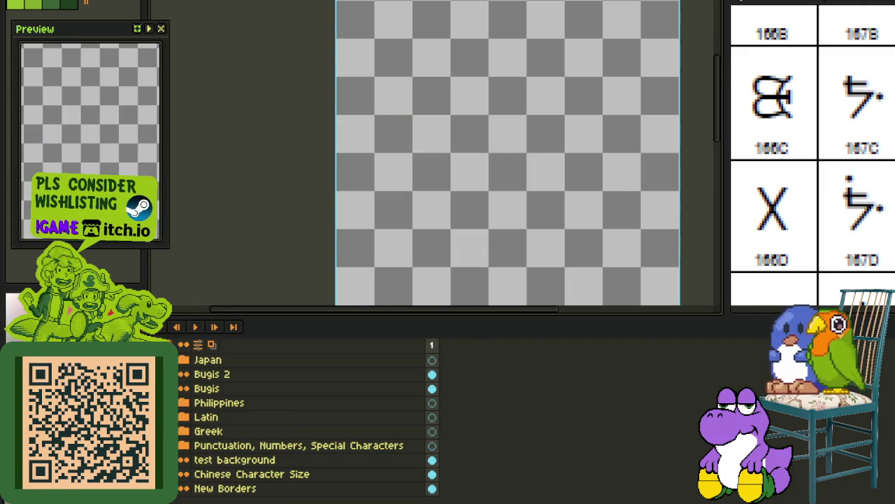
pyautogui.scroll(2, 308, 420)
pyautogui.scroll(2, 308, 419)
pyautogui.scroll(2, 308, 420)
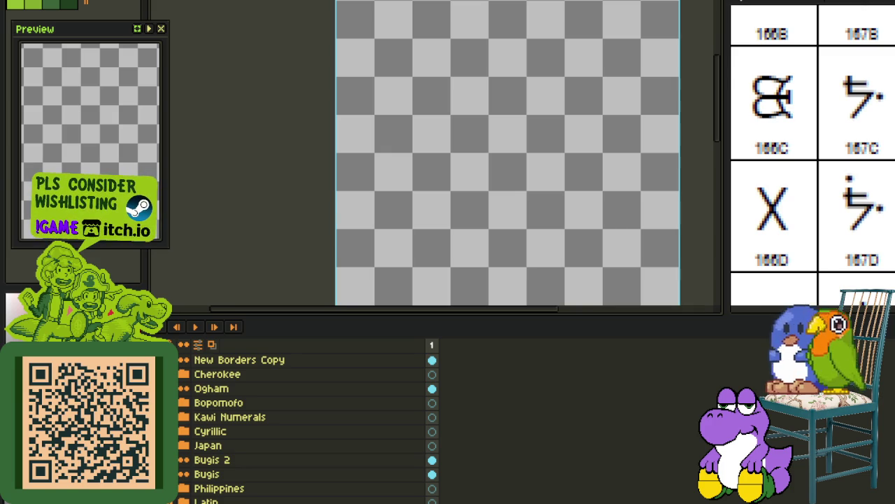
pyautogui.scroll(2, 308, 420)
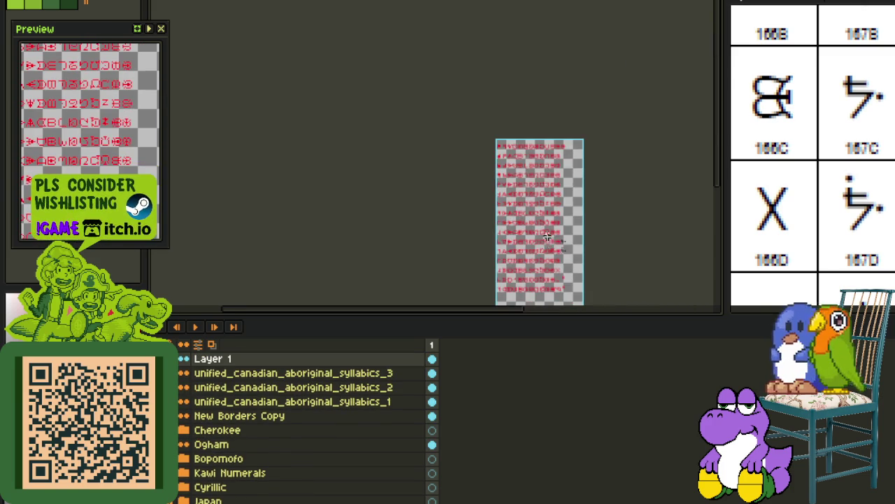
# With the timeline hidden, move the pair of black glyph tiles down one row.
pyautogui.scroll(5, 543, 150)
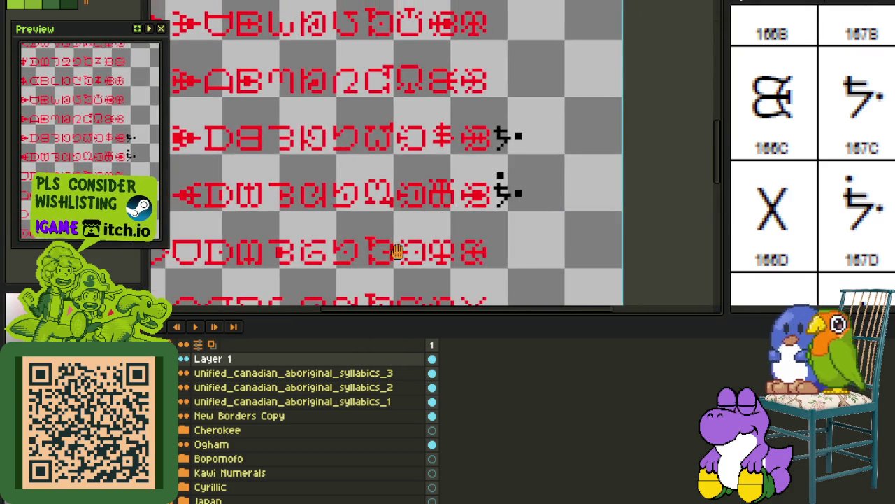
pyautogui.scroll(-3, 440, 227)
pyautogui.moveTo(455, 258); pyautogui.dragTo(430, 215)
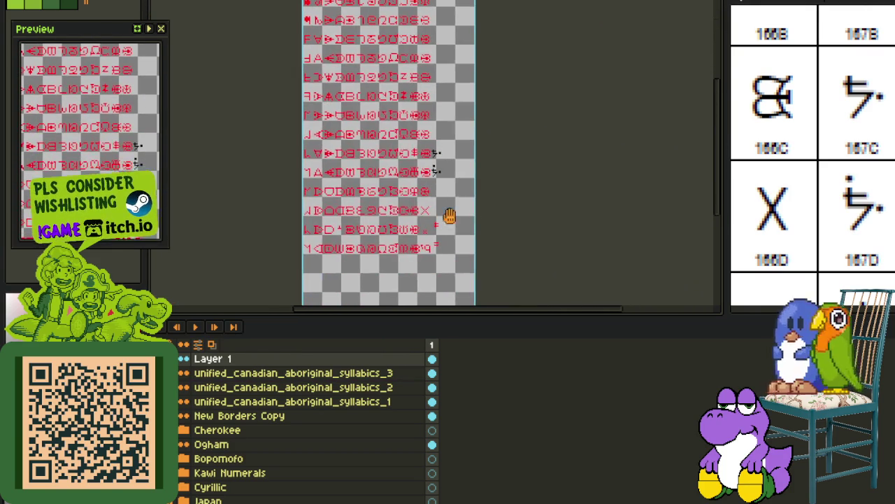
pyautogui.scroll(3, 439, 216)
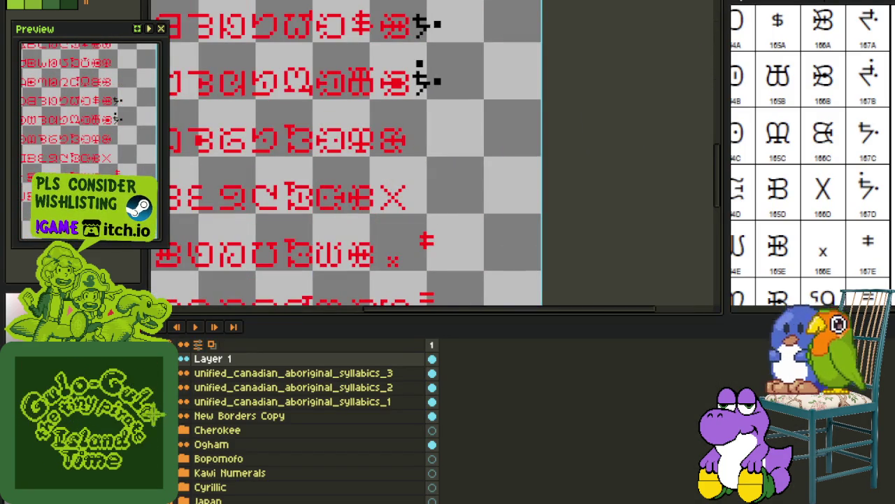
pyautogui.press('Tab')
pyautogui.scroll(3, 316, 283)
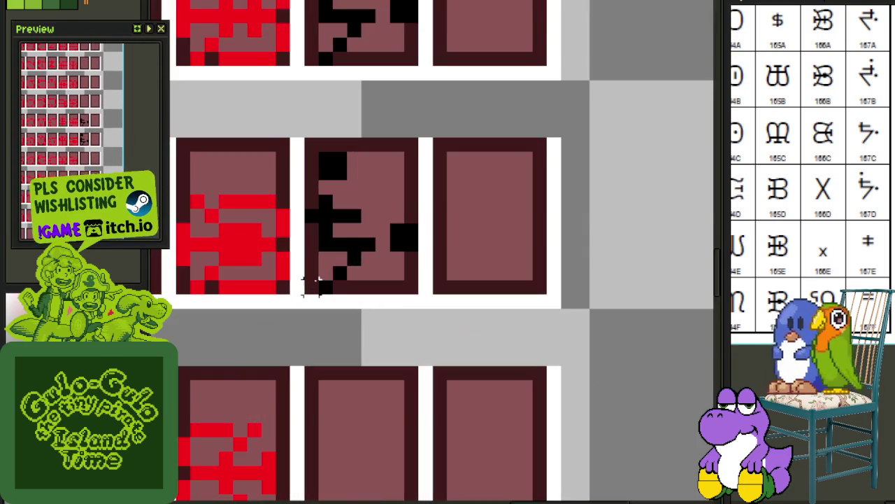
pyautogui.moveTo(316, 284); pyautogui.dragTo(413, 91)
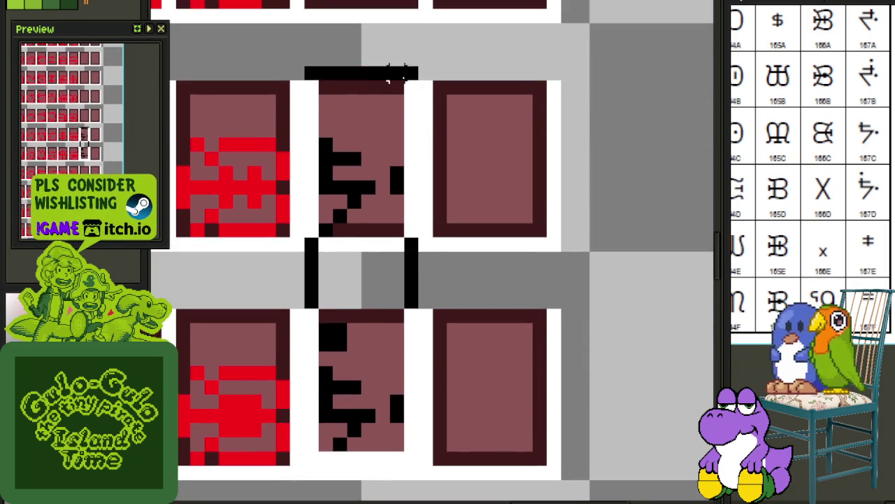
pyautogui.scroll(-3, 412, 91)
pyautogui.press('Tab')
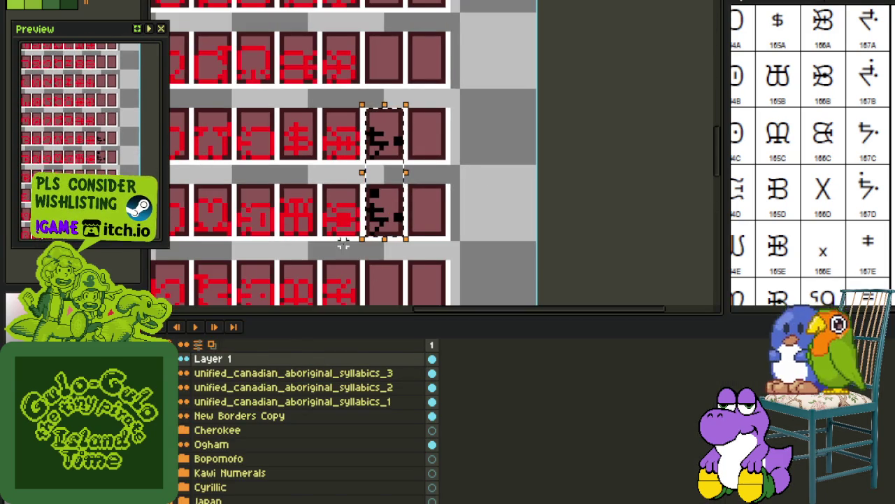
pyautogui.press('Tab')
pyautogui.moveTo(394, 198); pyautogui.dragTo(393, 274)
# Copy the lower black glyph into the empty tile above, one pixel further left.
pyautogui.scroll(3, 392, 319)
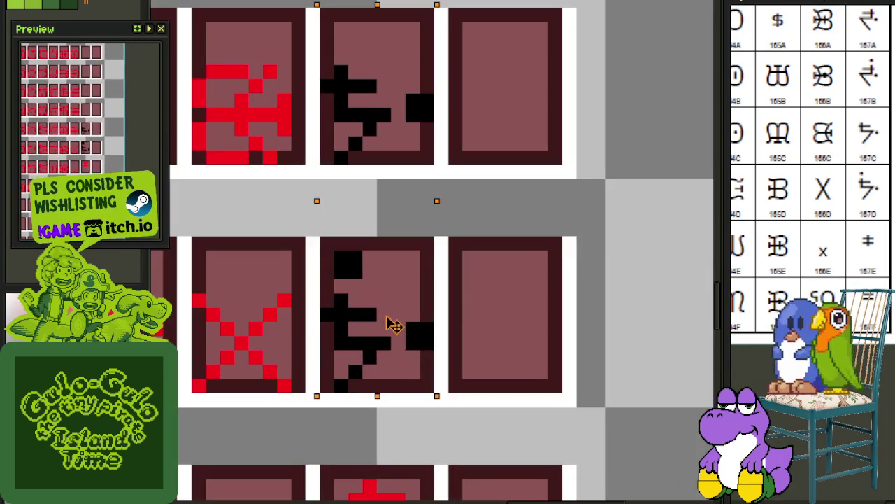
pyautogui.scroll(-3, 580, 297)
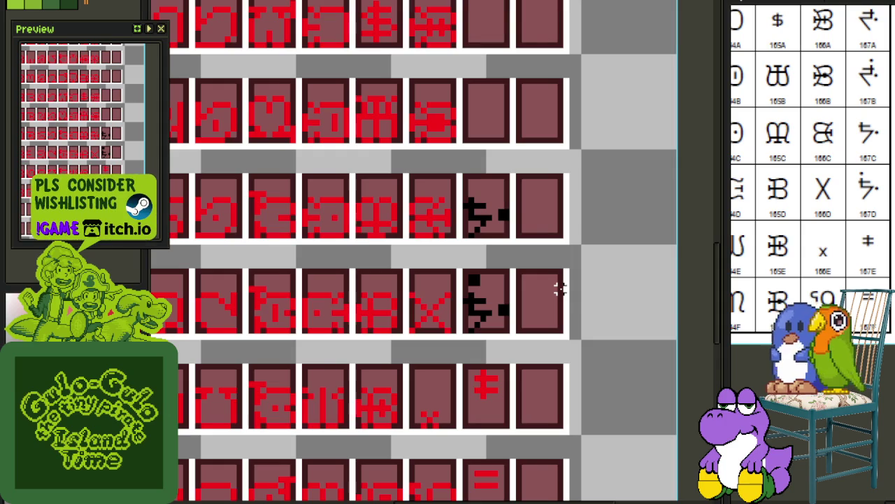
pyautogui.scroll(2, 880, 140)
pyautogui.scroll(2, 500, 343)
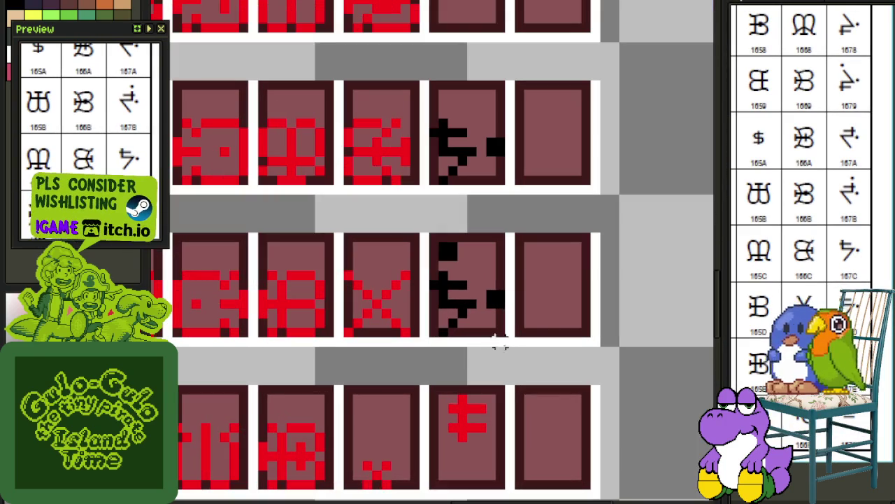
pyautogui.moveTo(433, 332); pyautogui.dragTo(500, 237)
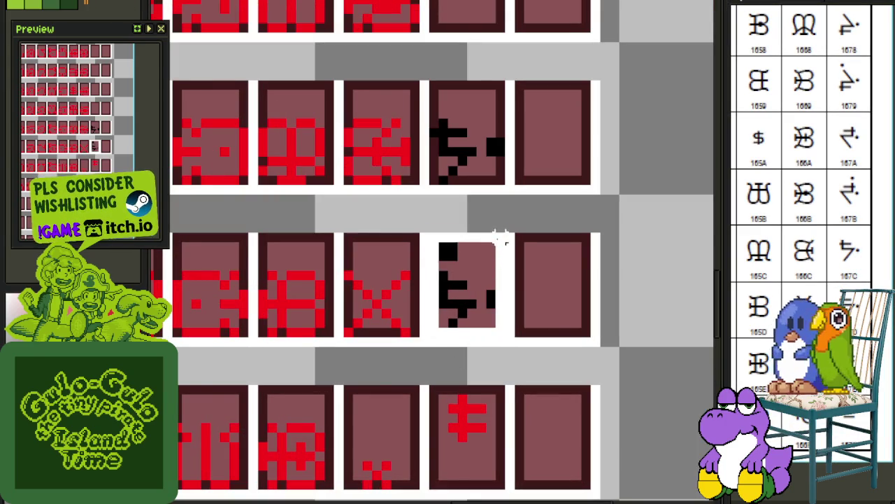
pyautogui.scroll(-2, 500, 241)
pyautogui.moveTo(488, 280); pyautogui.dragTo(525, 125)
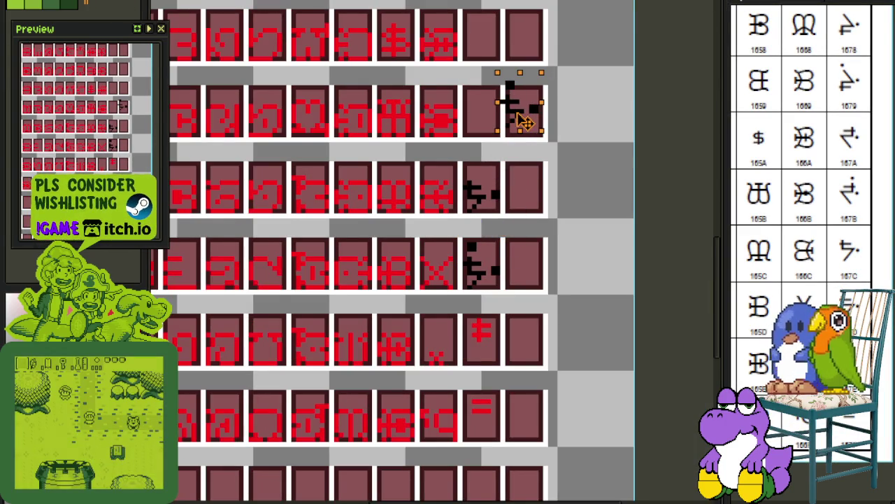
pyautogui.scroll(2, 525, 123)
pyautogui.moveTo(474, 135); pyautogui.dragTo(465, 135)
pyautogui.hotkey('ctrl', 'd')
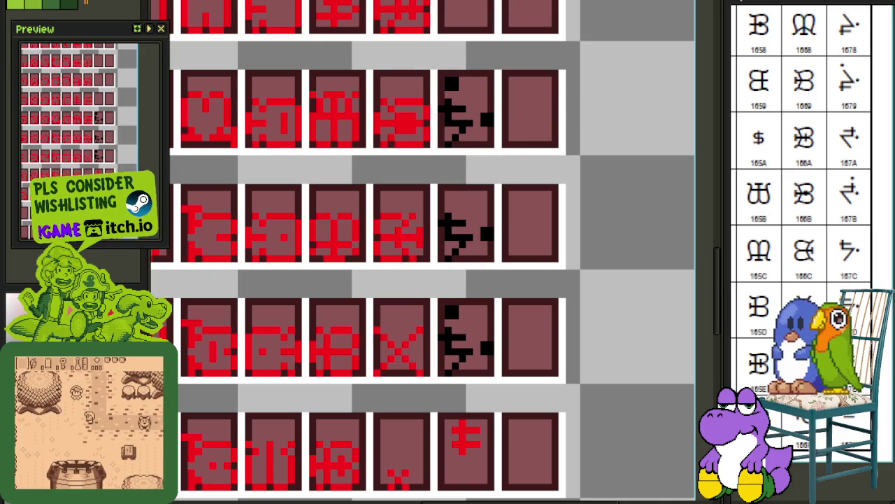
# Shift the left part of the black glyph one pixel right and save the sheet.
pyautogui.scroll(2, 548, 133)
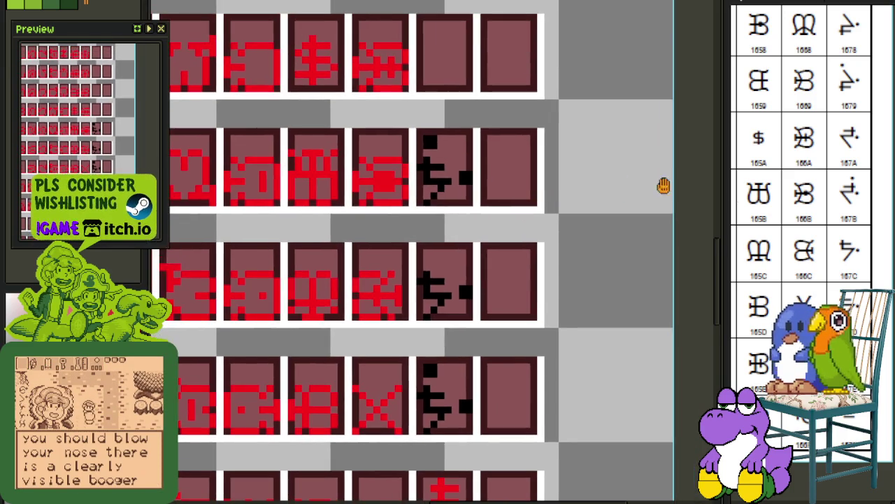
pyautogui.scroll(1, 850, 210)
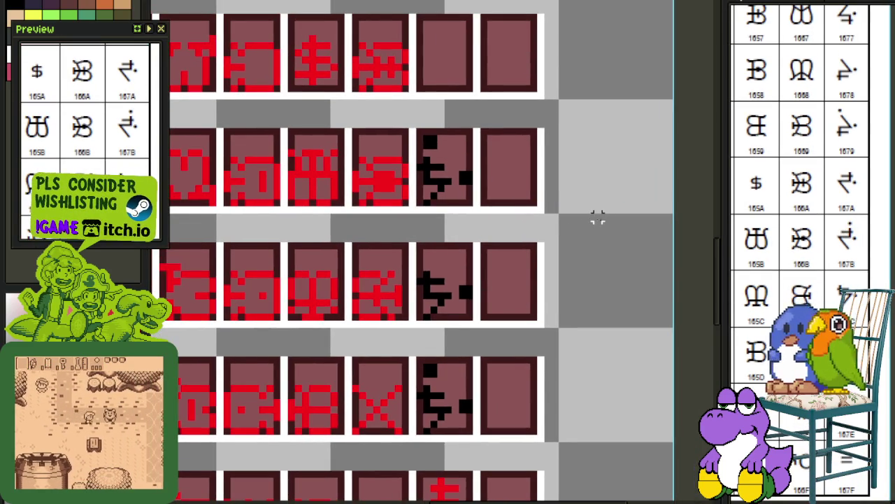
pyautogui.scroll(2, 418, 150)
pyautogui.scroll(1, 420, 139)
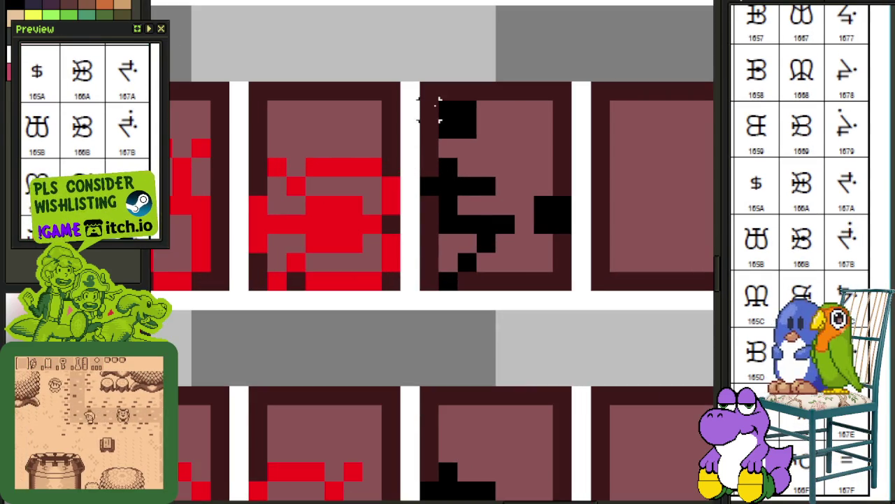
pyautogui.moveTo(420, 100); pyautogui.dragTo(517, 294)
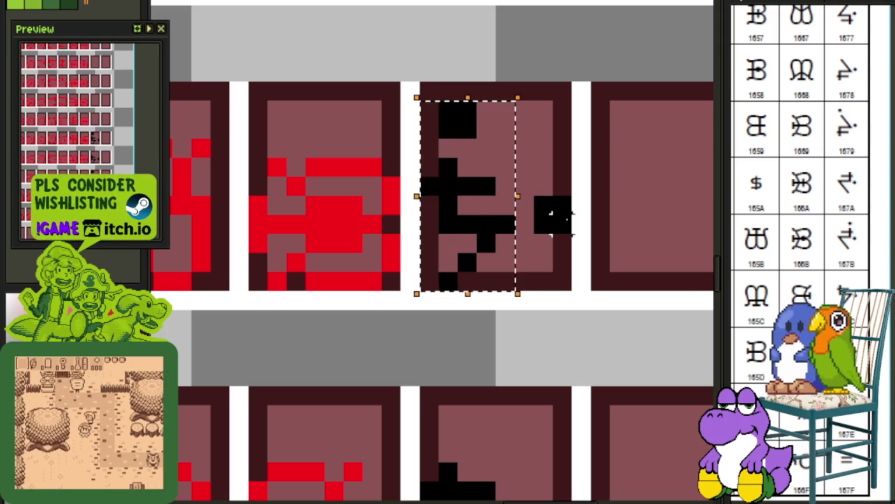
pyautogui.press('Right')
pyautogui.hotkey('ctrl', 'd')
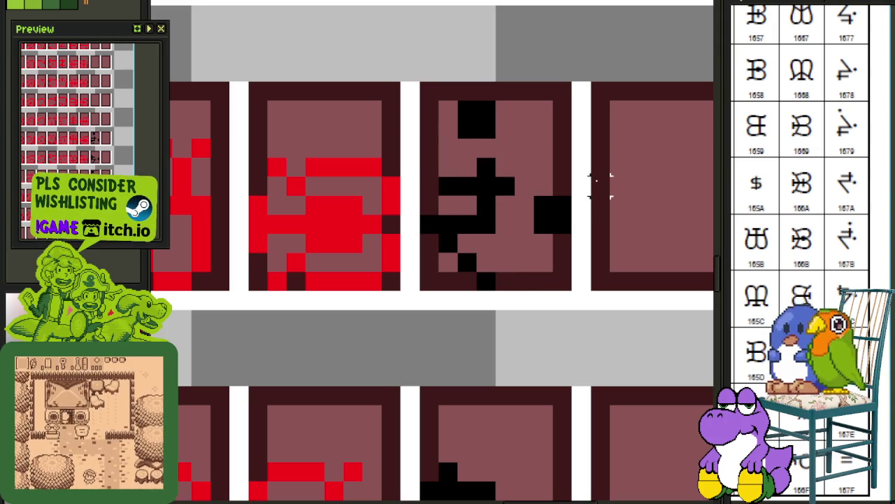
pyautogui.scroll(-3, 334, 318)
pyautogui.hotkey('ctrl', 's')
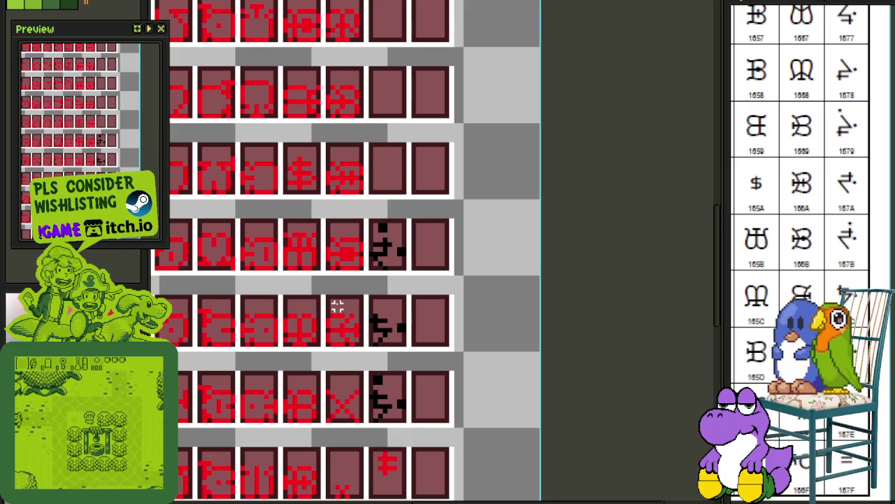
# Save the font sheet, then select a block of glyph tiles and deselect to commit it.
pyautogui.hotkey('ctrl', 's')
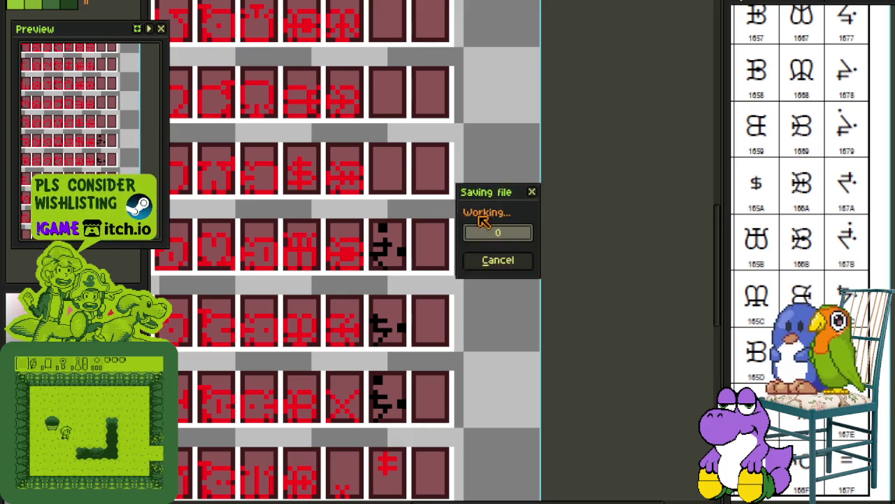
pyautogui.scroll(1, 447, 244)
pyautogui.scroll(2, 447, 245)
pyautogui.moveTo(305, 267)
pyautogui.mouseDown()
pyautogui.moveTo(411, 345)
pyautogui.moveTo(410, 366)
pyautogui.moveTo(358, 138)
pyautogui.mouseUp()
pyautogui.click(552, 44)
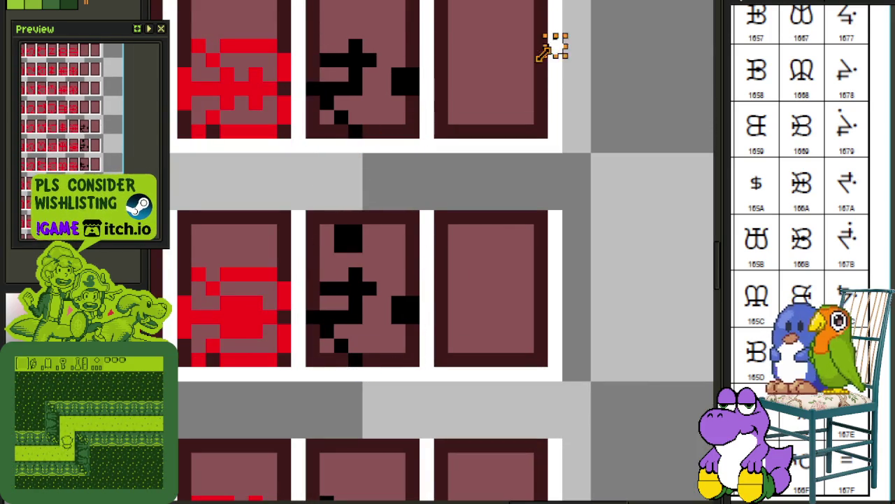
pyautogui.scroll(-1, 546, 234)
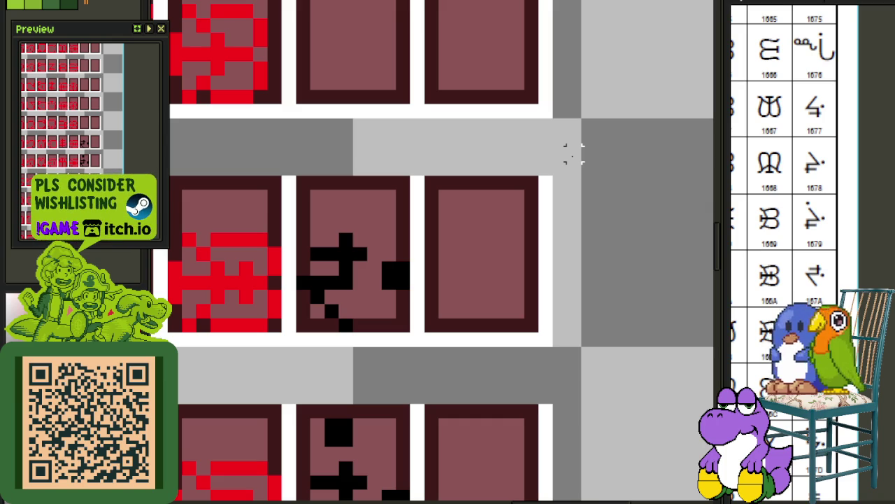
# Dismiss the file-open browser and save the font sheet.
pyautogui.hotkey('ctrl', 'o')
pyautogui.press('Escape')
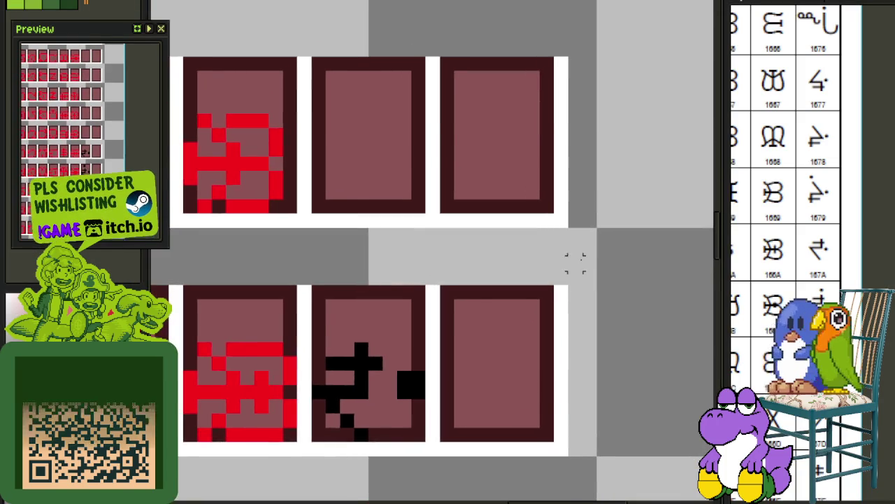
pyautogui.scroll(-2, 571, 256)
pyautogui.hotkey('ctrl', 's')
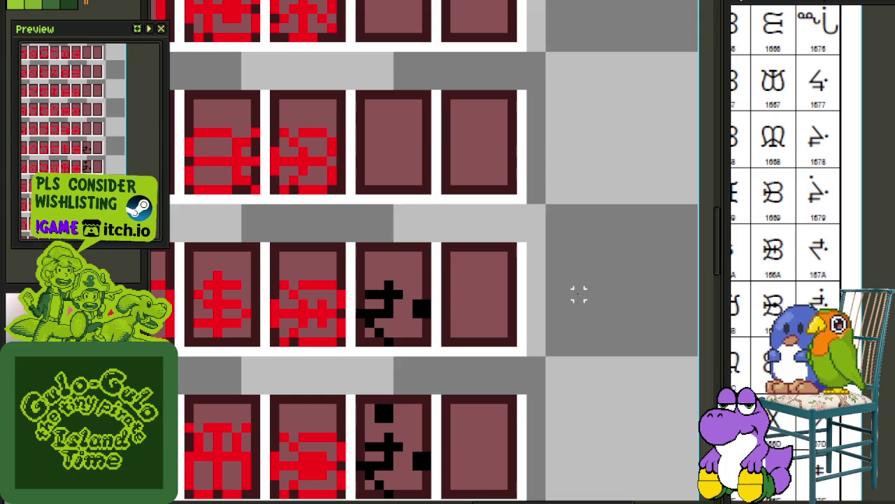
pyautogui.moveTo(804, 241); pyautogui.dragTo(806, 267)
pyautogui.scroll(-1, 484, 352)
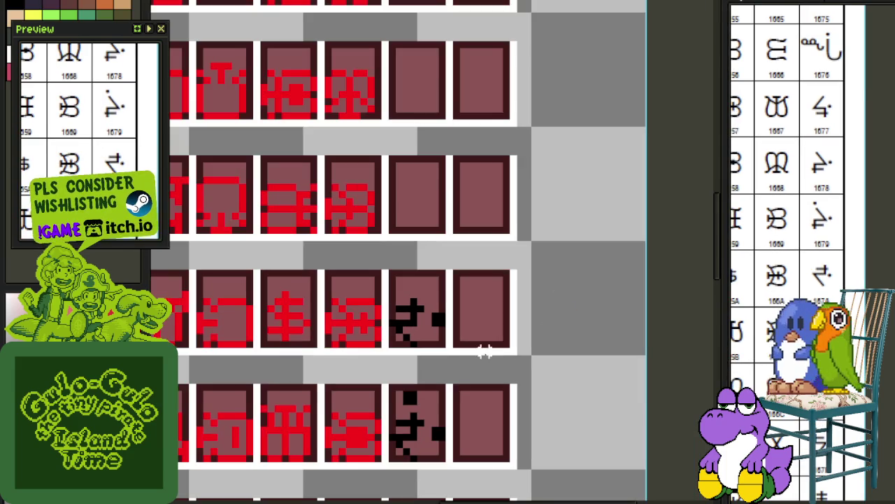
pyautogui.scroll(-1, 460, 391)
pyautogui.scroll(1, 380, 385)
# Copy the black glyph up into the top tile and align it there.
pyautogui.moveTo(380, 385); pyautogui.dragTo(452, 301)
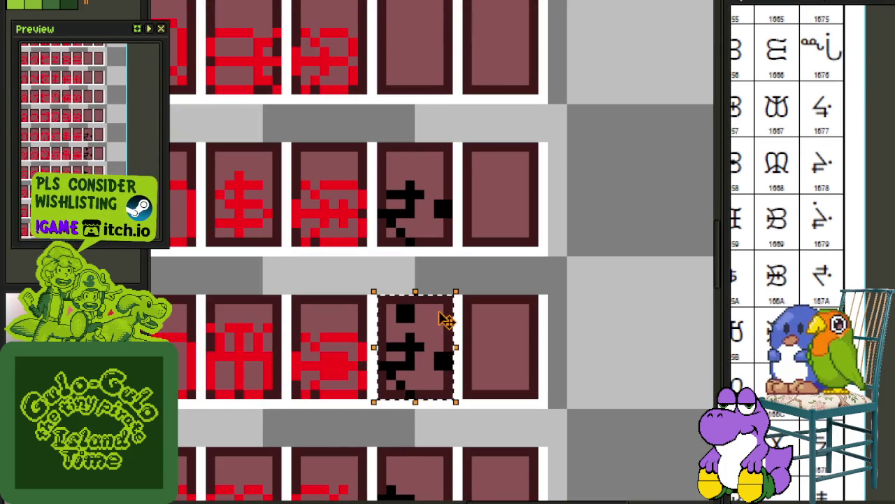
pyautogui.moveTo(441, 316)
pyautogui.mouseDown()
pyautogui.moveTo(404, 32)
pyautogui.moveTo(409, 46)
pyautogui.mouseUp()
pyautogui.click(516, 56)
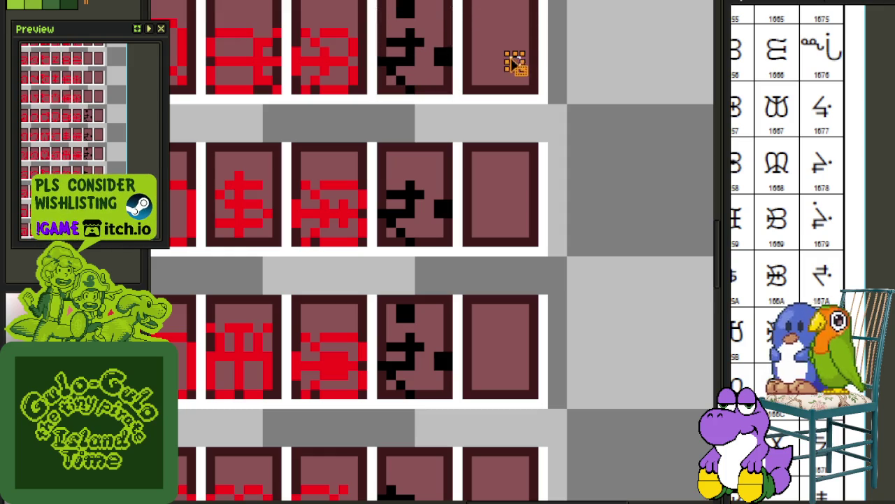
pyautogui.moveTo(499, 60)
pyautogui.mouseDown()
pyautogui.moveTo(499, 136)
pyautogui.moveTo(490, 160)
pyautogui.mouseUp()
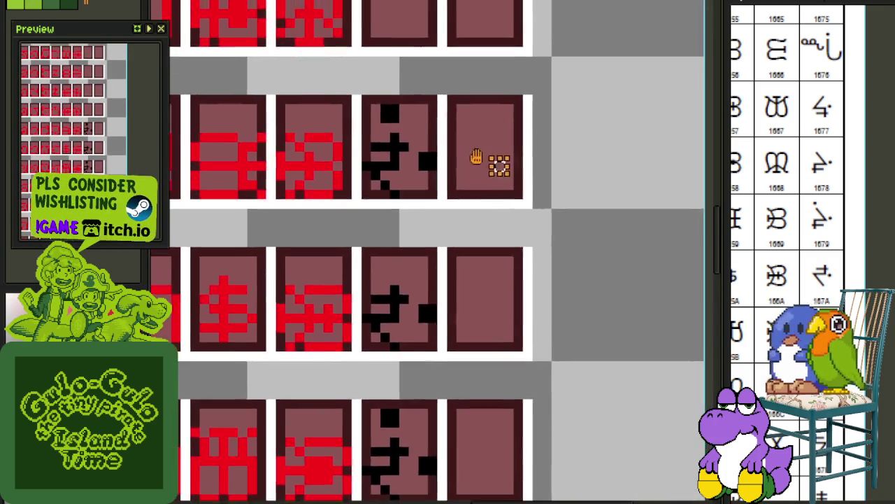
pyautogui.scroll(2, 575, 178)
# Save, then move the next black glyph up from the middle tile into the empty cell above.
pyautogui.moveTo(310, 120); pyautogui.dragTo(384, 234)
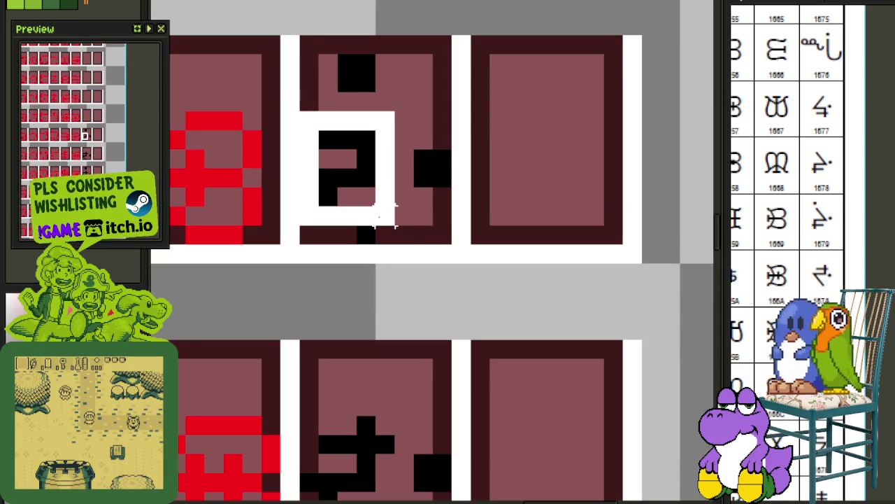
pyautogui.hotkey('ctrl', 's')
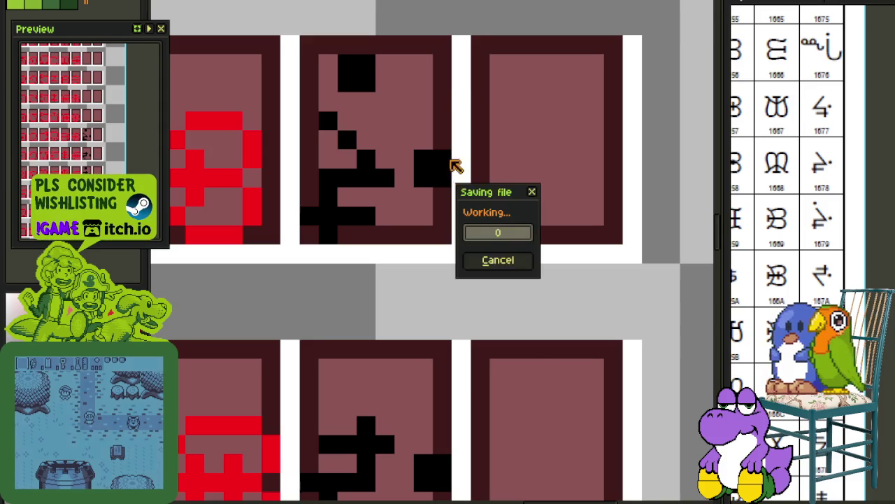
pyautogui.moveTo(465, 122); pyautogui.dragTo(454, 245)
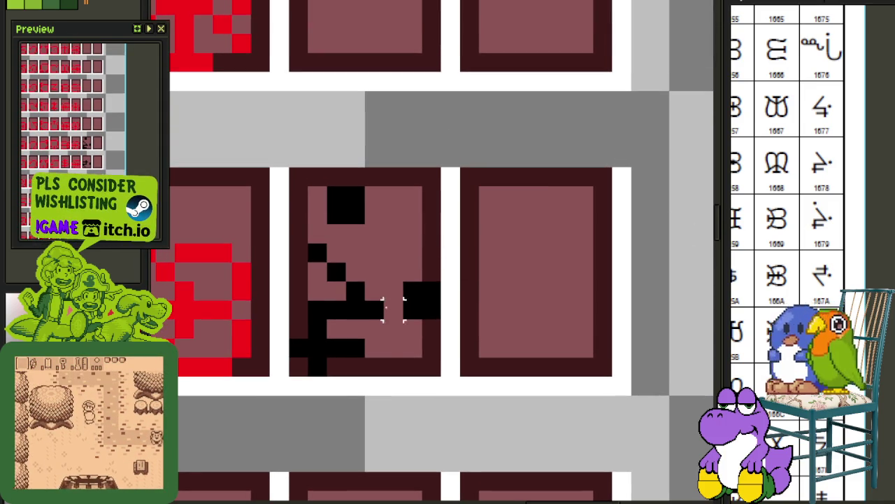
pyautogui.moveTo(445, 377); pyautogui.dragTo(283, 237)
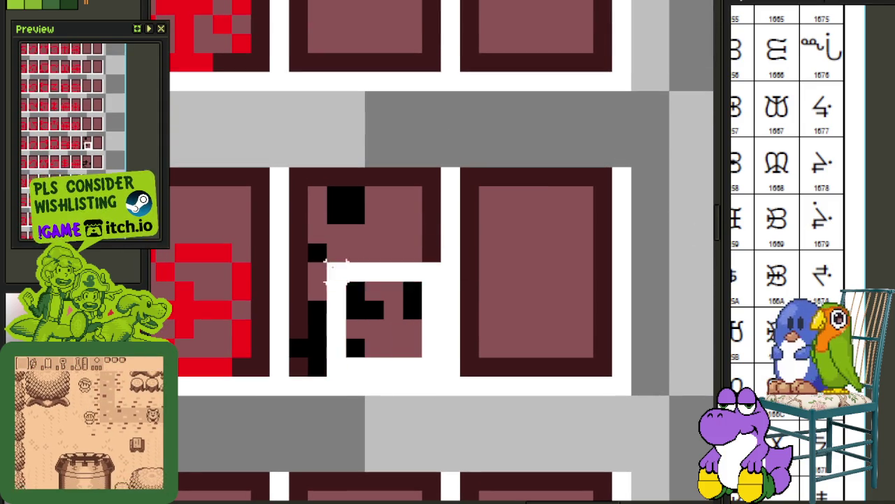
pyautogui.scroll(-5, 321, 291)
pyautogui.moveTo(321, 291); pyautogui.dragTo(322, 175)
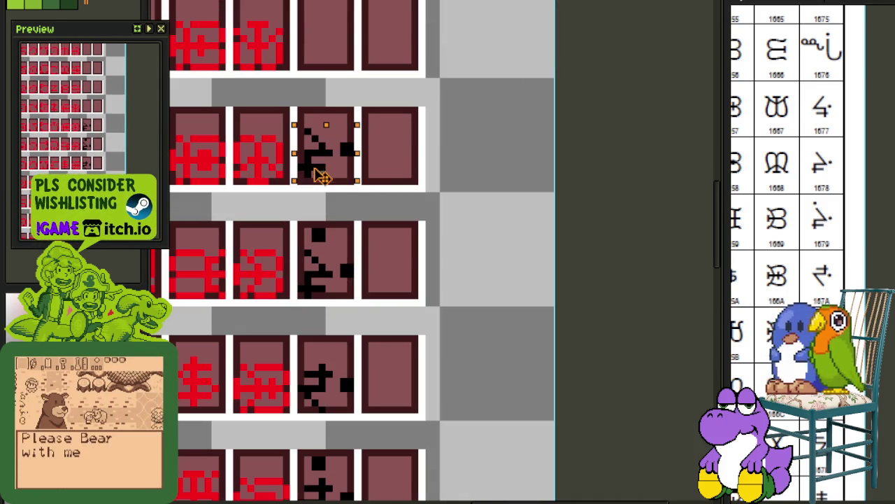
# Save, then move the next black glyph up into the empty cell above.
pyautogui.hotkey('ctrl', 's')
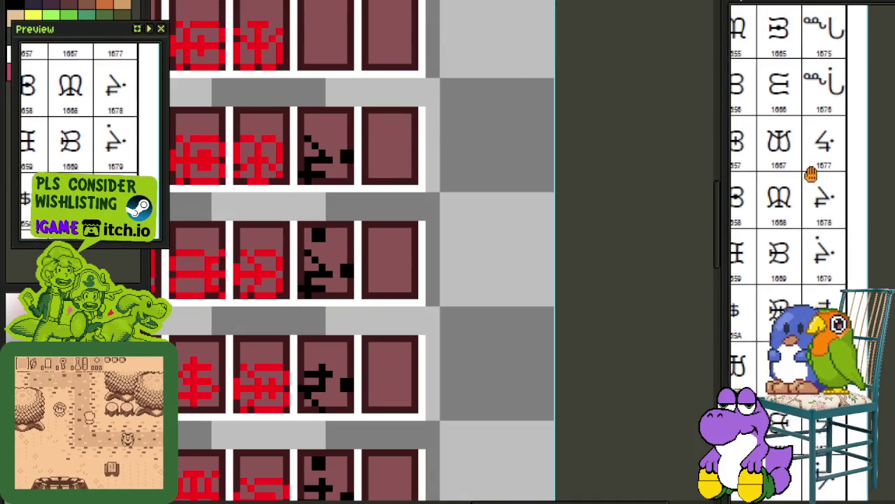
pyautogui.scroll(3, 280, 302)
pyautogui.moveTo(313, 315); pyautogui.dragTo(420, 214)
pyautogui.scroll(-4, 420, 213)
pyautogui.moveTo(390, 240)
pyautogui.mouseDown()
pyautogui.moveTo(396, 140)
pyautogui.moveTo(390, 146)
pyautogui.mouseUp()
# Reselect the moved glyph within its cell, deselect it, and save the sheet.
pyautogui.scroll(1, 370, 130)
pyautogui.scroll(1, 369, 124)
pyautogui.moveTo(366, 113); pyautogui.dragTo(450, 209)
pyautogui.hotkey('shift', 'h')
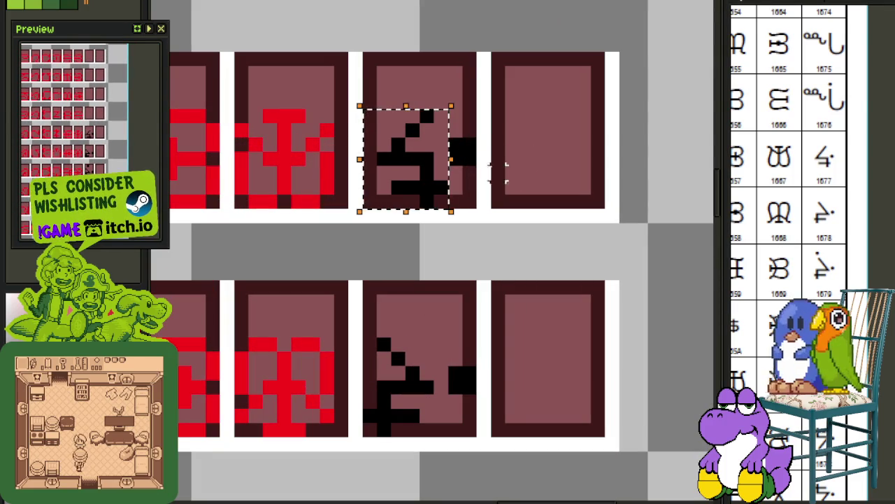
pyautogui.hotkey('ctrl', 'd')
pyautogui.hotkey('ctrl', 's')
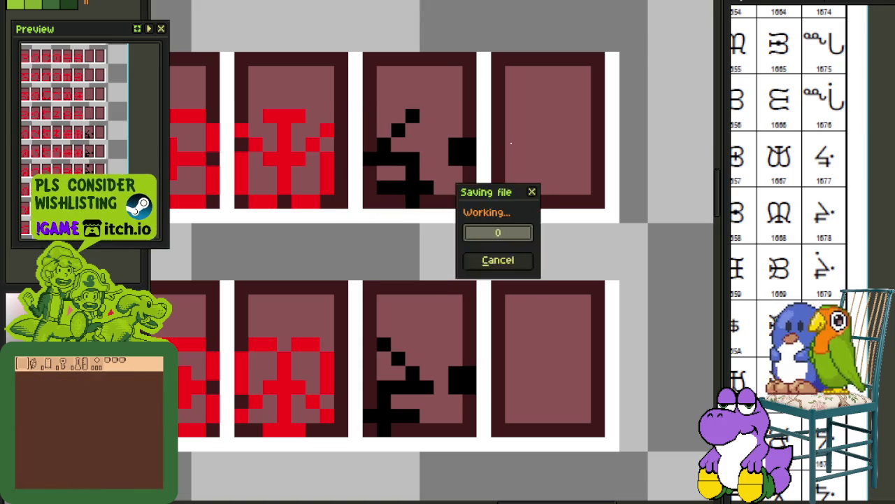
pyautogui.scroll(3, 498, 136)
pyautogui.hotkey('ctrl', 's')
# Look over the lower reference glyphs and bring up Replace Color.
pyautogui.moveTo(838, 190); pyautogui.dragTo(828, 254)
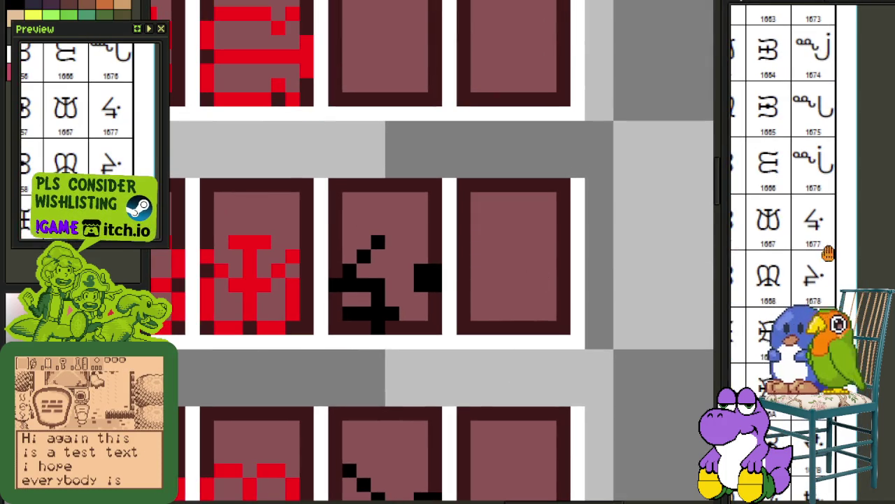
pyautogui.scroll(-2, 535, 242)
pyautogui.scroll(-1, 496, 268)
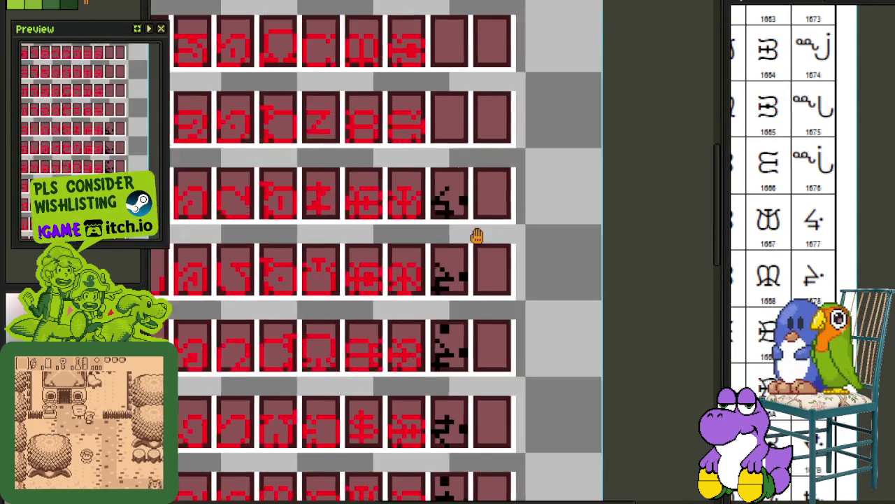
pyautogui.scroll(1, 451, 334)
pyautogui.scroll(1, 415, 223)
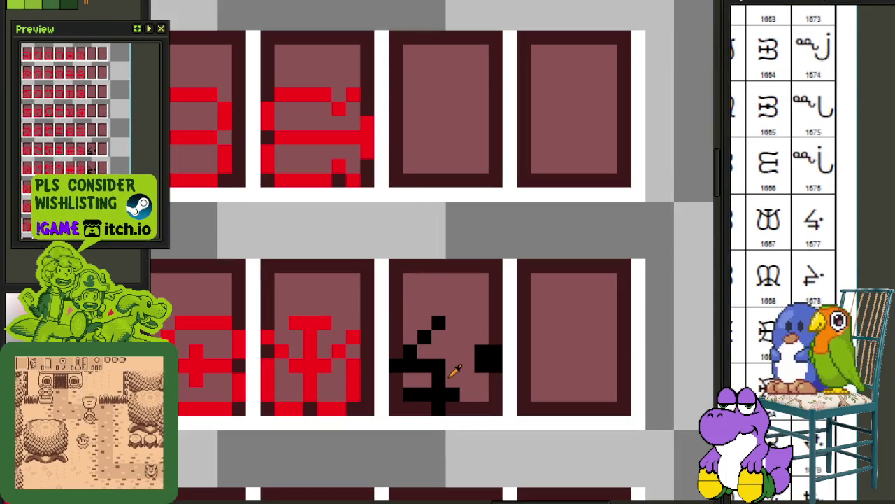
pyautogui.hotkey('shift', 'r')
# Replace the moved glyph's black pixels with red and save the sheet.
pyautogui.click(411, 385)
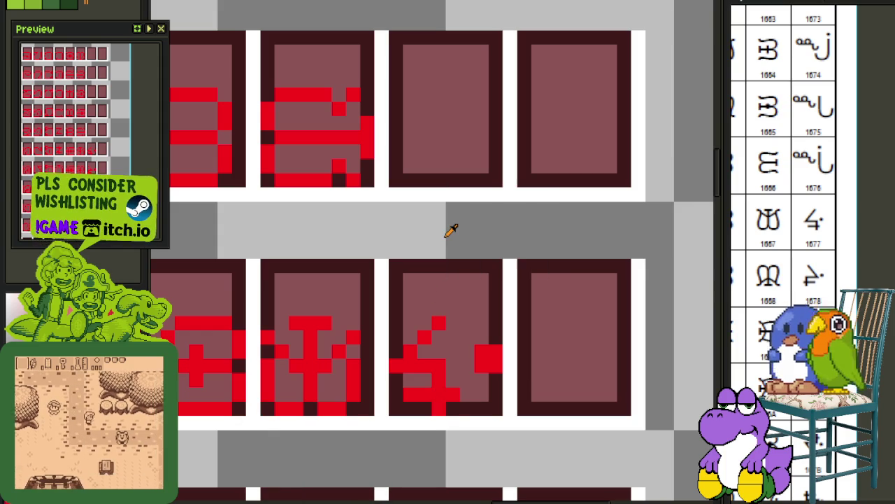
pyautogui.scroll(-2, 452, 231)
pyautogui.hotkey('ctrl', 's')
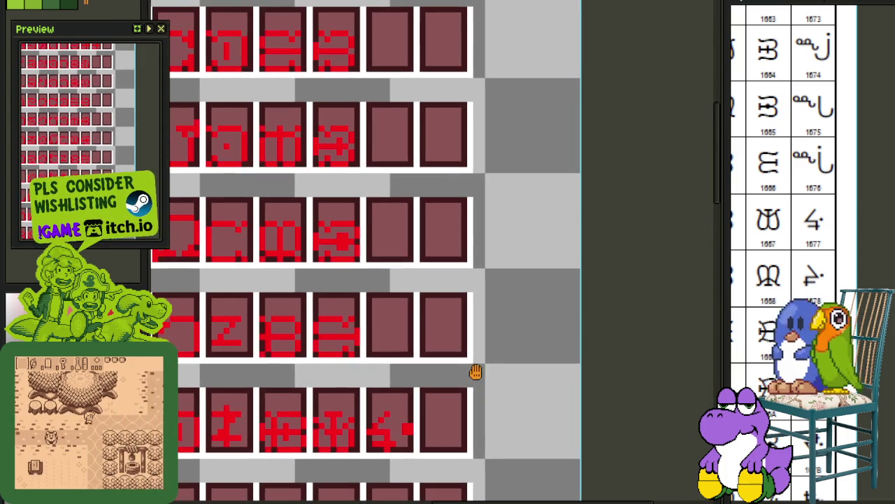
# Pan across the sheet to confirm no black glyphs remain, then show the timeline.
pyautogui.scroll(-1, 482, 362)
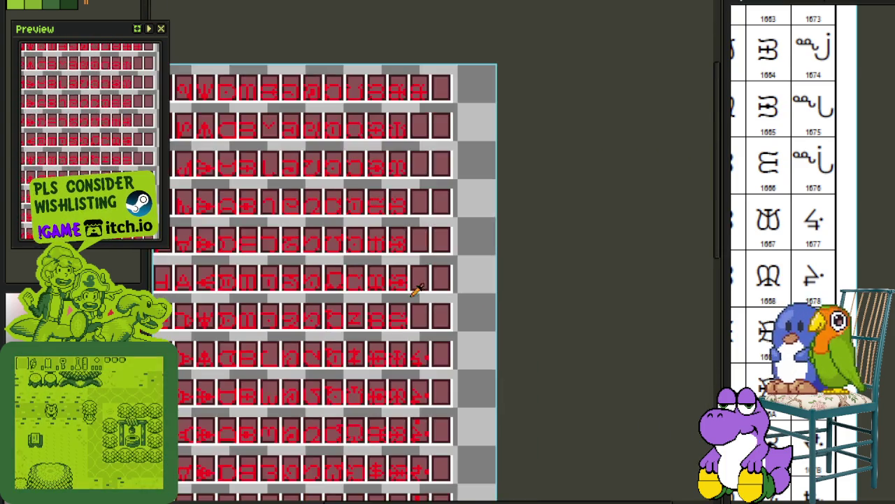
pyautogui.scroll(-2, 474, 355)
pyautogui.moveTo(324, 254)
pyautogui.mouseDown()
pyautogui.moveTo(441, 356)
pyautogui.moveTo(426, 185)
pyautogui.mouseUp()
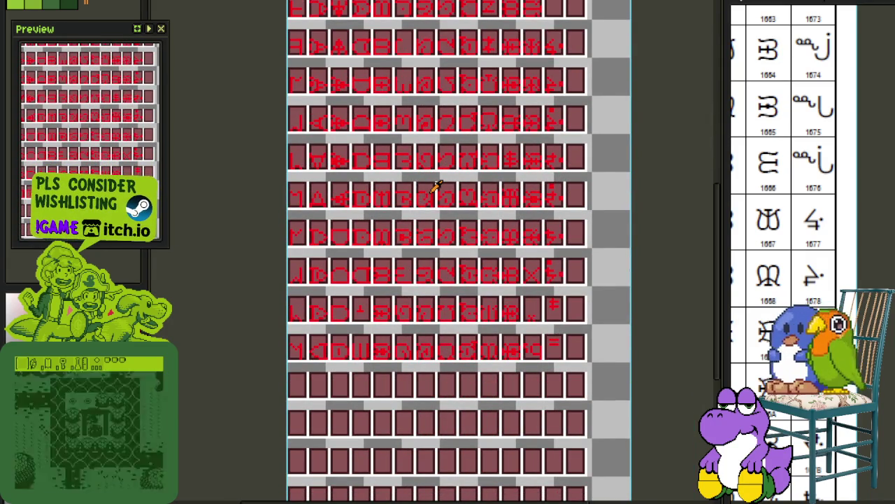
pyautogui.scroll(-2, 402, 336)
pyautogui.scroll(-1, 399, 376)
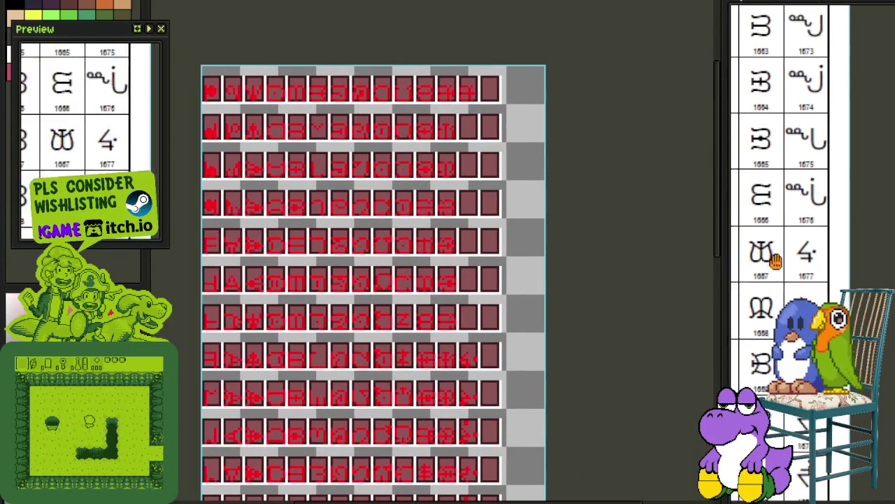
pyautogui.scroll(-1, 775, 260)
pyautogui.scroll(2, 444, 210)
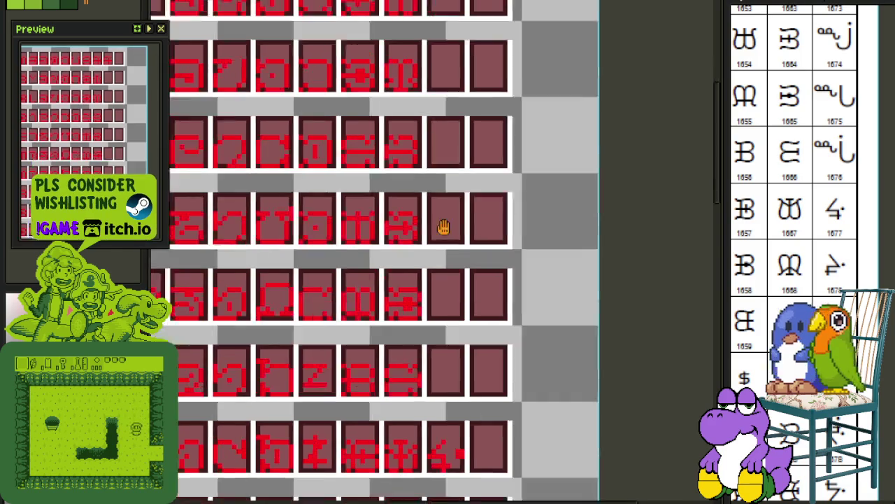
pyautogui.scroll(-3, 455, 210)
pyautogui.press('Tab')
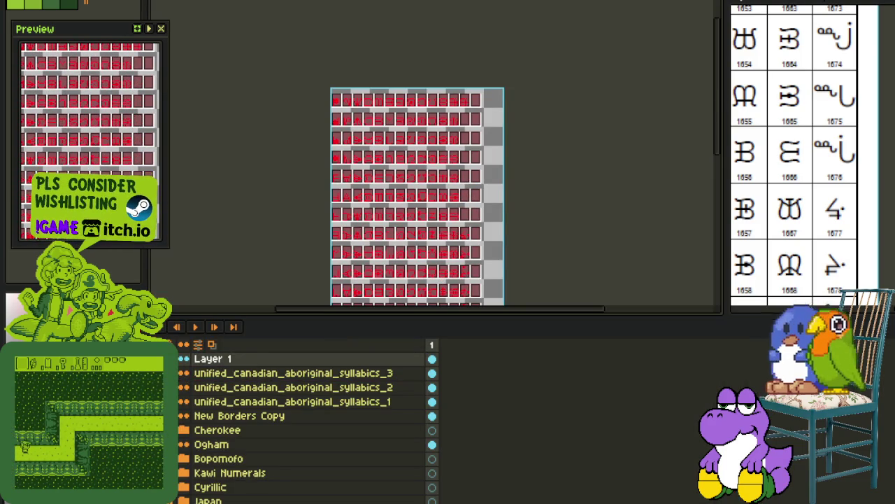
# Merge Layer 1 down into unified_canadian_aboriginal_syllabics_3 and add a new empty Layer 1.
pyautogui.rightClick(220, 361)
pyautogui.click(259, 439)
pyautogui.rightClick(224, 358)
pyautogui.click(352, 389)
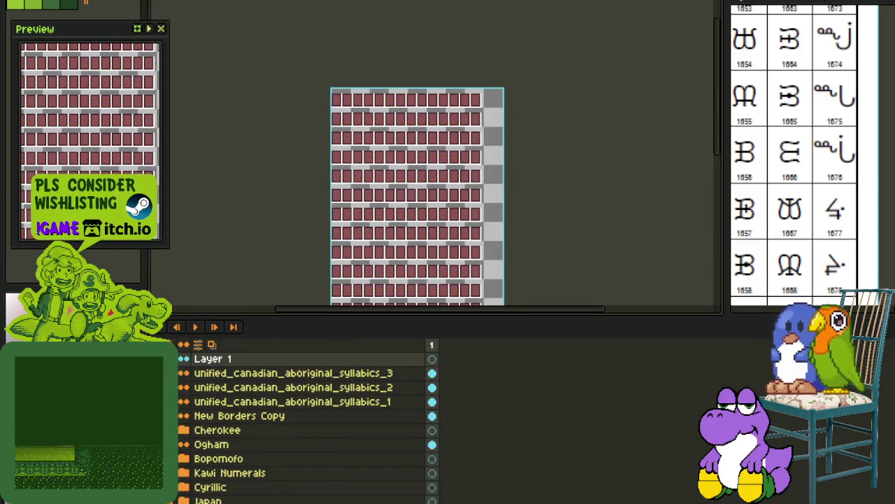
# Pan to the top of the sheet and draw a black vertical stroke in a glyph cell.
pyautogui.scroll(2, 394, 221)
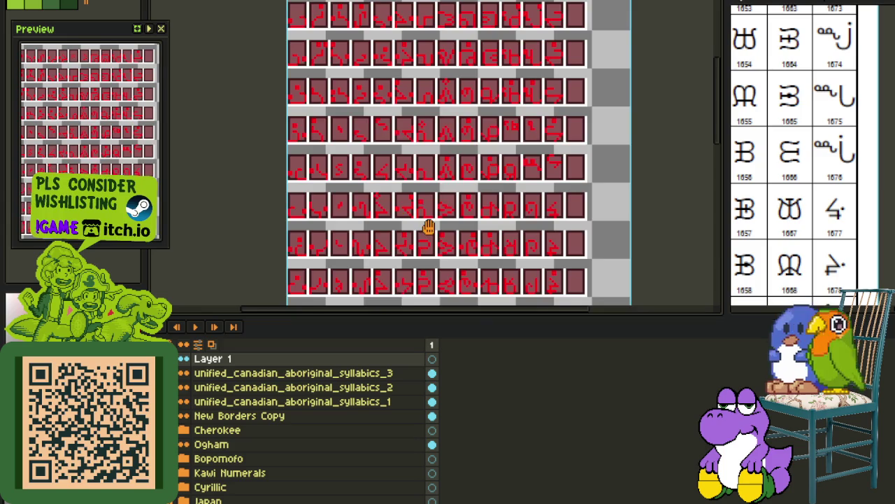
pyautogui.moveTo(428, 226); pyautogui.dragTo(383, 272)
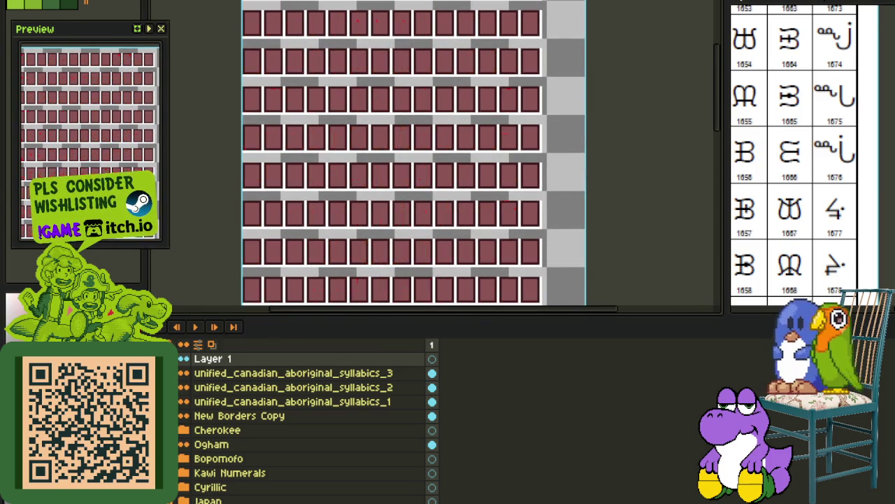
pyautogui.press('Tab')
pyautogui.moveTo(379, 210); pyautogui.dragTo(405, 261)
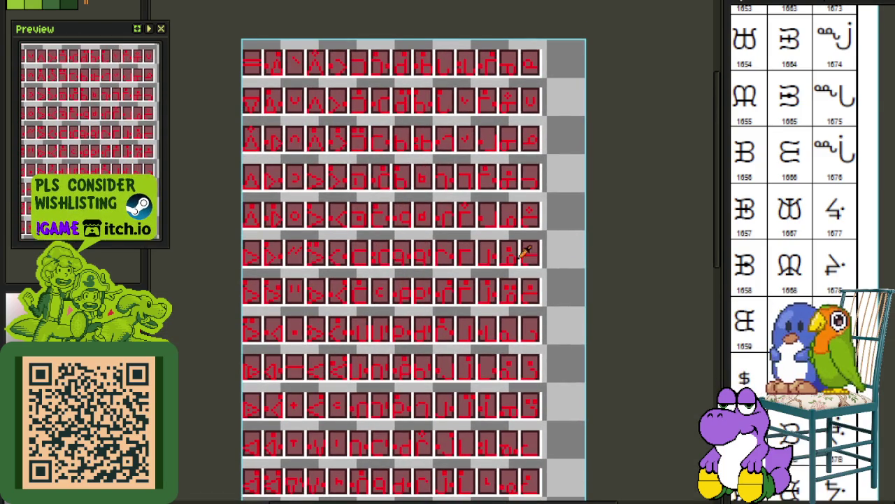
pyautogui.moveTo(350, 188)
pyautogui.mouseDown()
pyautogui.moveTo(344, 308)
pyautogui.moveTo(323, 319)
pyautogui.mouseUp()
pyautogui.press('Tab')
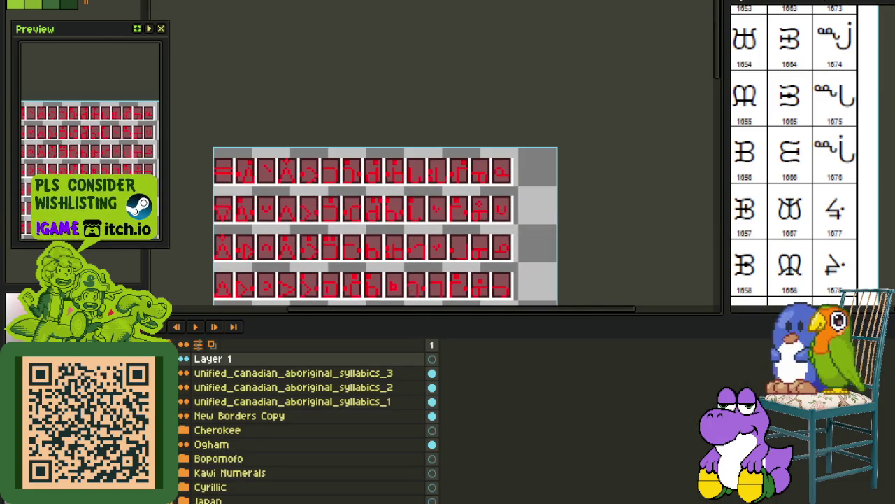
pyautogui.press('Tab')
pyautogui.scroll(3, 356, 256)
pyautogui.scroll(2, 452, 186)
pyautogui.moveTo(389, 194)
pyautogui.mouseDown()
pyautogui.moveTo(418, 244)
pyautogui.moveTo(463, 233)
pyautogui.mouseUp()
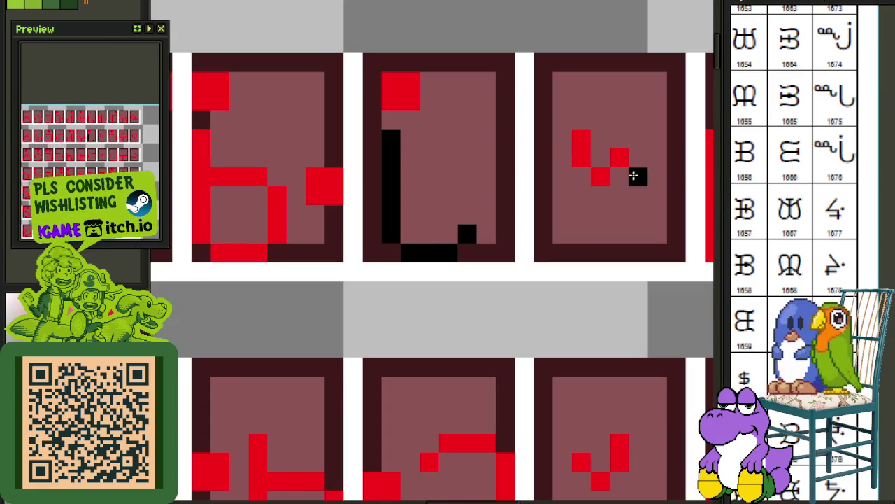
# Paint the next glyph's red top-left block black and select that marked cell.
pyautogui.moveTo(634, 175); pyautogui.dragTo(647, 291)
pyautogui.moveTo(424, 198); pyautogui.dragTo(414, 195)
pyautogui.scroll(-2, 429, 132)
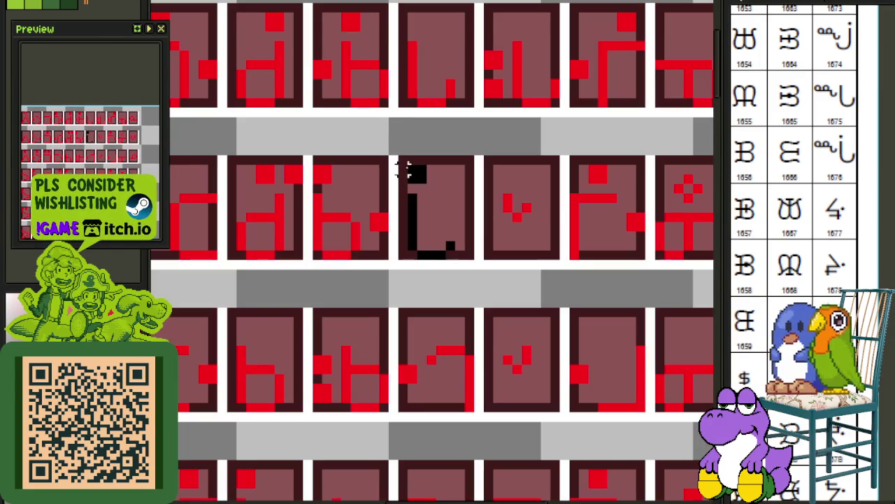
pyautogui.moveTo(404, 160); pyautogui.dragTo(469, 256)
pyautogui.scroll(-3, 470, 256)
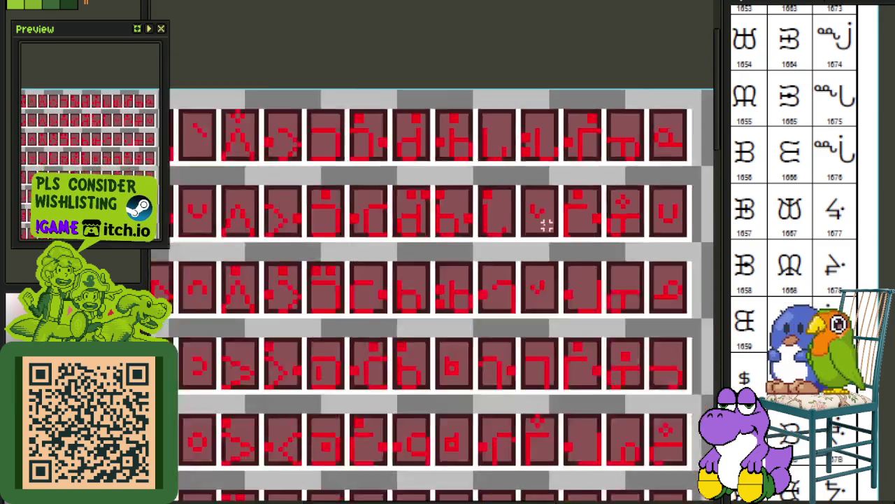
pyautogui.press('Tab')
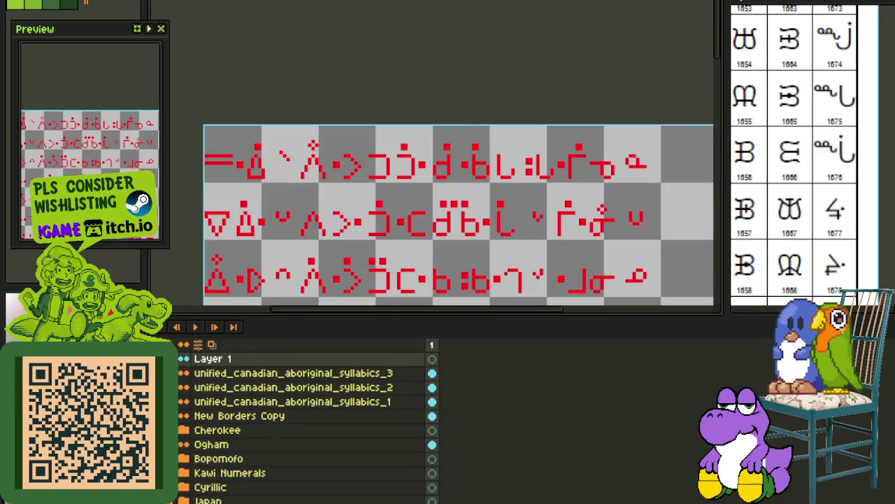
pyautogui.press('Tab')
pyautogui.scroll(-2, 544, 231)
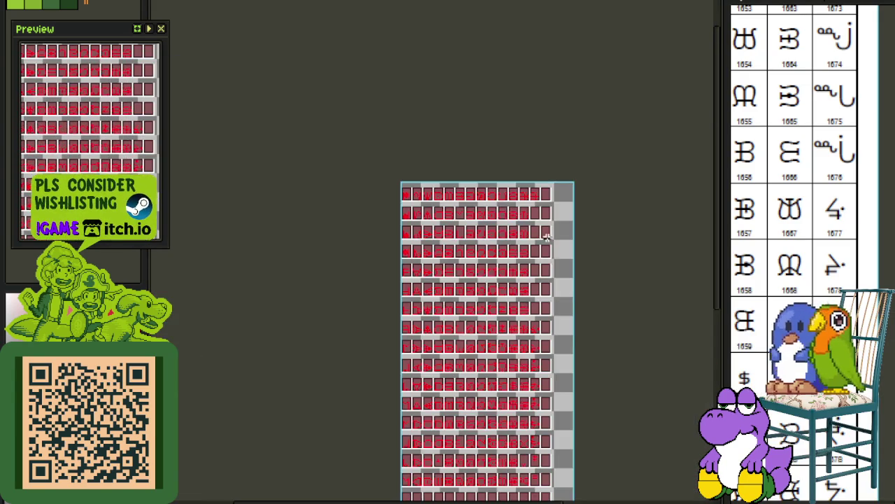
# Paste the black i-shaped glyph and drop it into the empty cell.
pyautogui.scroll(2, 545, 375)
pyautogui.scroll(2, 472, 323)
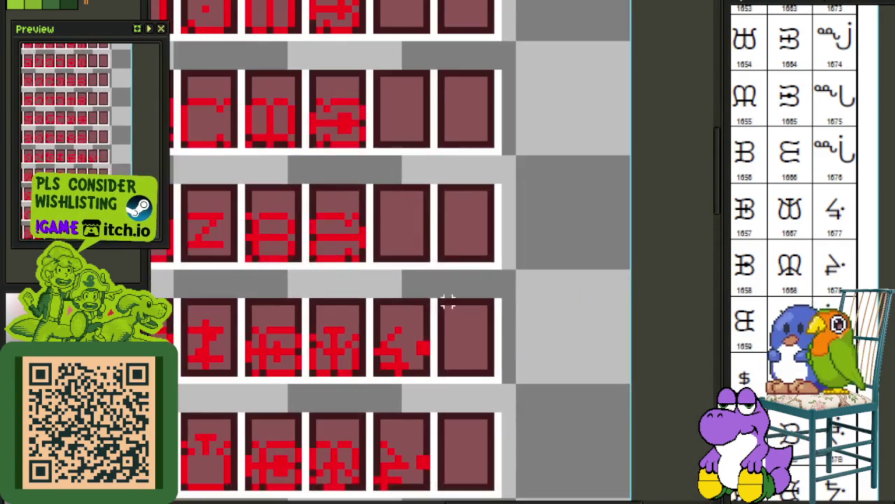
pyautogui.scroll(3, 431, 266)
pyautogui.hotkey('ctrl', 'v')
pyautogui.scroll(-2, 401, 289)
pyautogui.moveTo(404, 324); pyautogui.dragTo(380, 360)
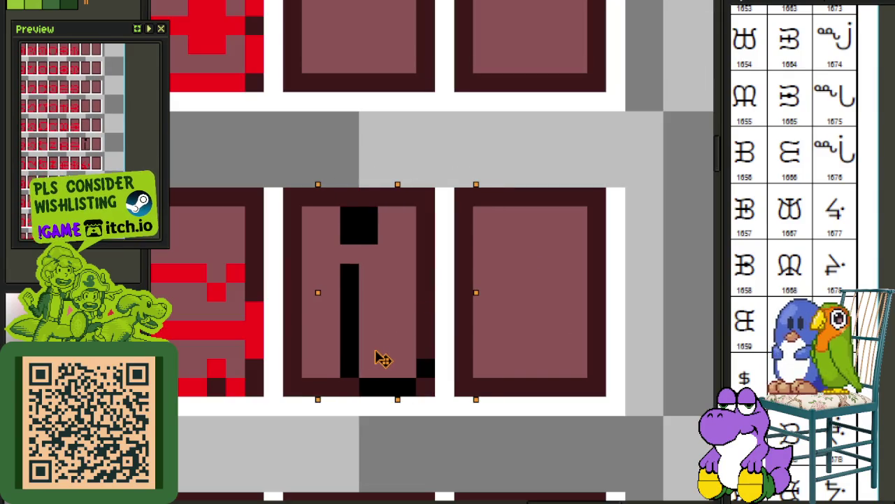
pyautogui.scroll(-2, 556, 253)
pyautogui.scroll(-2, 555, 257)
pyautogui.scroll(-1, 545, 256)
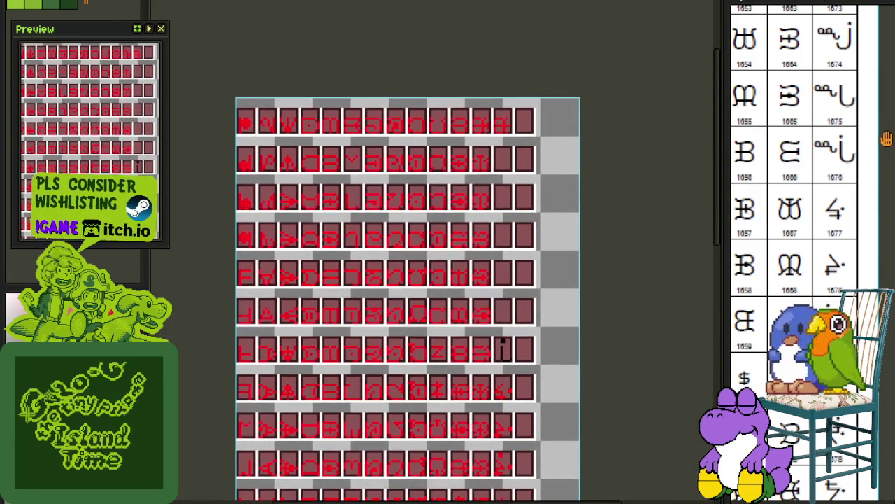
pyautogui.moveTo(850, 135)
pyautogui.mouseDown()
pyautogui.moveTo(829, 293)
pyautogui.moveTo(847, 420)
pyautogui.mouseUp()
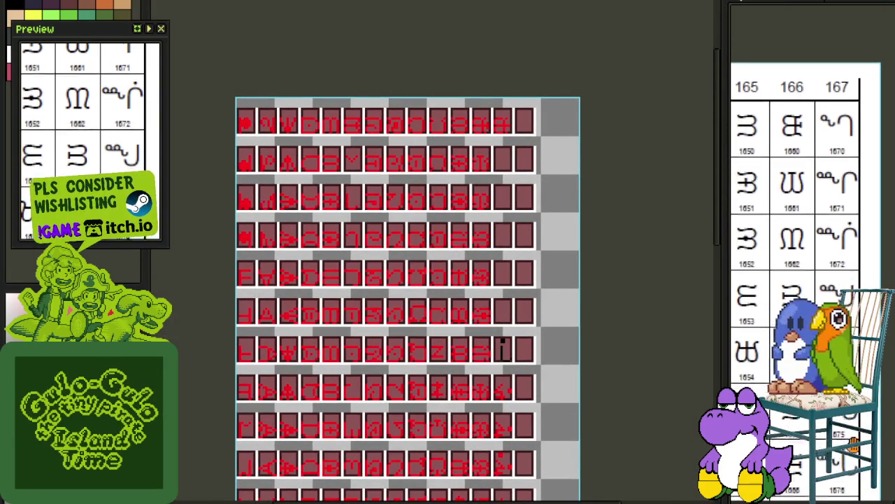
# Show the layers panel, clear the selection, save the sprite, and select Layer 1.
pyautogui.scroll(2, 503, 348)
pyautogui.scroll(1, 489, 110)
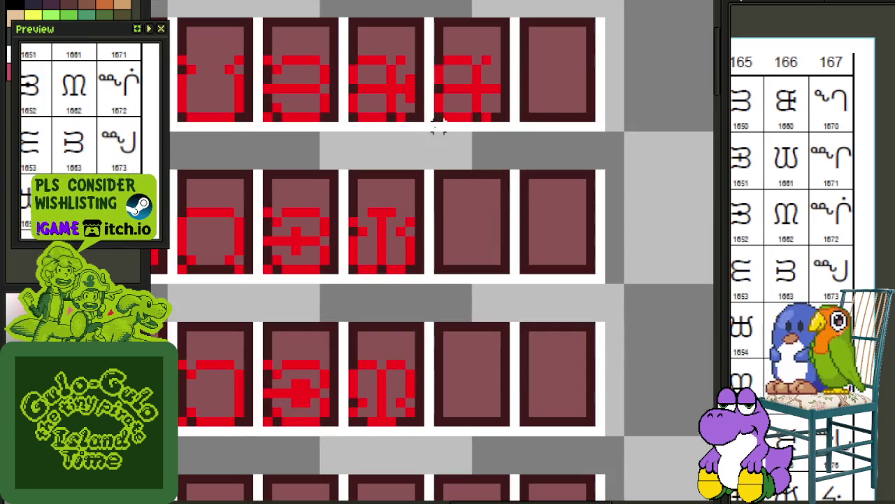
pyautogui.scroll(-1, 506, 186)
pyautogui.press('Tab')
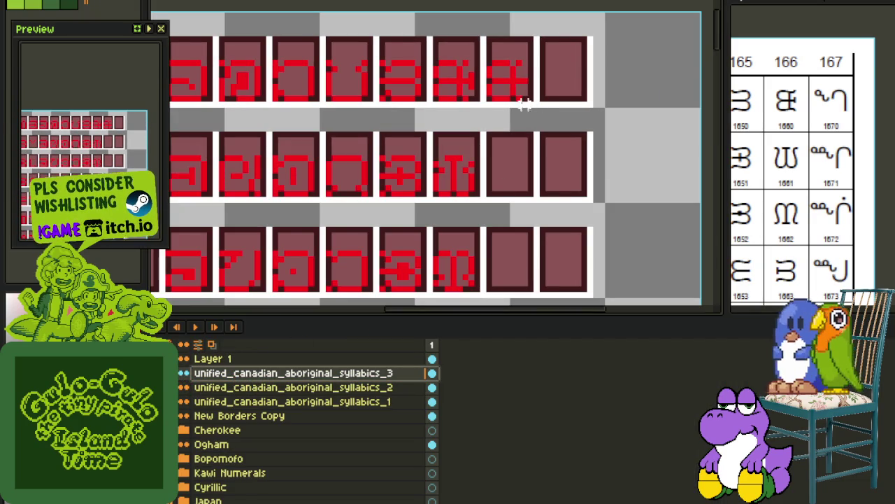
pyautogui.moveTo(477, 117); pyautogui.dragTo(591, 16)
pyautogui.click(472, 126)
pyautogui.scroll(-1, 320, 244)
pyautogui.hotkey('ctrl', 's')
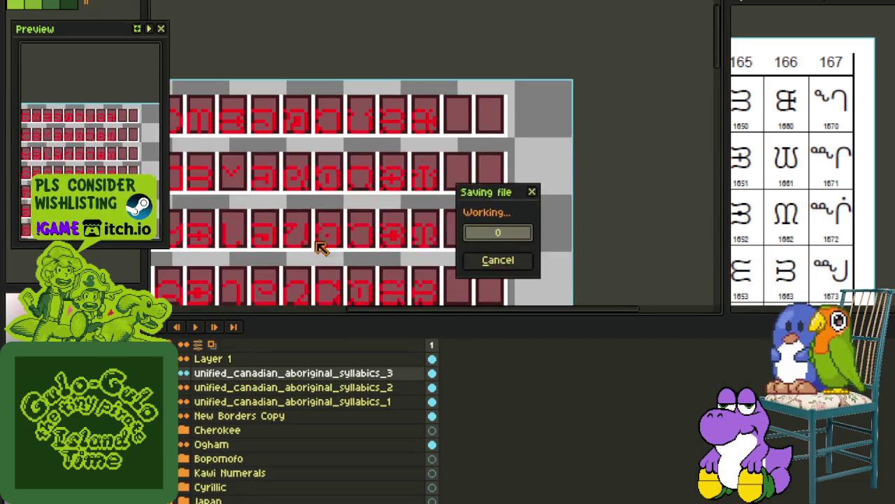
pyautogui.click(203, 358)
pyautogui.scroll(-1, 384, 216)
pyautogui.scroll(-1, 457, 210)
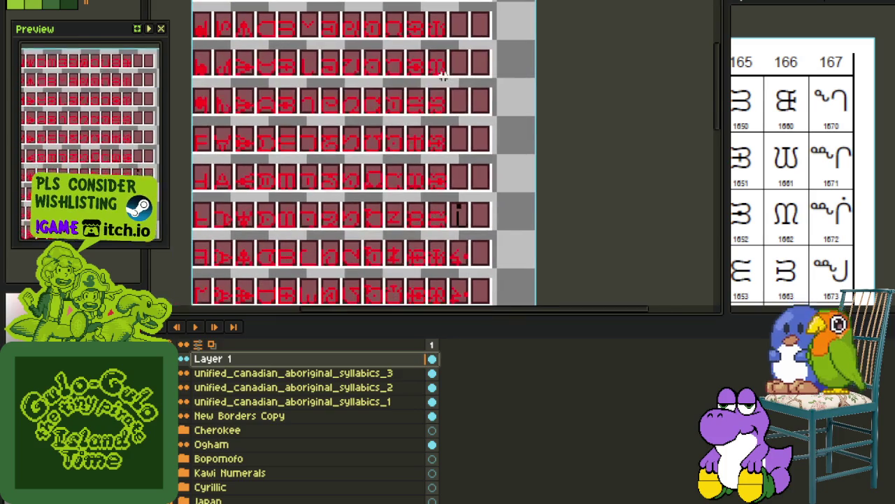
# Trace the red syllabics glyph in black with the pencil on Layer 1.
pyautogui.press('Tab')
pyautogui.scroll(2, 441, 209)
pyautogui.press('Tab')
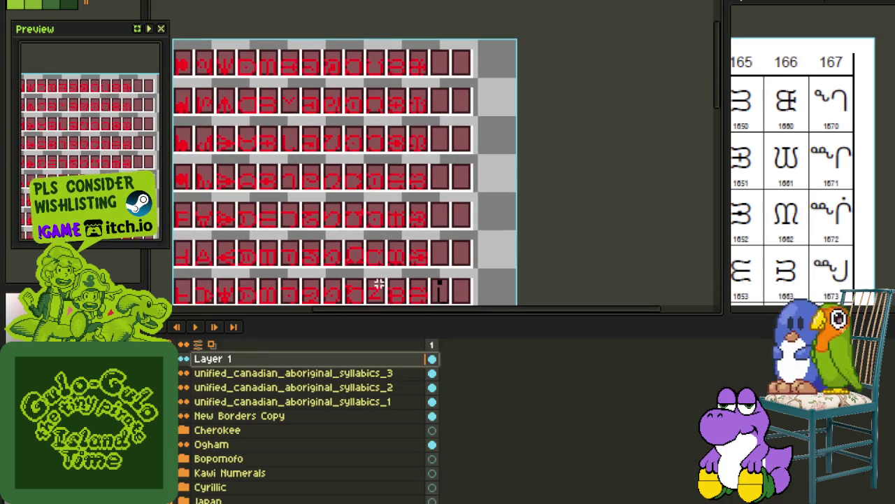
pyautogui.press('Tab')
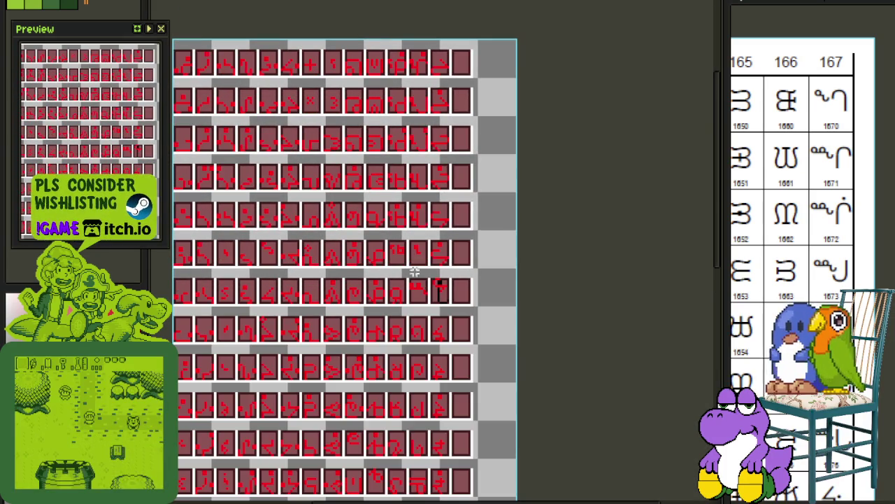
pyautogui.scroll(2, 417, 301)
pyautogui.press('Tab')
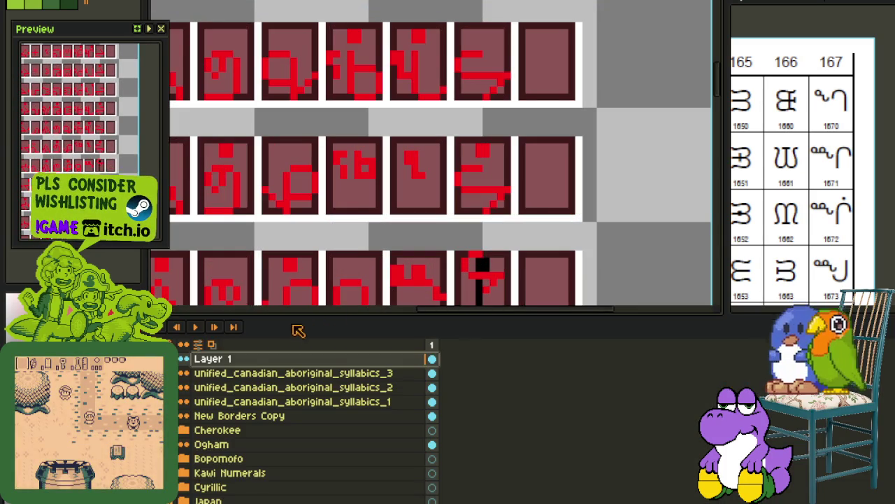
pyautogui.press('Tab')
pyautogui.scroll(2, 410, 276)
pyautogui.click(414, 274)
pyautogui.moveTo(414, 275); pyautogui.dragTo(458, 300)
# Switch to the unified_canadian_aboriginal_syllabics_3 layer and move the black glyph into the next cell.
pyautogui.scroll(-2, 459, 240)
pyautogui.press('Tab')
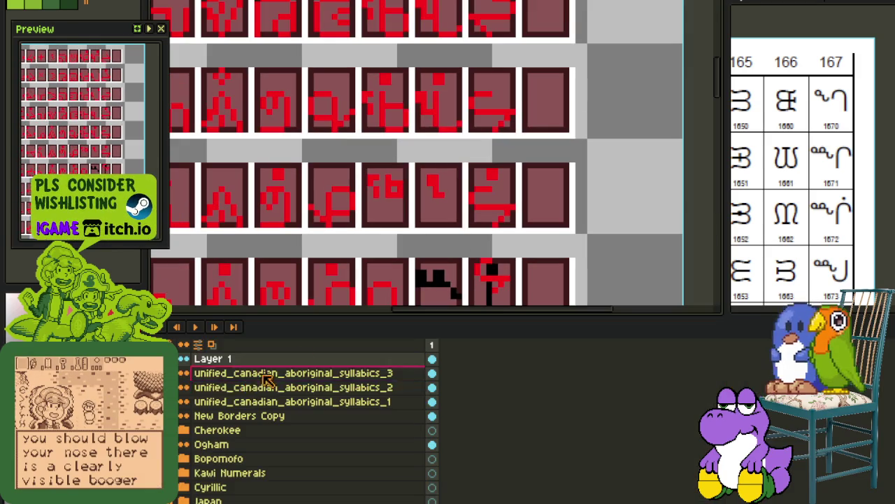
pyautogui.click(266, 387)
pyautogui.press('Tab')
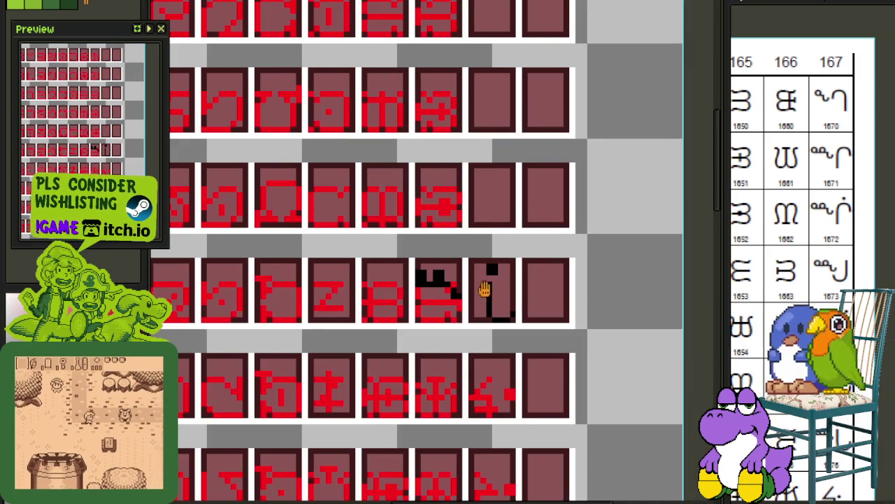
pyautogui.scroll(1, 484, 289)
pyautogui.moveTo(422, 340)
pyautogui.mouseDown()
pyautogui.moveTo(514, 327)
pyautogui.moveTo(482, 324)
pyautogui.mouseUp()
pyautogui.press('Return')
# Erase the stray black pixels and shift the selected glyph part one pixel left.
pyautogui.scroll(1, 395, 265)
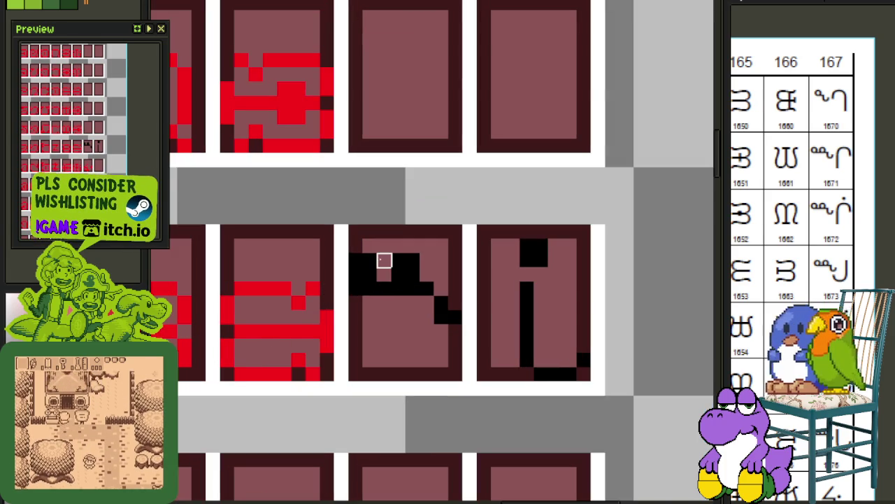
pyautogui.moveTo(369, 260)
pyautogui.mouseDown()
pyautogui.moveTo(371, 275)
pyautogui.moveTo(463, 340)
pyautogui.mouseUp()
pyautogui.press('Left')
pyautogui.click(412, 260)
pyautogui.click(399, 260)
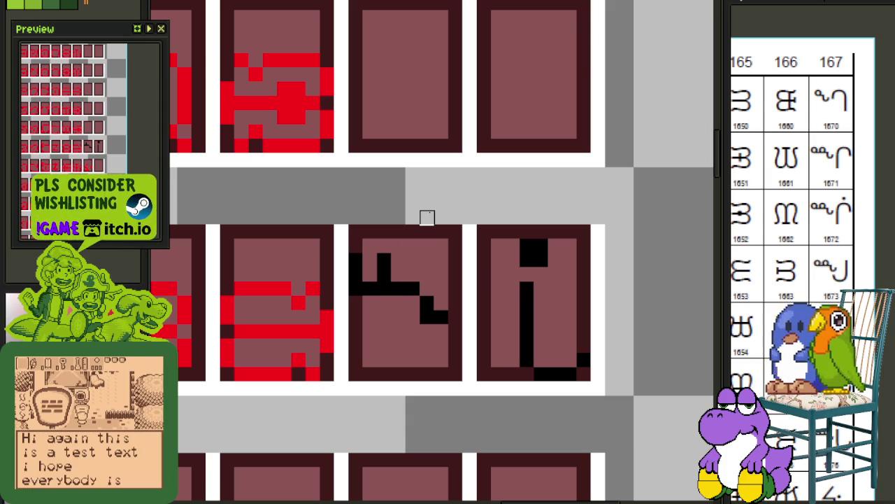
# Nudge the black glyph one pixel left and the i-shaped stroke two pixels left.
pyautogui.moveTo(412, 260); pyautogui.dragTo(458, 345)
pyautogui.press('Left')
pyautogui.moveTo(498, 212); pyautogui.dragTo(597, 403)
pyautogui.press('Left')
pyautogui.press('Left')
pyautogui.press('Left')
pyautogui.press('Left')
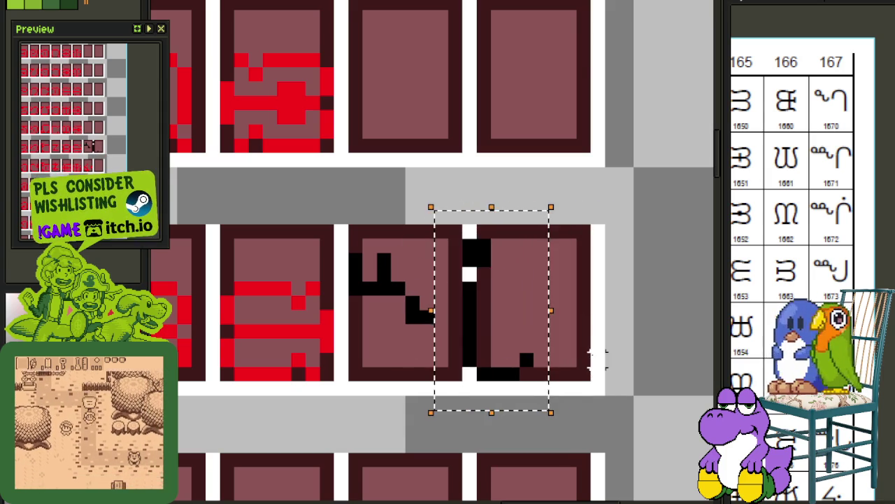
pyautogui.press('Left')
pyautogui.click(623, 300)
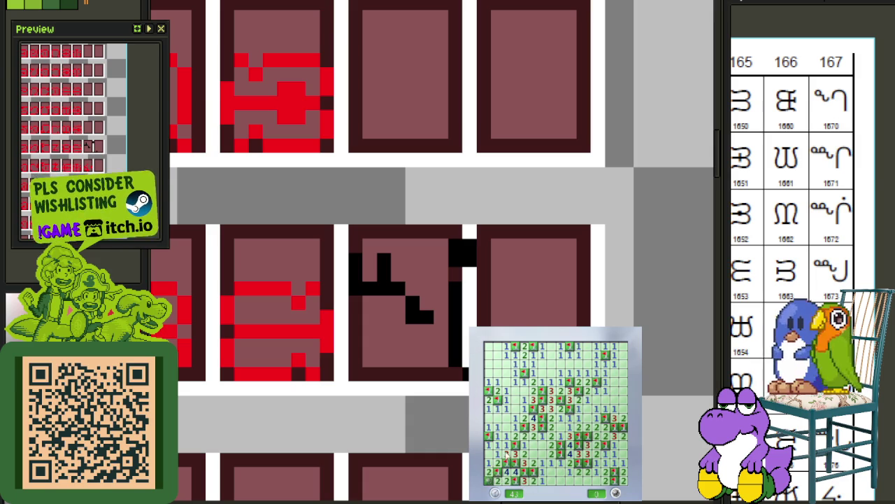
pyautogui.scroll(-1, 500, 274)
pyautogui.scroll(1, 510, 246)
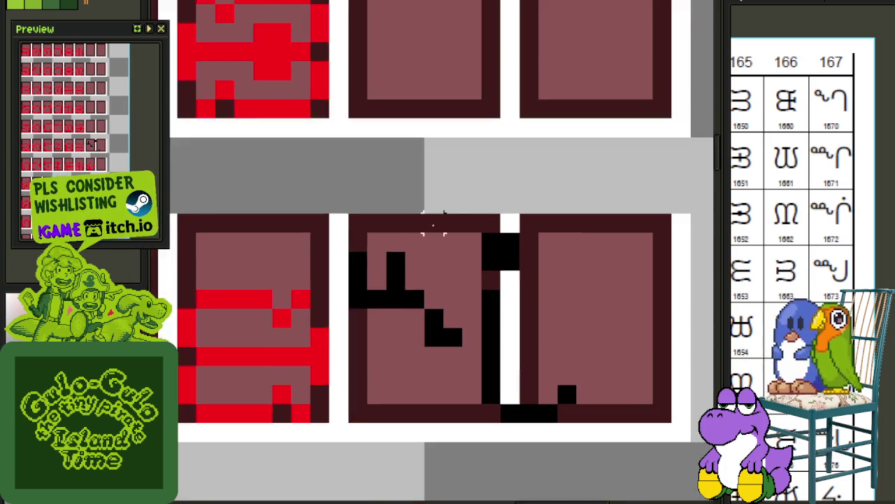
# Shift the vertical stroke one pixel left and save the sprite.
pyautogui.scroll(-2, 434, 224)
pyautogui.scroll(-1, 474, 284)
pyautogui.scroll(3, 384, 280)
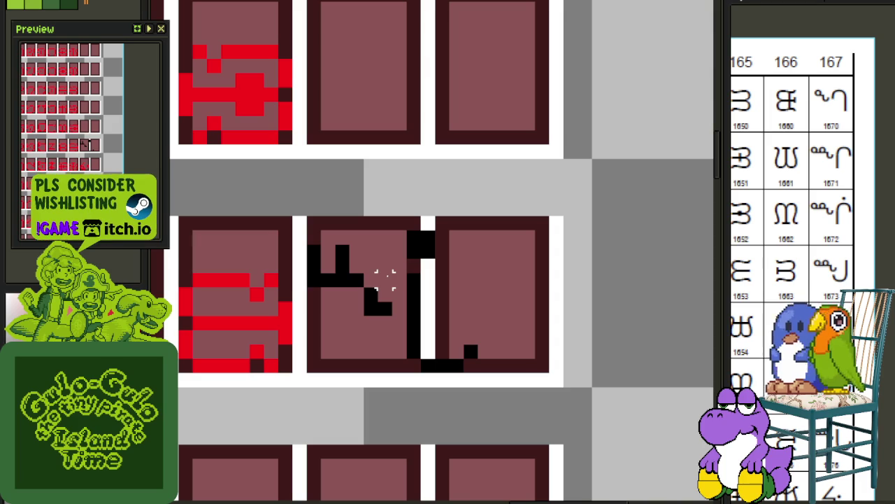
pyautogui.moveTo(398, 238); pyautogui.dragTo(493, 382)
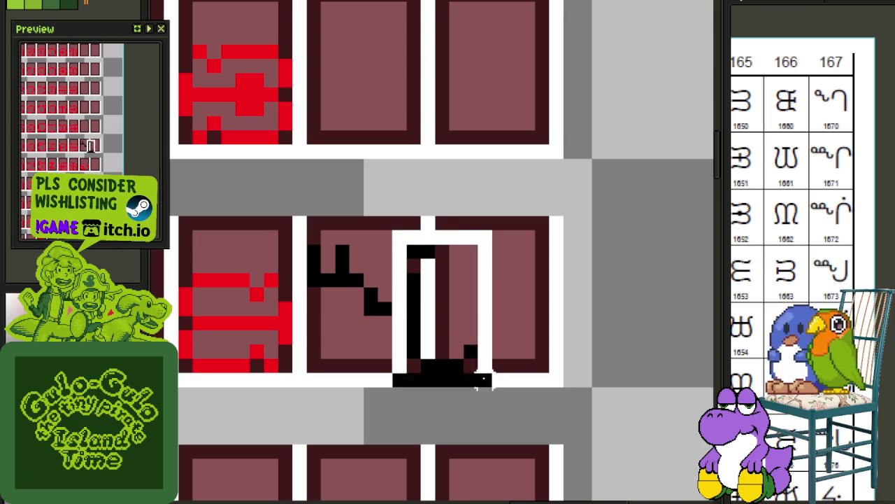
pyautogui.press('Left')
pyautogui.hotkey('ctrl', 'd')
pyautogui.hotkey('ctrl', 's')
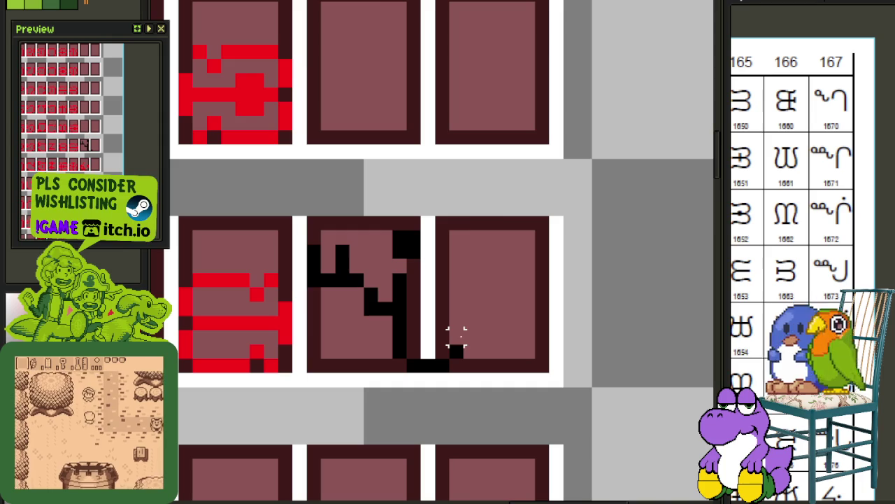
# Touch up the glyph: erase two pixels, add one, and shift part one pixel left.
pyautogui.scroll(-1, 455, 337)
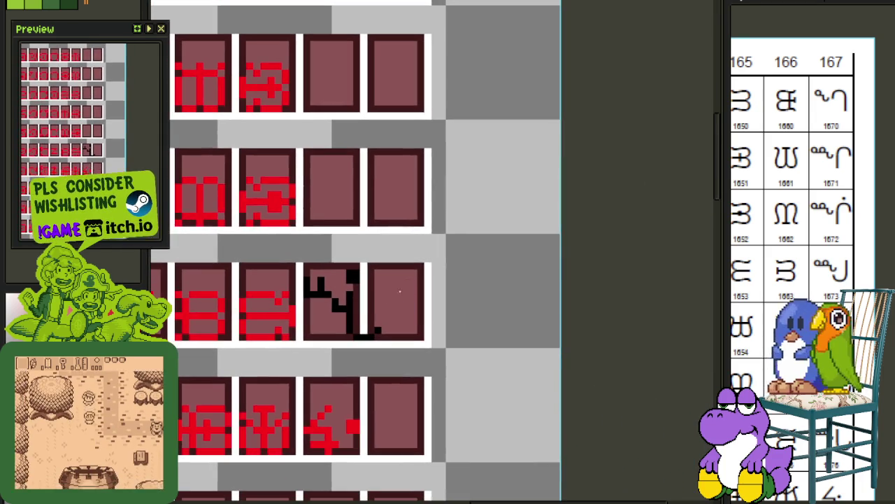
pyautogui.scroll(2, 360, 300)
pyautogui.hscroll(-1, 351, 290)
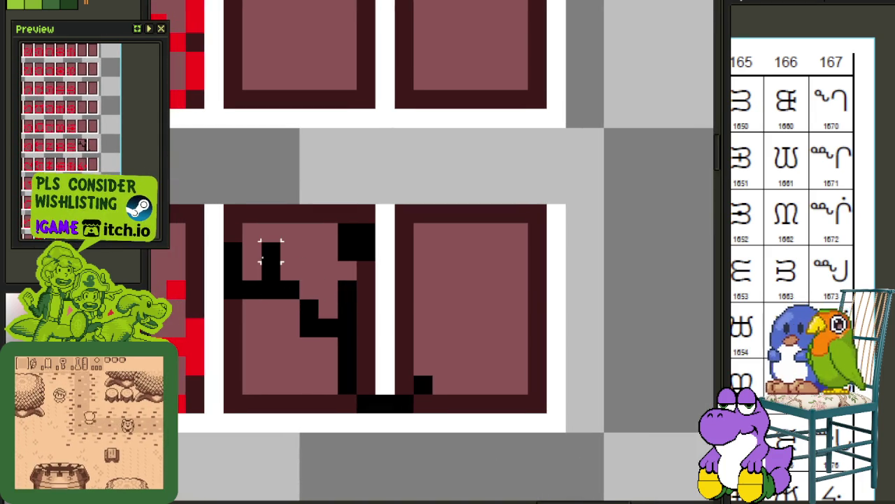
pyautogui.moveTo(273, 250); pyautogui.dragTo(309, 329)
pyautogui.hotkey('ctrl', 'z')
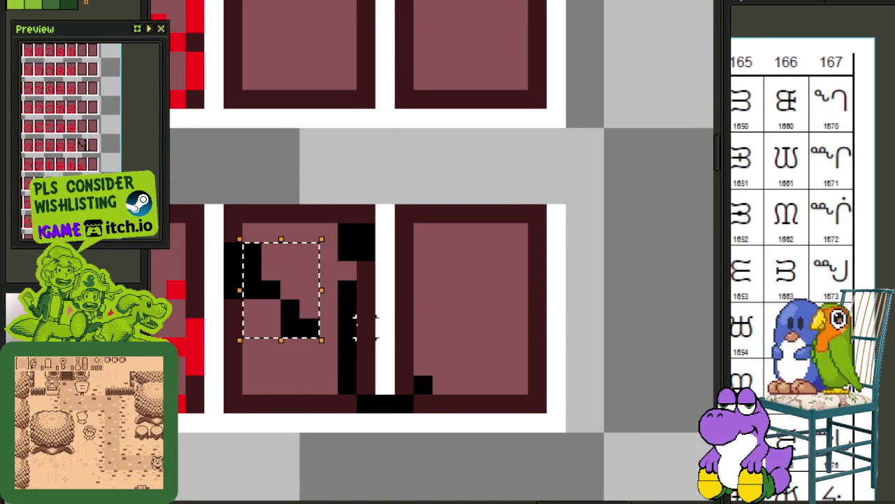
pyautogui.hotkey('ctrl', 'd')
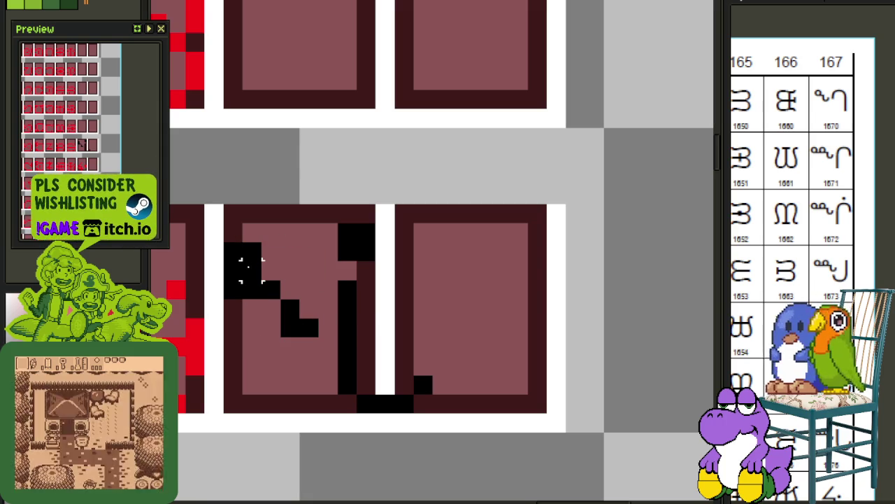
pyautogui.moveTo(251, 252); pyautogui.dragTo(253, 271)
pyautogui.click(272, 270)
pyautogui.press('m')
pyautogui.moveTo(318, 223); pyautogui.dragTo(475, 434)
pyautogui.press('Left')
pyautogui.hotkey('ctrl', 'd')
# Copy the finished black glyph into the cell above.
pyautogui.scroll(-1, 517, 326)
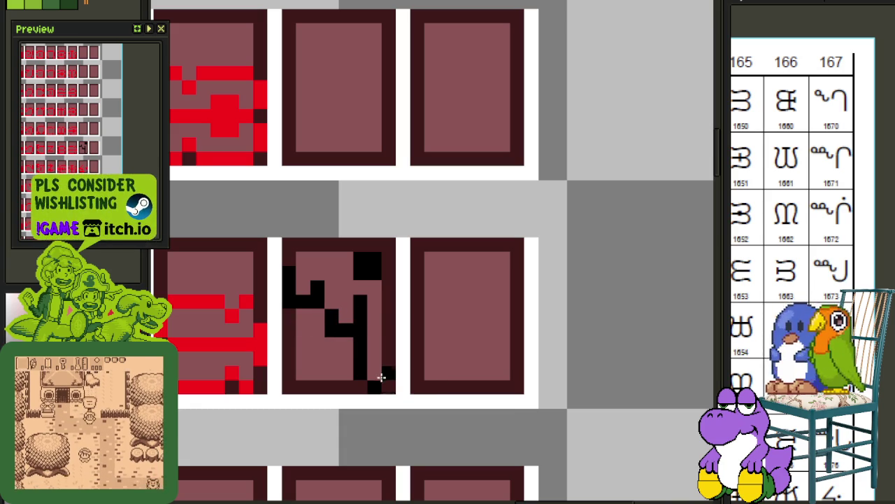
pyautogui.scroll(-2, 390, 377)
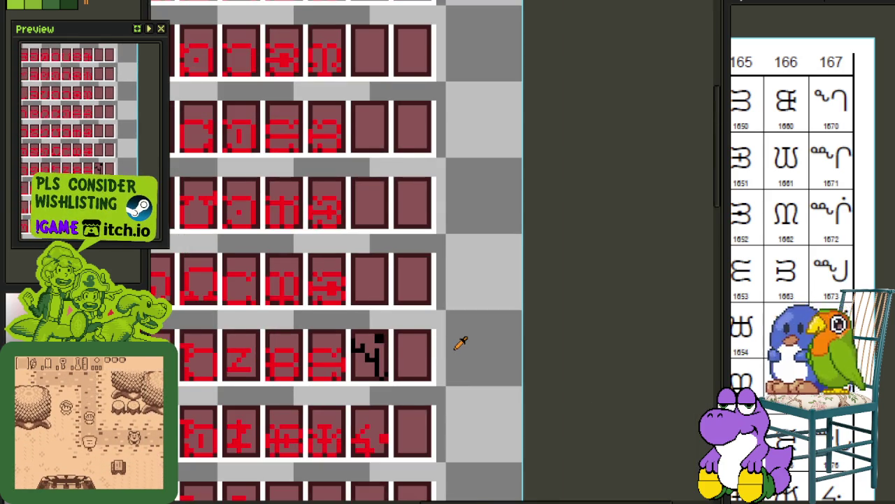
pyautogui.scroll(1, 388, 347)
pyautogui.scroll(1, 387, 347)
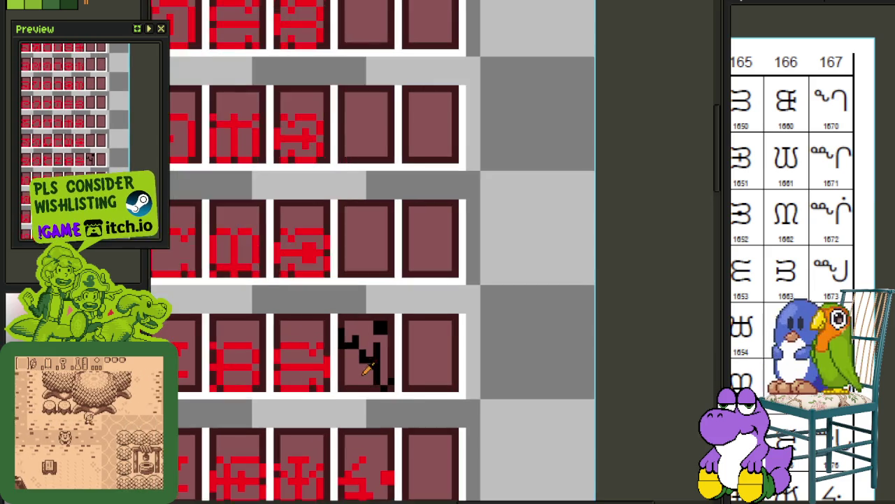
pyautogui.scroll(2, 387, 346)
pyautogui.moveTo(322, 399); pyautogui.dragTo(421, 253)
pyautogui.moveTo(396, 338); pyautogui.dragTo(396, 112)
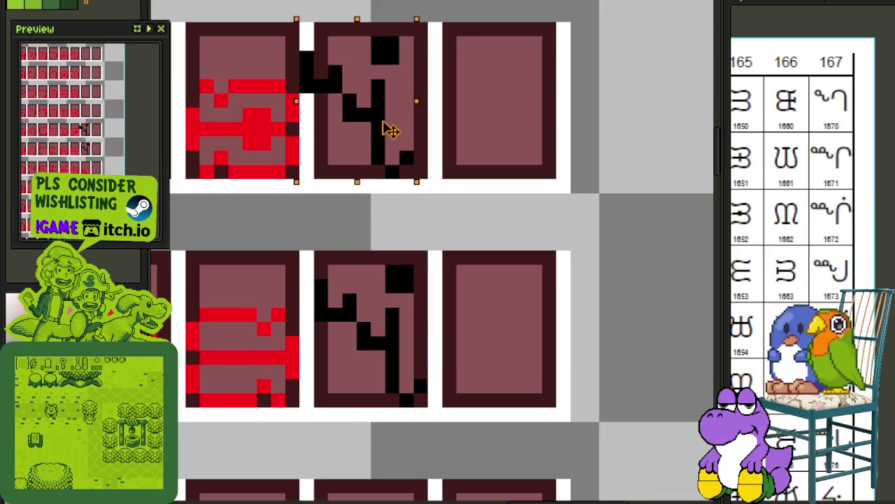
pyautogui.hotkey('ctrl', 'd')
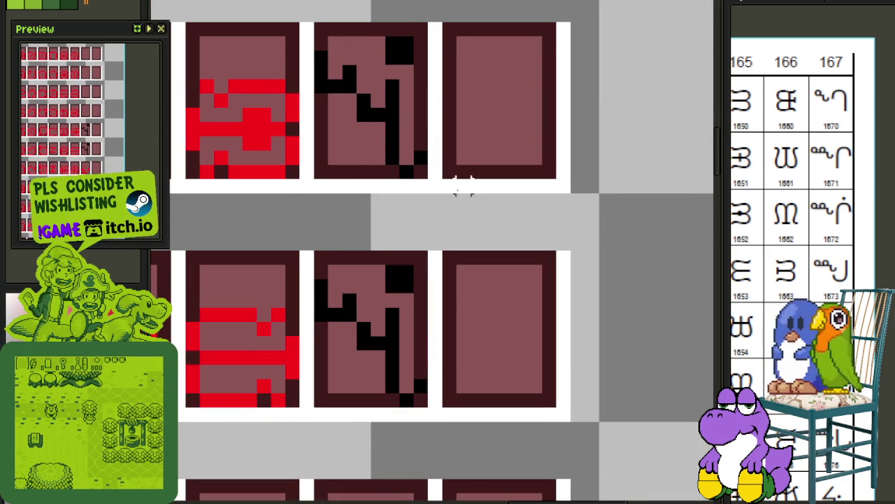
pyautogui.scroll(3, 463, 186)
pyautogui.moveTo(396, 254); pyautogui.dragTo(396, 240)
pyautogui.scroll(-2, 391, 218)
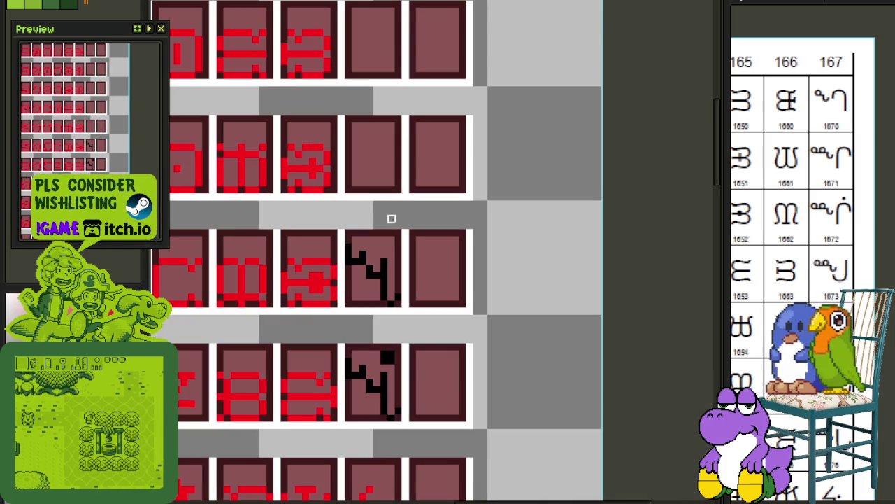
pyautogui.scroll(-1, 391, 280)
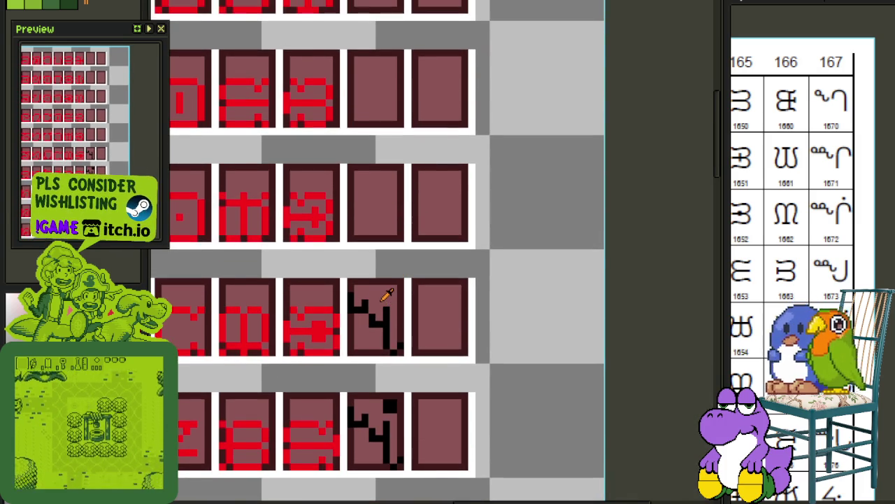
pyautogui.scroll(-1, 387, 295)
pyautogui.scroll(1, 386, 296)
pyautogui.scroll(2, 424, 256)
# Paste the glyph into the empty tile above and shift its vertical line two pixels right.
pyautogui.hotkey('ctrl', 'v')
pyautogui.moveTo(360, 308)
pyautogui.mouseDown()
pyautogui.moveTo(357, 209)
pyautogui.moveTo(360, 224)
pyautogui.mouseUp()
pyautogui.hotkey('ctrl', 'd')
pyautogui.press('b')
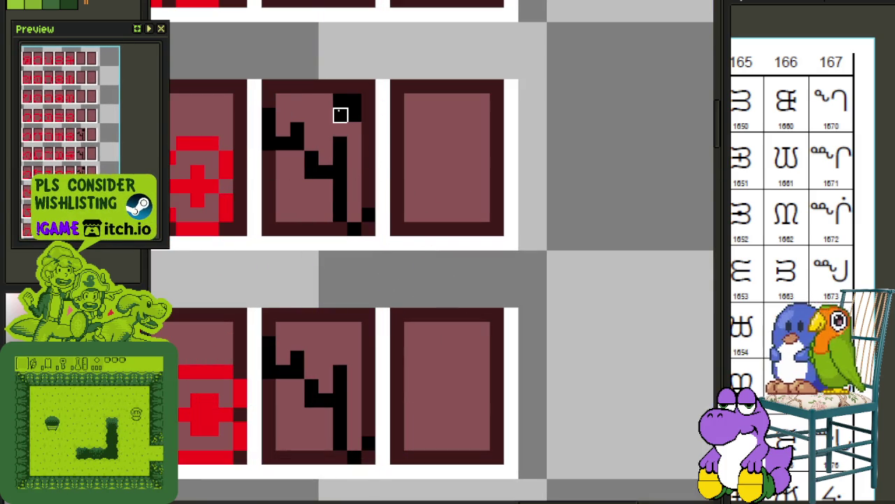
pyautogui.moveTo(340, 144); pyautogui.dragTo(340, 215)
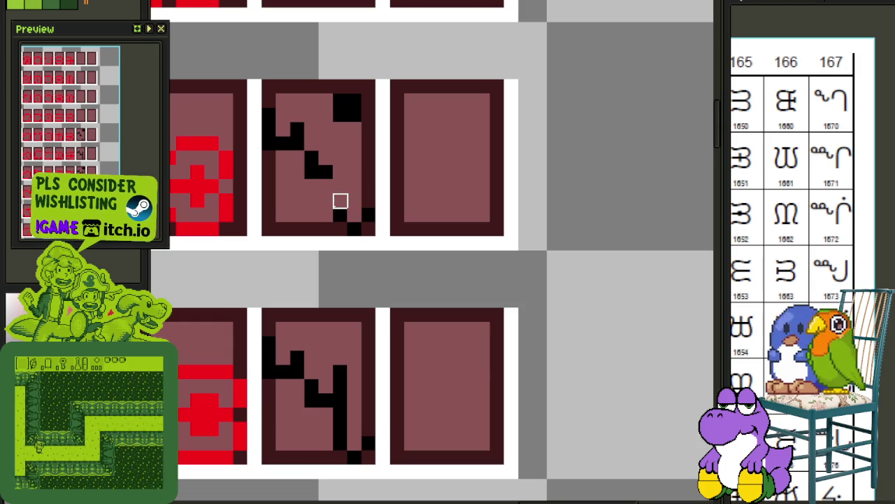
pyautogui.hotkey('ctrl', 'z')
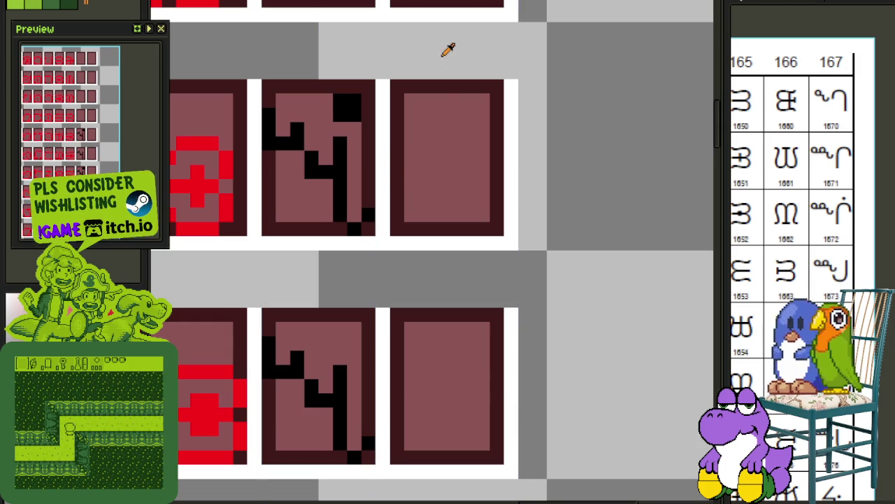
pyautogui.moveTo(330, 134)
pyautogui.mouseDown()
pyautogui.moveTo(380, 230)
pyautogui.moveTo(397, 214)
pyautogui.moveTo(338, 215)
pyautogui.mouseUp()
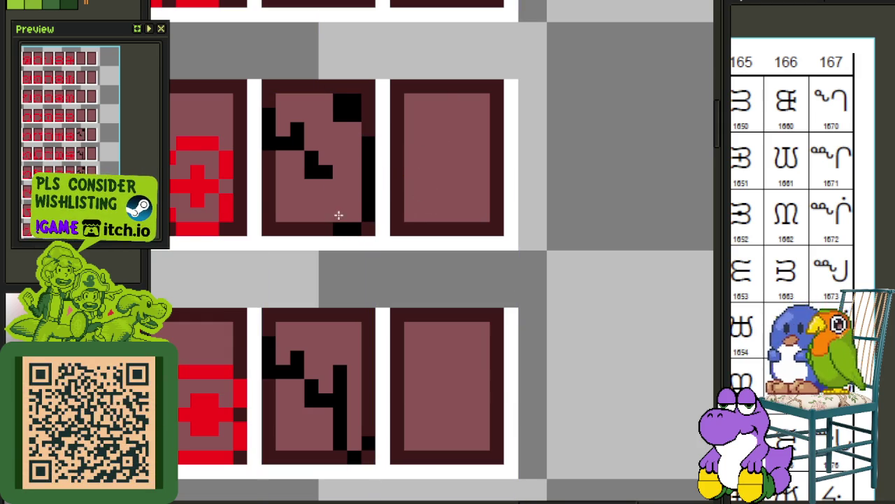
pyautogui.scroll(-2, 326, 215)
pyautogui.scroll(2, 339, 202)
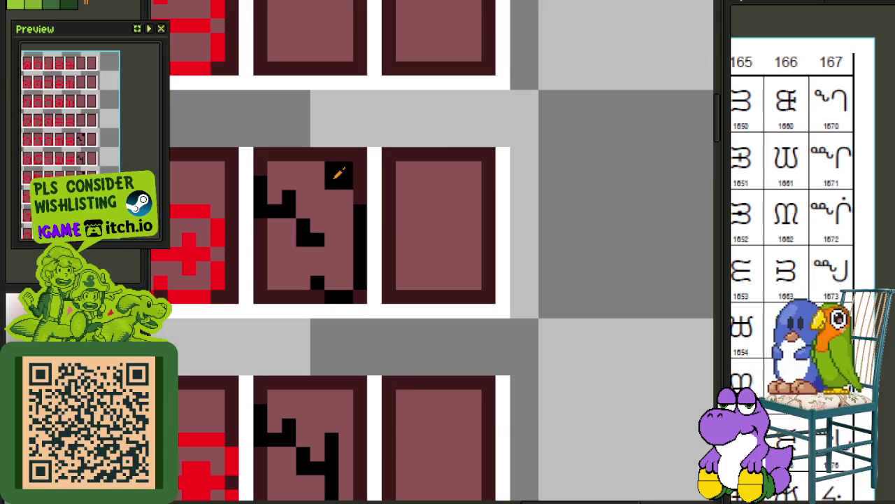
pyautogui.scroll(-3, 354, 175)
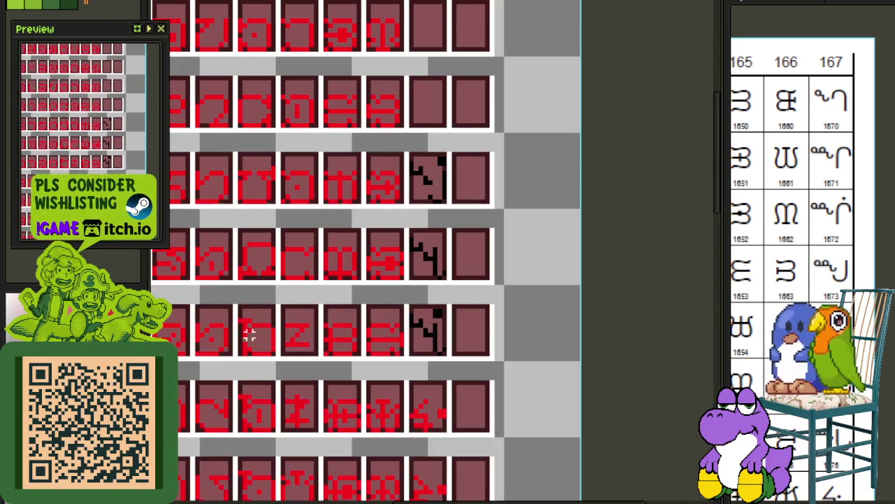
# Paint an L-shaped white stroke and move the white-and-black shape into the fourth tile.
pyautogui.press('Tab')
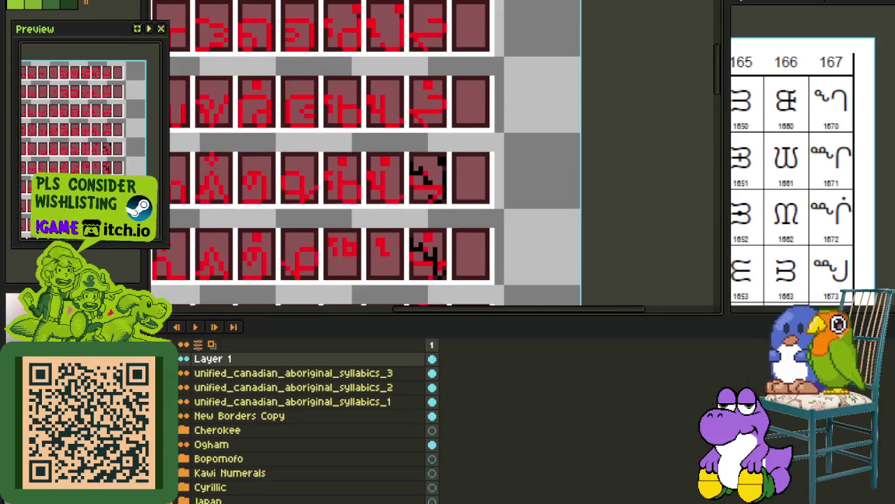
pyautogui.scroll(-1, 357, 178)
pyautogui.scroll(1, 358, 179)
pyautogui.scroll(1, 376, 176)
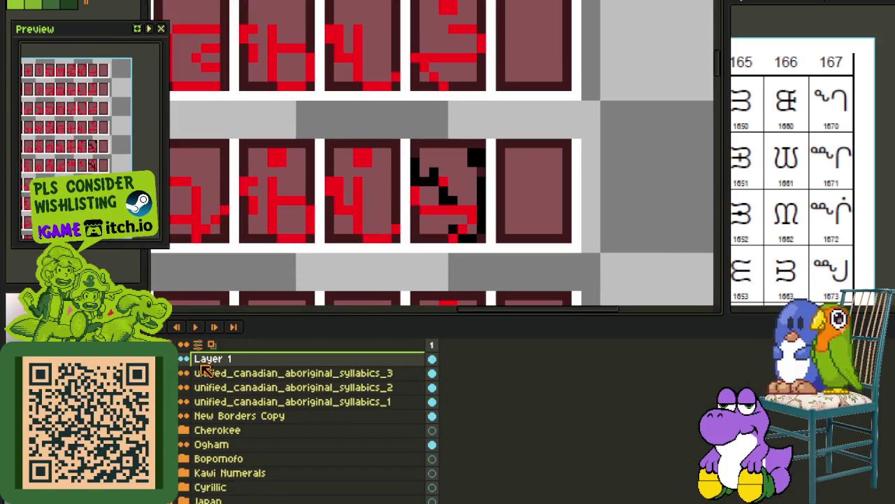
pyautogui.scroll(2, 350, 240)
pyautogui.moveTo(280, 224)
pyautogui.mouseDown()
pyautogui.moveTo(287, 217)
pyautogui.moveTo(352, 282)
pyautogui.mouseUp()
pyautogui.scroll(-1, 384, 230)
pyautogui.scroll(-1, 384, 229)
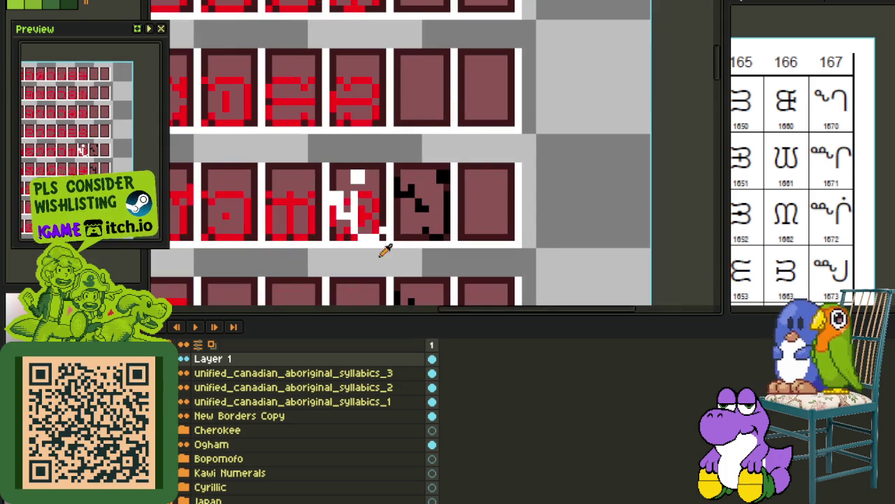
pyautogui.scroll(1, 370, 226)
pyautogui.scroll(1, 371, 225)
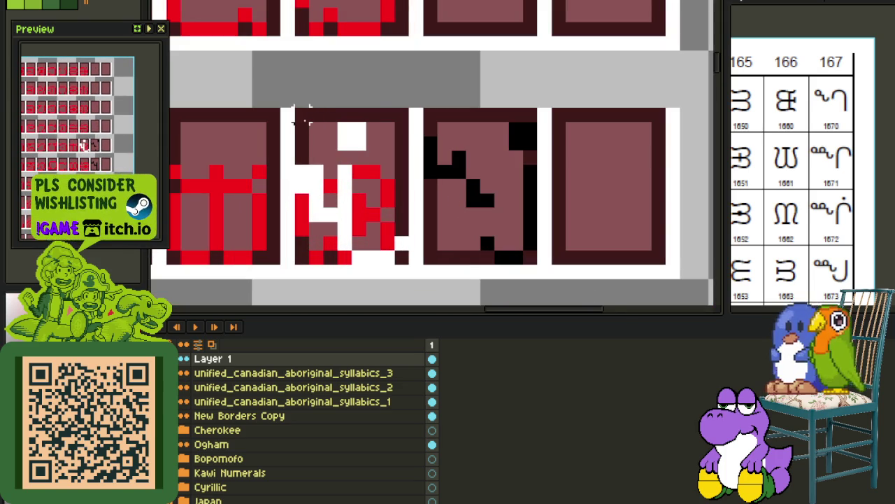
pyautogui.moveTo(401, 261); pyautogui.dragTo(658, 260)
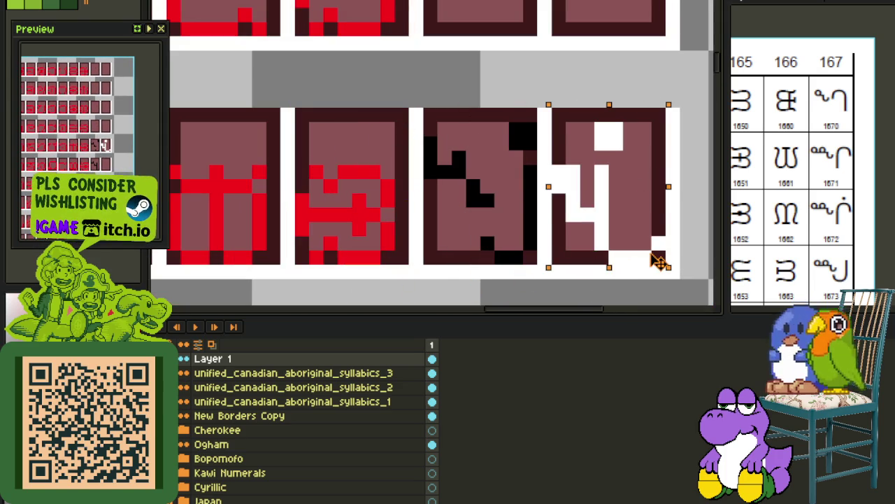
pyautogui.press('Return')
# Move the white strokes onto the third tile's glyph and repaint them black.
pyautogui.press('Tab')
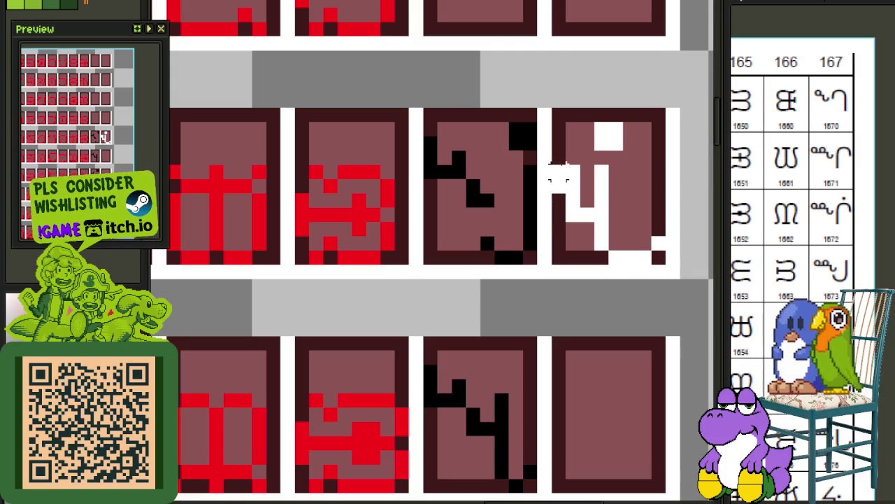
pyautogui.moveTo(559, 175)
pyautogui.mouseDown()
pyautogui.moveTo(586, 175)
pyautogui.moveTo(656, 268)
pyautogui.moveTo(529, 268)
pyautogui.mouseUp()
pyautogui.press('Return')
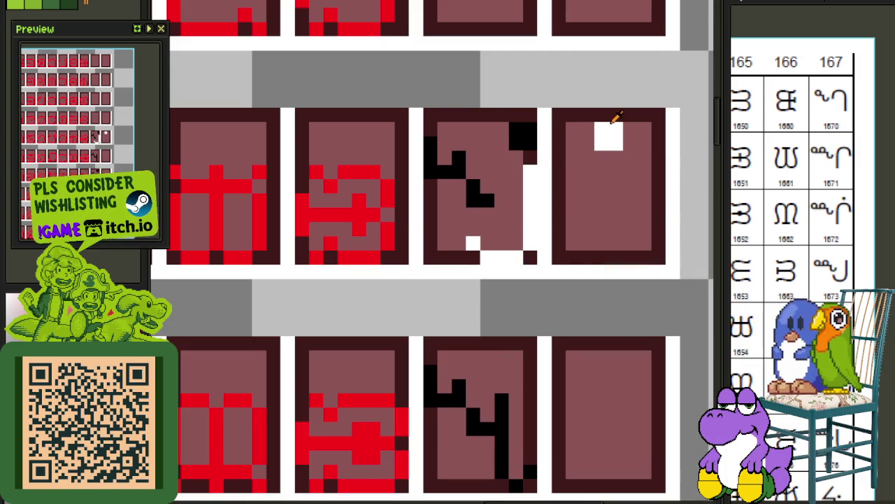
pyautogui.press('e')
pyautogui.moveTo(533, 133)
pyautogui.mouseDown()
pyautogui.moveTo(511, 261)
pyautogui.moveTo(482, 261)
pyautogui.mouseUp()
pyautogui.click(472, 243)
pyautogui.scroll(-2, 475, 280)
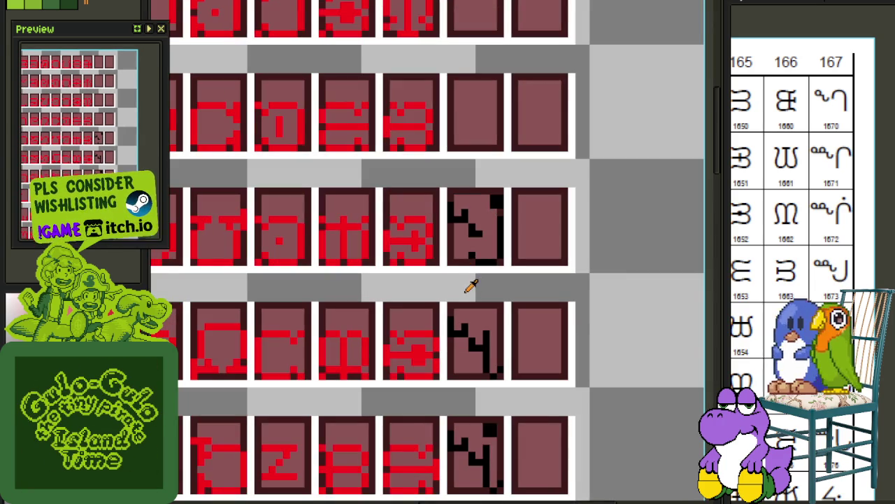
# Save the font sheet.
pyautogui.hotkey('ctrl', 's')
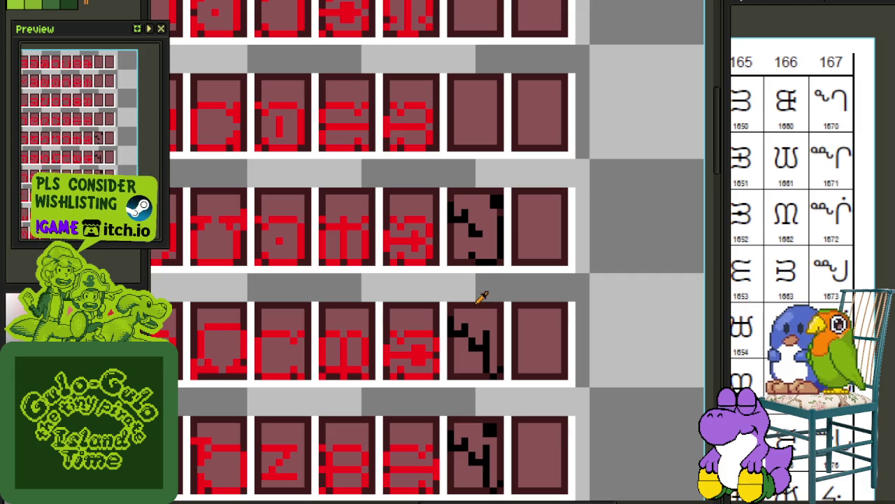
pyautogui.scroll(1, 458, 458)
pyautogui.scroll(1, 462, 465)
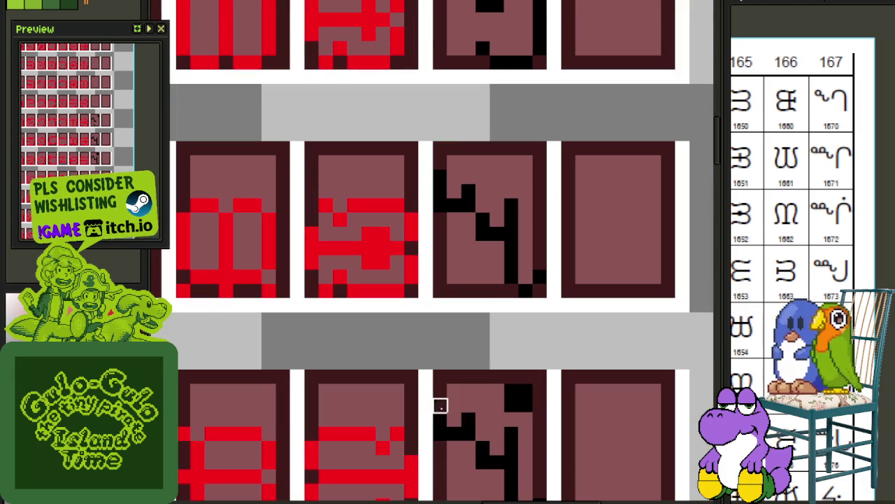
pyautogui.scroll(-1, 415, 180)
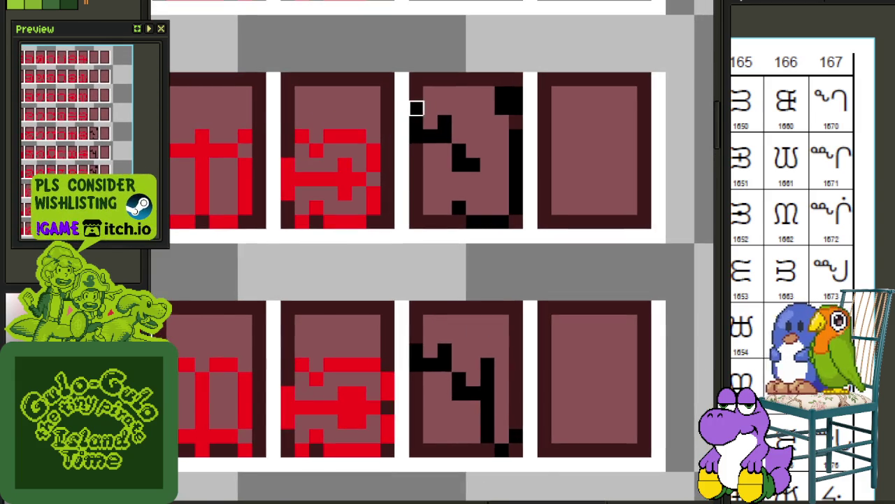
pyautogui.scroll(-1, 426, 224)
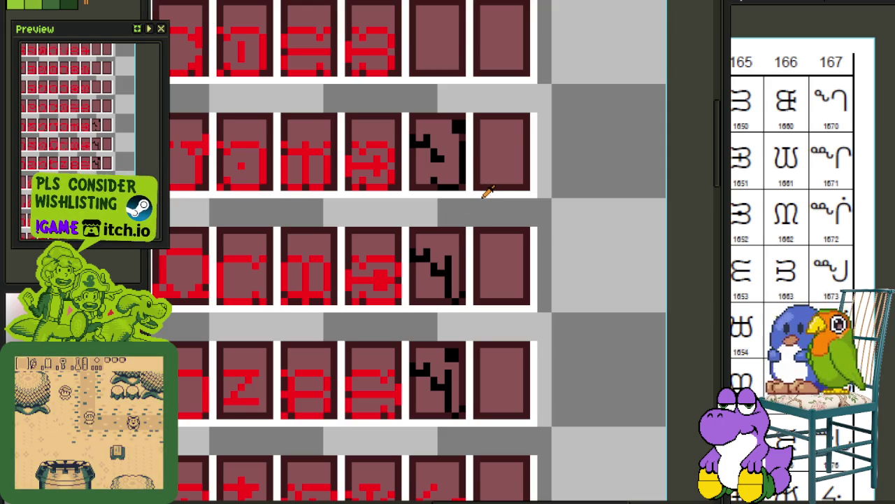
# Copy the first black glyph tile up into the empty tile above it.
pyautogui.moveTo(617, 161); pyautogui.dragTo(592, 244)
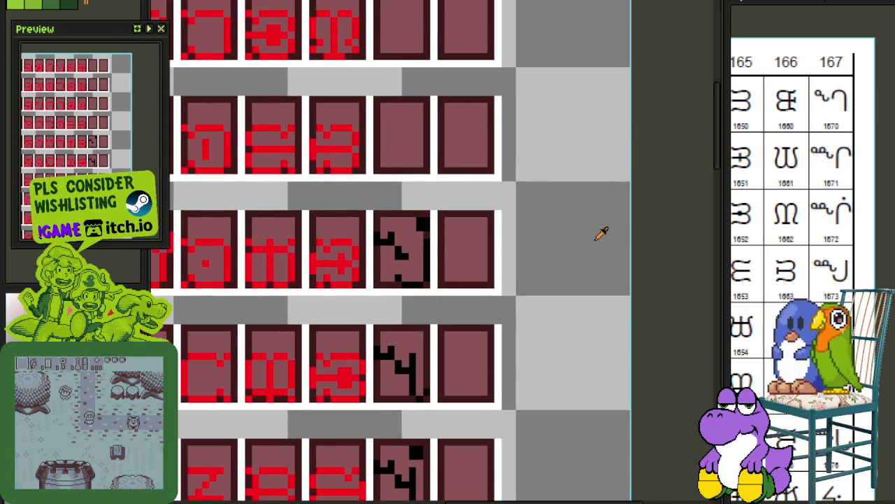
pyautogui.moveTo(544, 207); pyautogui.dragTo(524, 282)
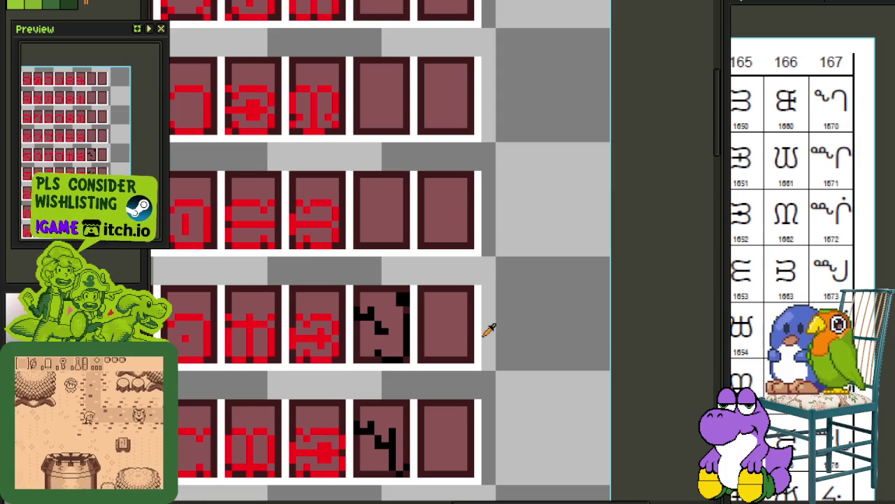
pyautogui.moveTo(509, 332); pyautogui.dragTo(528, 316)
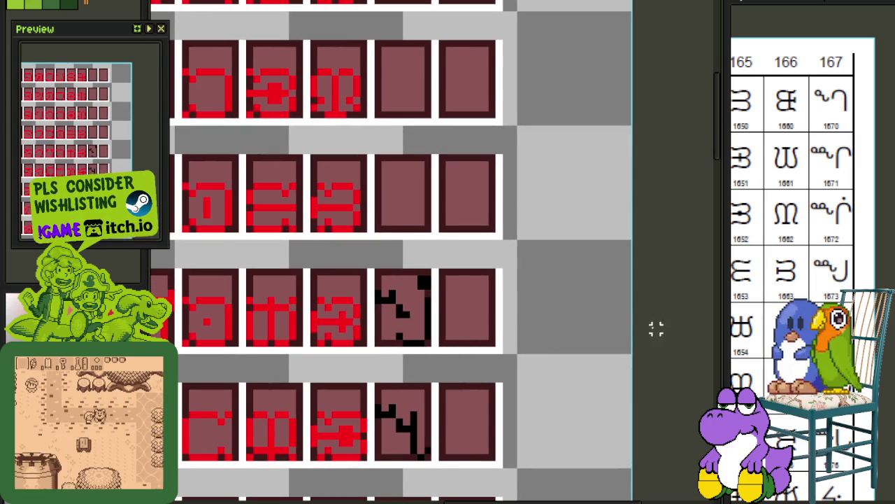
pyautogui.scroll(1, 432, 309)
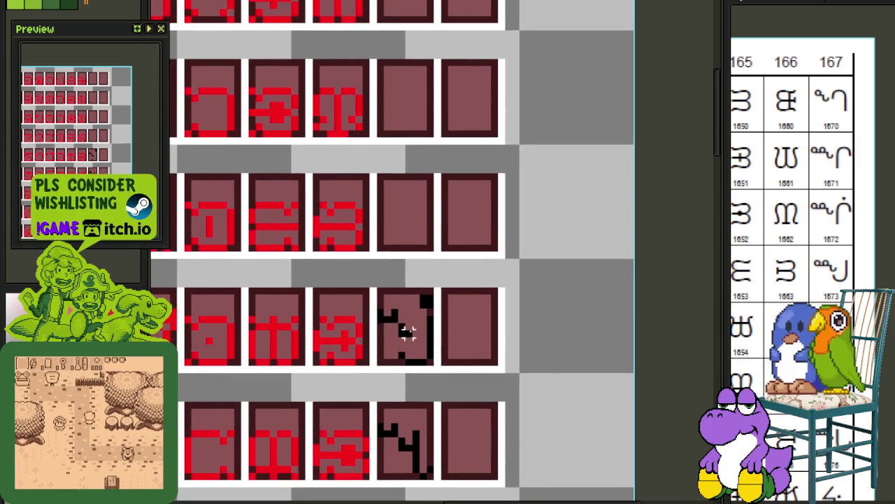
pyautogui.scroll(1, 406, 330)
pyautogui.moveTo(369, 377); pyautogui.dragTo(450, 267)
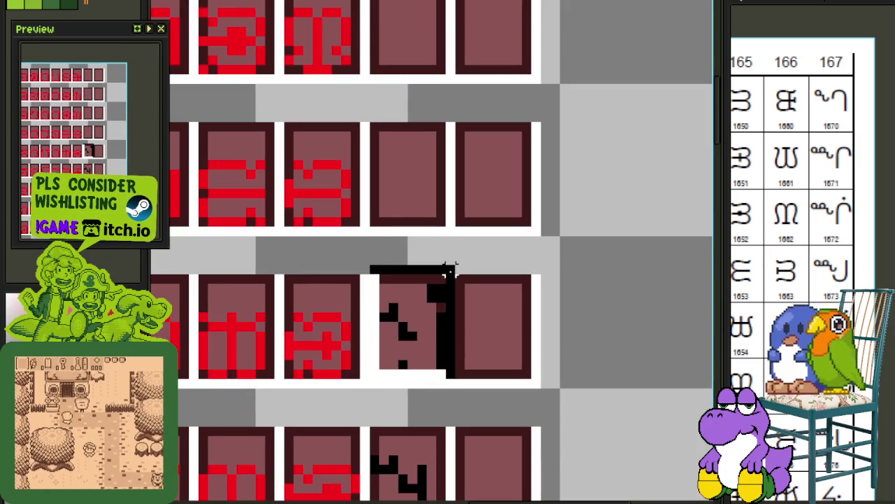
pyautogui.moveTo(430, 350); pyautogui.dragTo(434, 200)
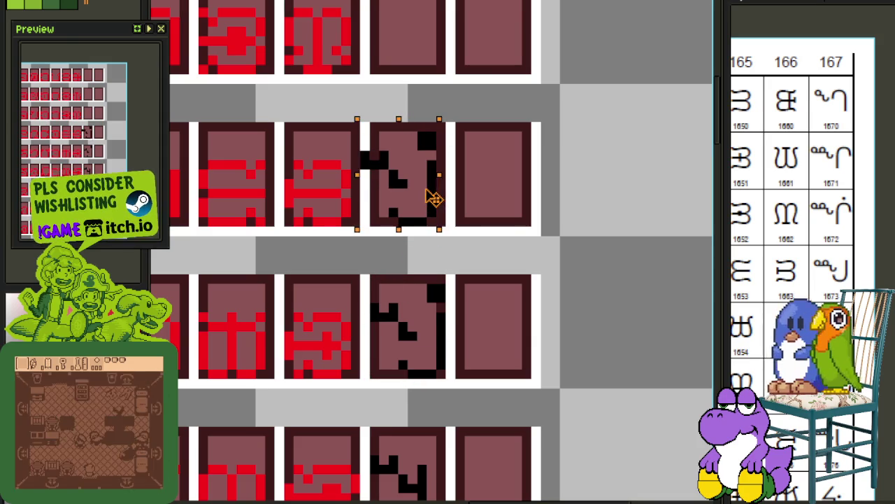
pyautogui.click(440, 136)
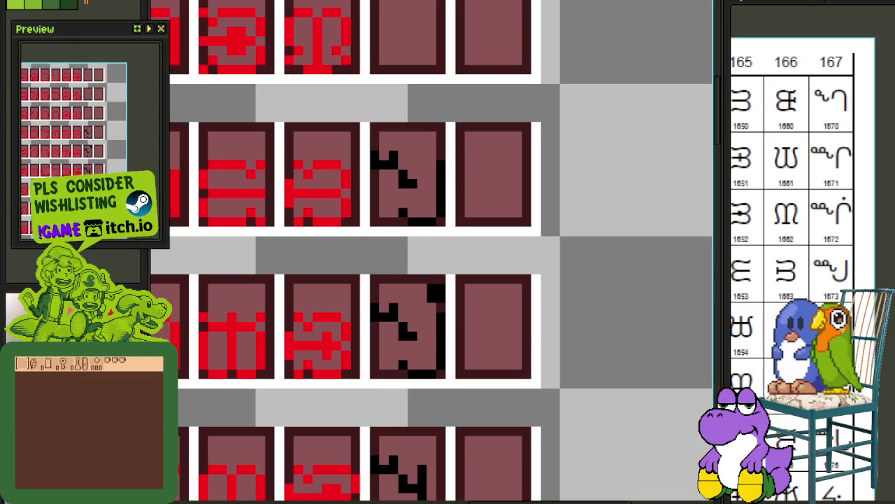
# Copy the next black glyph tile up into the tile above and clear the selection.
pyautogui.moveTo(439, 92)
pyautogui.mouseDown()
pyautogui.moveTo(432, 226)
pyautogui.moveTo(444, 242)
pyautogui.moveTo(448, 294)
pyautogui.mouseUp()
pyautogui.moveTo(441, 427); pyautogui.dragTo(367, 351)
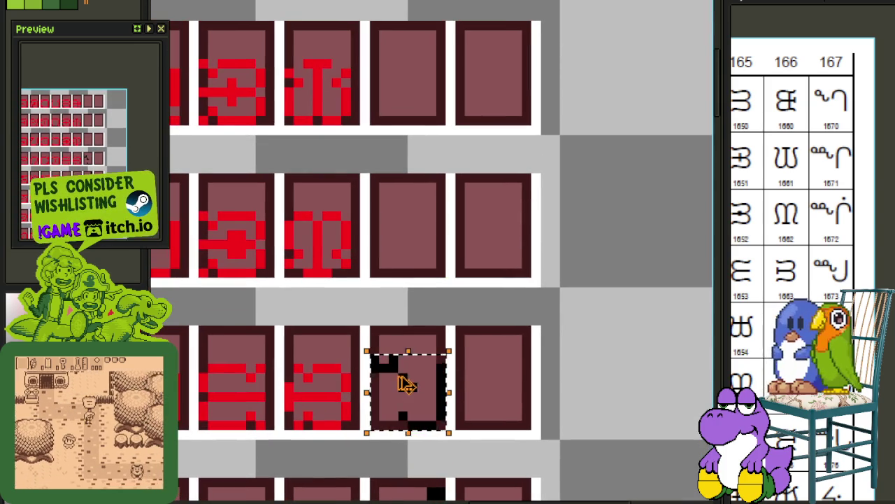
pyautogui.moveTo(405, 384)
pyautogui.mouseDown()
pyautogui.moveTo(415, 262)
pyautogui.moveTo(407, 253)
pyautogui.mouseUp()
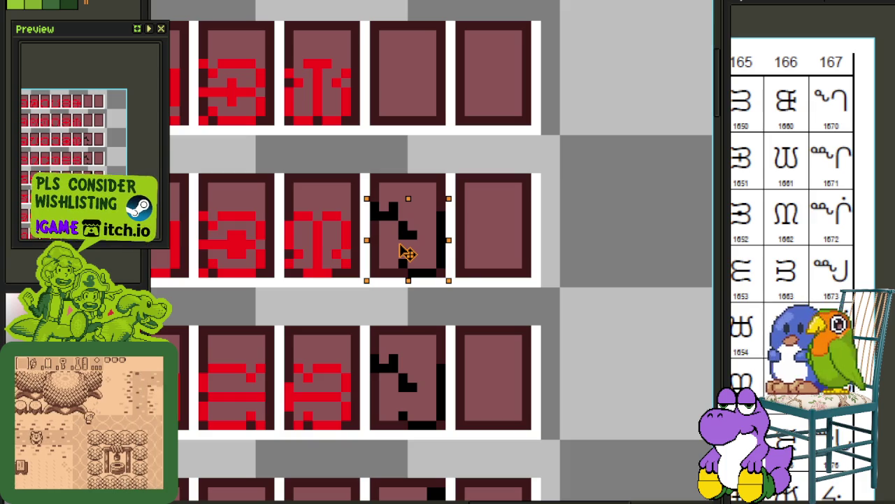
pyautogui.press('Return')
pyautogui.click(487, 214)
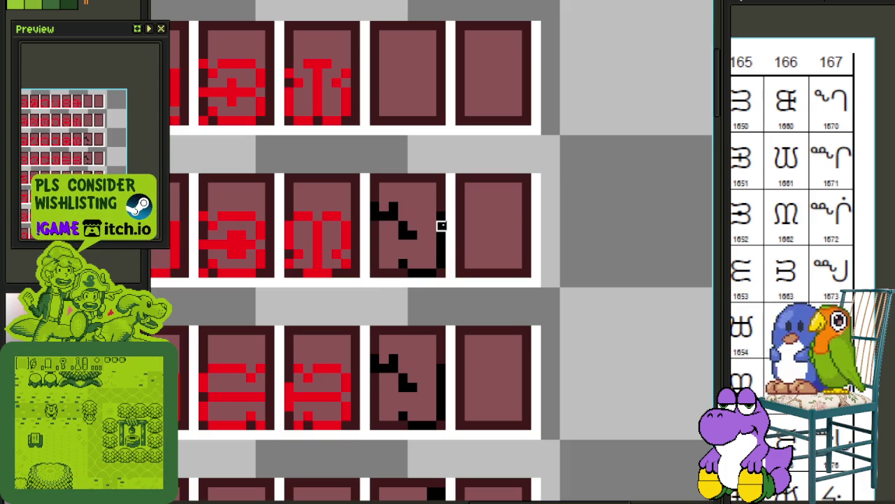
pyautogui.scroll(-2, 441, 225)
pyautogui.scroll(1, 450, 270)
pyautogui.scroll(2, 462, 238)
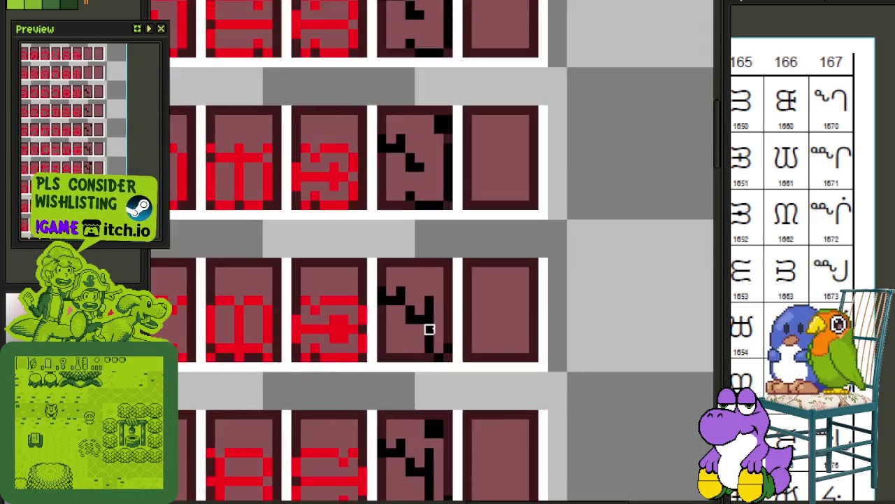
# Move the black vertical line into the empty neighbouring tile, flip it vertically and nudge it right.
pyautogui.scroll(2, 428, 326)
pyautogui.moveTo(422, 284)
pyautogui.mouseDown()
pyautogui.moveTo(436, 377)
pyautogui.moveTo(461, 385)
pyautogui.mouseUp()
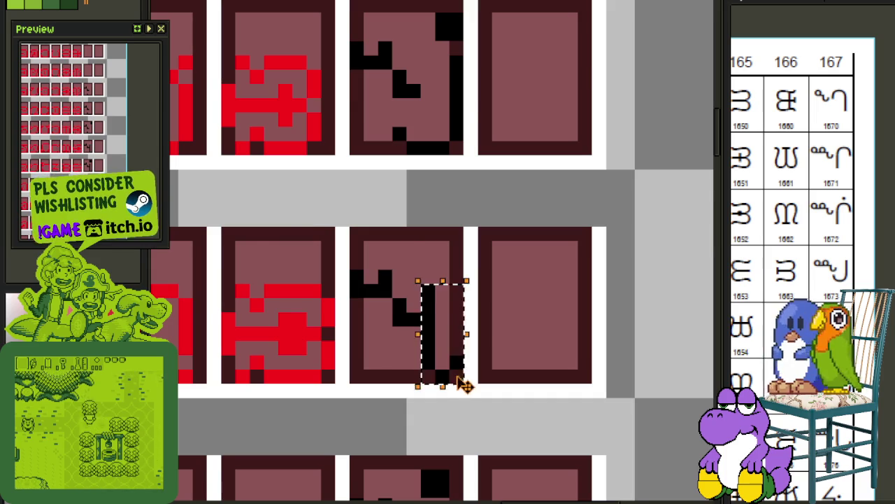
pyautogui.scroll(-2, 448, 387)
pyautogui.moveTo(448, 350); pyautogui.dragTo(496, 200)
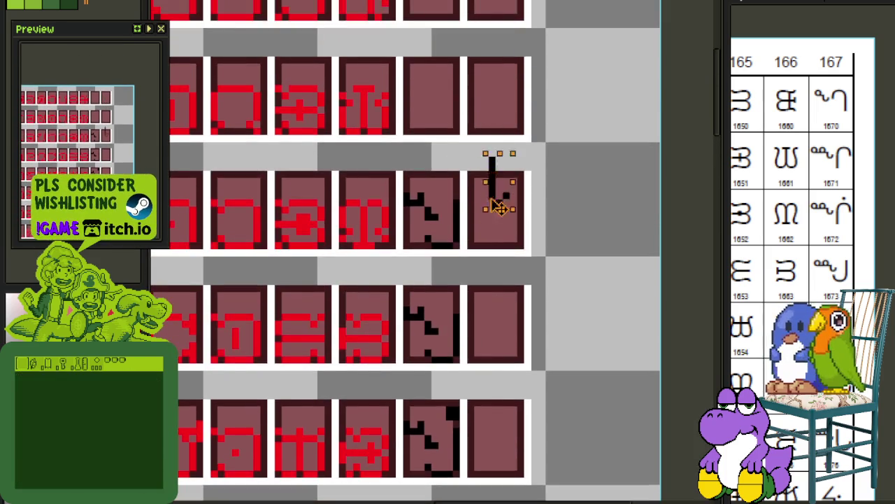
pyautogui.scroll(2, 496, 200)
pyautogui.moveTo(487, 354); pyautogui.dragTo(449, 374)
pyautogui.hotkey('shift', 'v')
pyautogui.press('Right')
pyautogui.press('Right')
pyautogui.press('Return')
# Move the next black stroke up into the tile above and flip it horizontally.
pyautogui.scroll(-3, 536, 314)
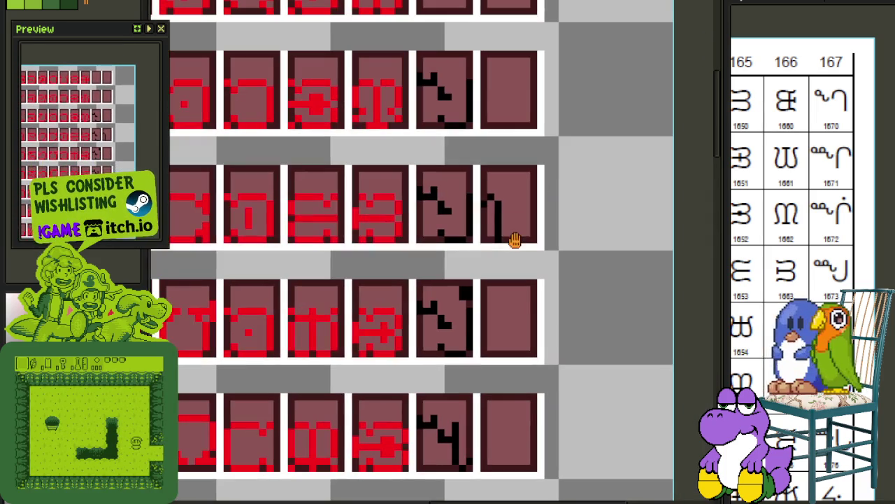
pyautogui.moveTo(489, 180); pyautogui.dragTo(464, 279)
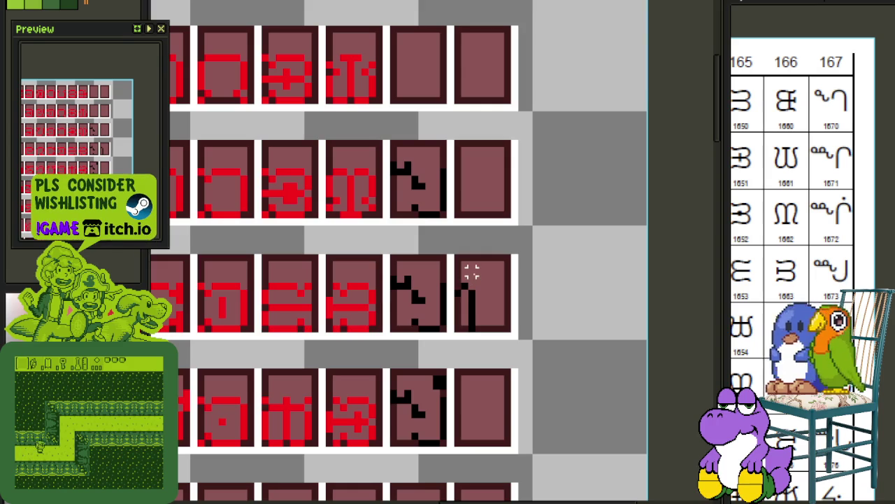
pyautogui.scroll(1, 490, 305)
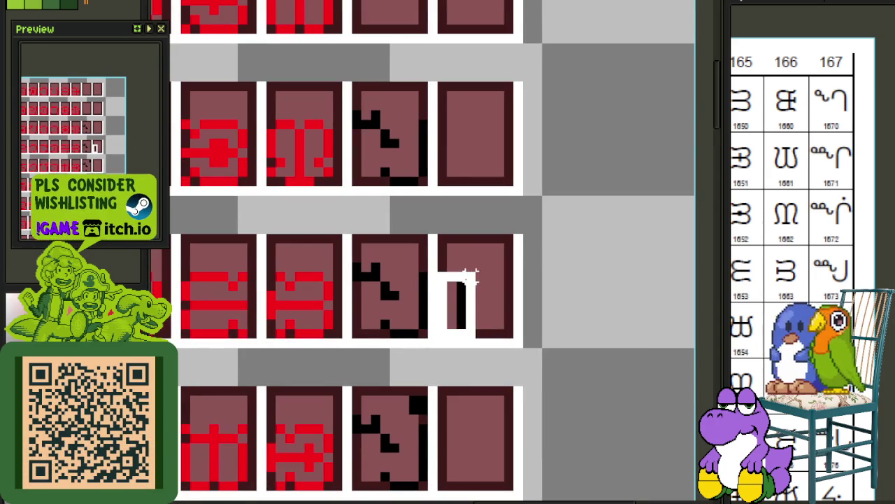
pyautogui.moveTo(458, 300); pyautogui.dragTo(473, 148)
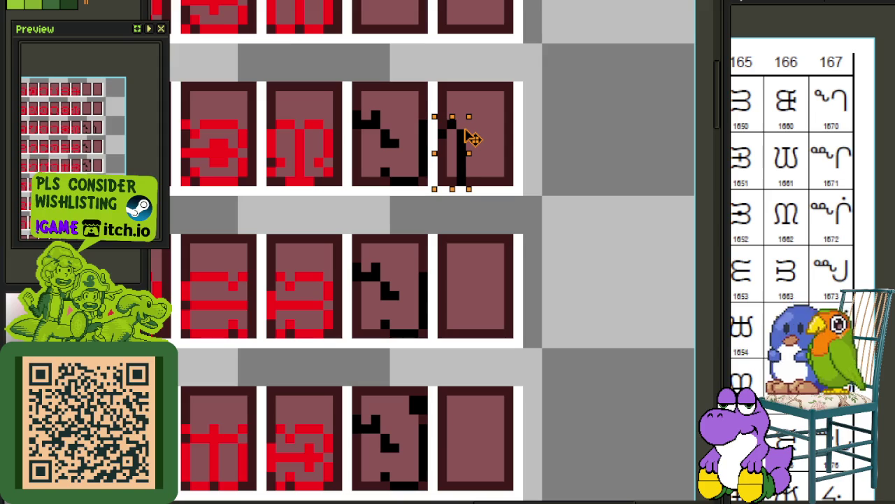
pyautogui.scroll(2, 472, 140)
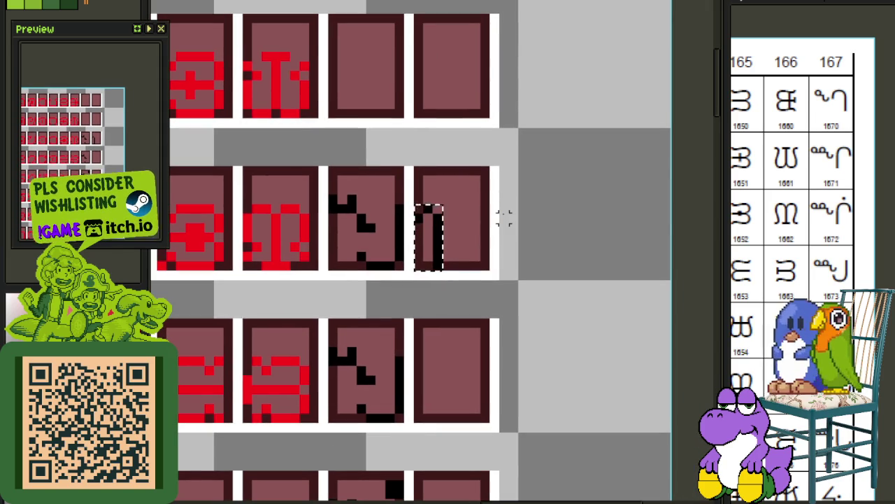
pyautogui.press('h')
# Reposition the small black block and shift the black vertical column left into the middle tile.
pyautogui.scroll(-1, 476, 238)
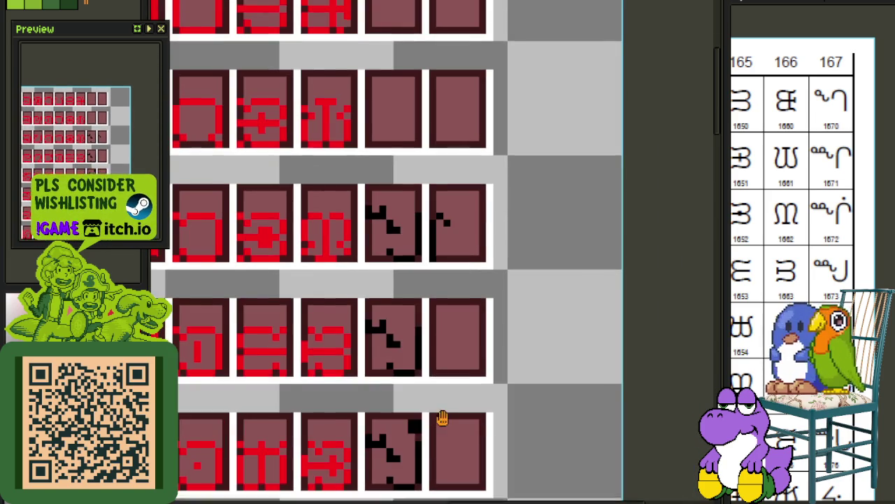
pyautogui.scroll(1, 443, 417)
pyautogui.moveTo(448, 406)
pyautogui.mouseDown()
pyautogui.moveTo(416, 357)
pyautogui.moveTo(480, 204)
pyautogui.moveTo(494, 204)
pyautogui.mouseUp()
pyautogui.click(440, 240)
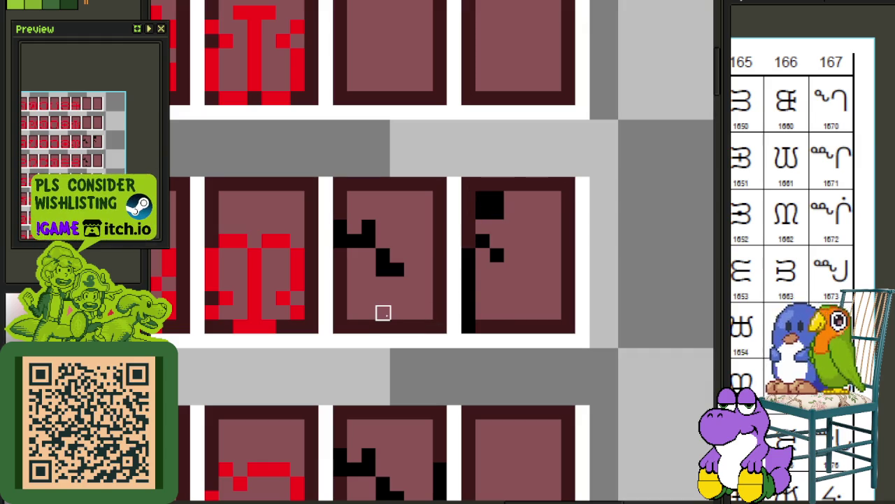
pyautogui.moveTo(468, 320); pyautogui.dragTo(504, 191)
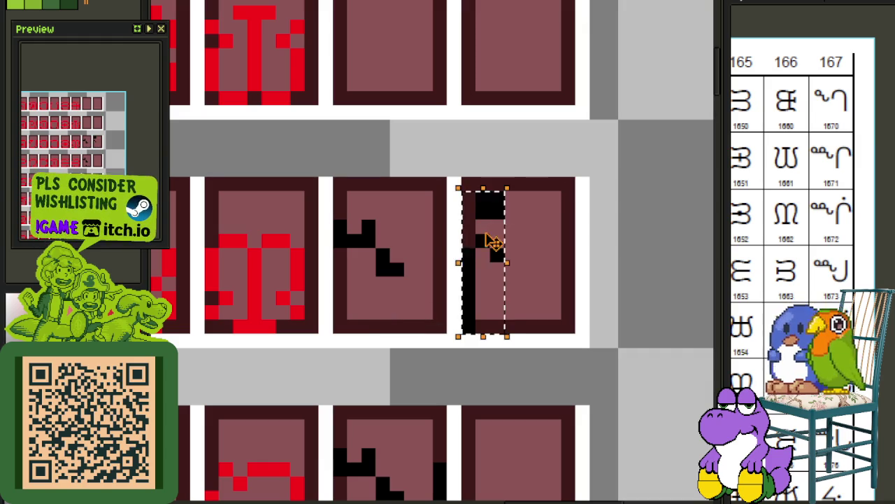
pyautogui.moveTo(493, 241); pyautogui.dragTo(436, 241)
pyautogui.click(511, 212)
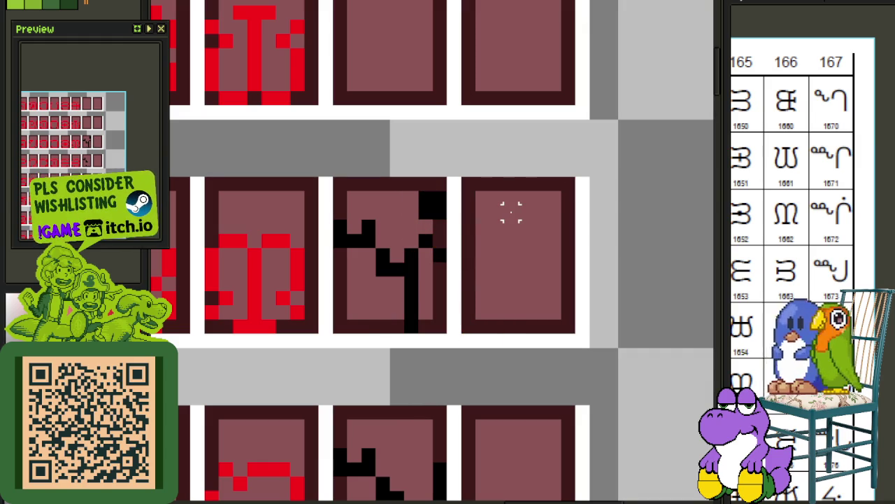
# Shift the black glyph block up-left and copy it into the tile above.
pyautogui.scroll(-1, 517, 203)
pyautogui.scroll(-1, 518, 236)
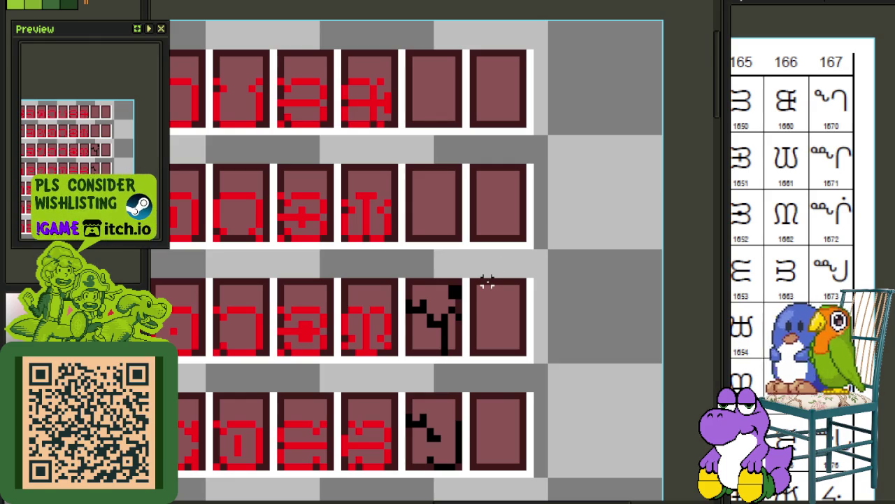
pyautogui.moveTo(517, 302); pyautogui.dragTo(483, 362)
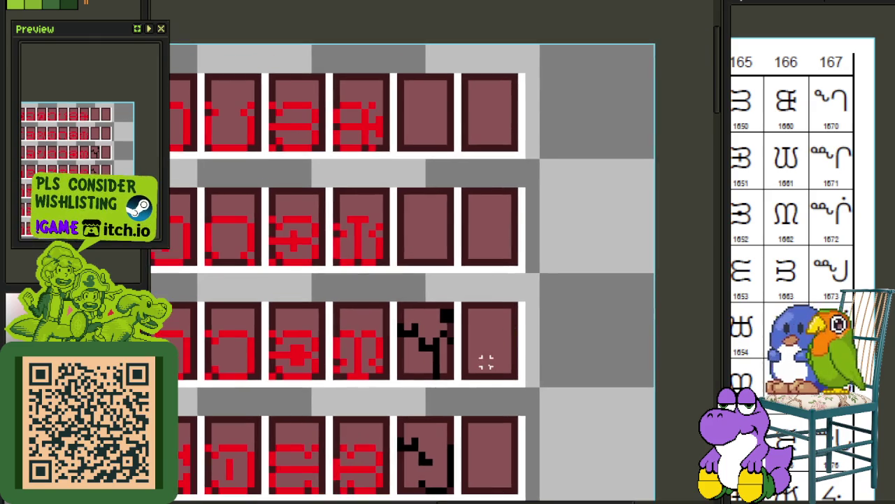
pyautogui.scroll(1, 483, 362)
pyautogui.moveTo(410, 380)
pyautogui.mouseDown()
pyautogui.moveTo(330, 285)
pyautogui.moveTo(310, 286)
pyautogui.mouseUp()
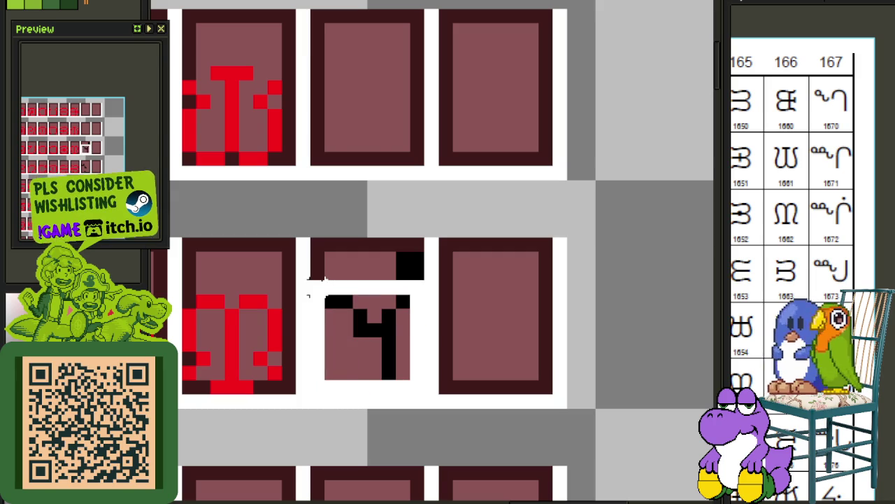
pyautogui.moveTo(380, 340); pyautogui.dragTo(385, 108)
pyautogui.press('Return')
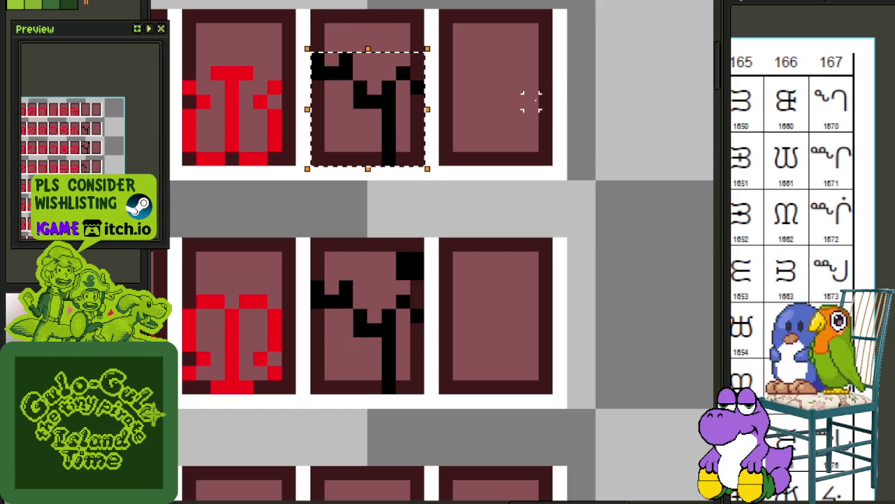
# Copy a glyph into the empty top-row tile and flip its vertical stroke to the right side.
pyautogui.scroll(-2, 560, 84)
pyautogui.moveTo(553, 84); pyautogui.dragTo(546, 275)
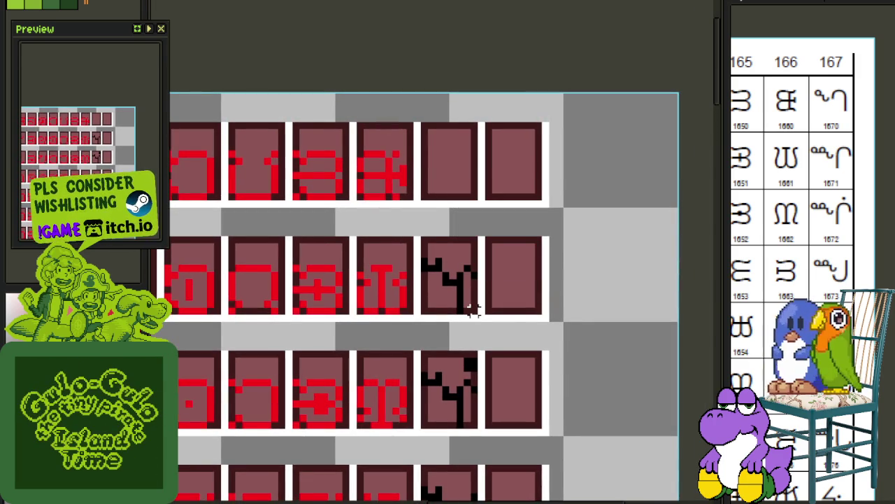
pyautogui.moveTo(473, 309); pyautogui.dragTo(420, 261)
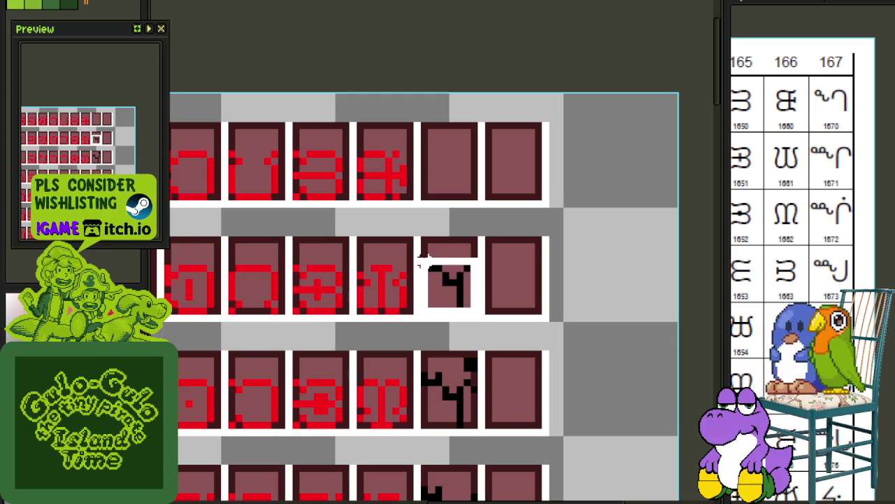
pyautogui.moveTo(466, 294); pyautogui.dragTo(468, 179)
pyautogui.scroll(3, 468, 179)
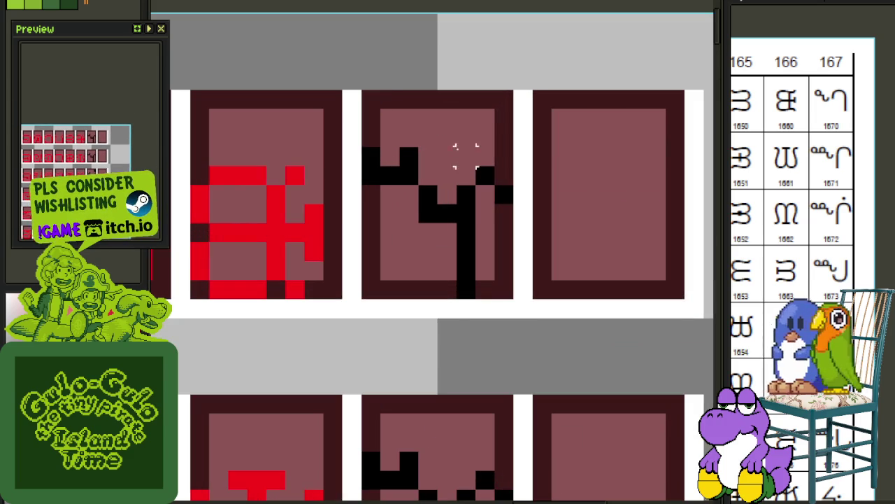
pyautogui.moveTo(466, 174)
pyautogui.mouseDown()
pyautogui.moveTo(515, 242)
pyautogui.moveTo(516, 300)
pyautogui.mouseUp()
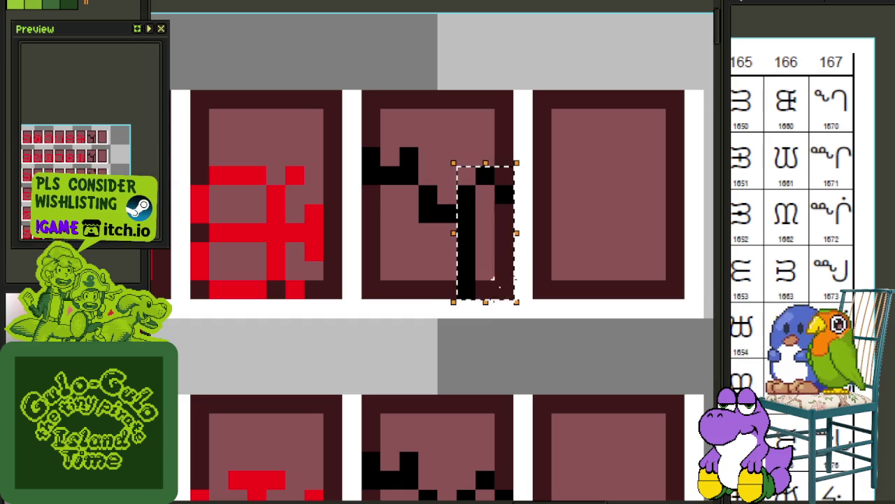
pyautogui.hotkey('shift', 'h')
pyautogui.hotkey('ctrl', 'd')
# Pencil an extra black pixel into the glyph, then recentre on the Y-shaped glyph.
pyautogui.scroll(-3, 562, 170)
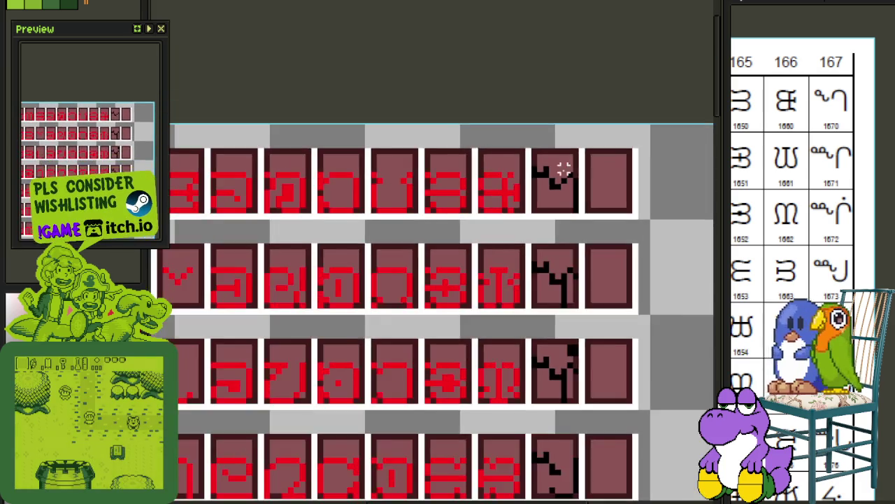
pyautogui.scroll(3, 595, 184)
pyautogui.click(546, 165)
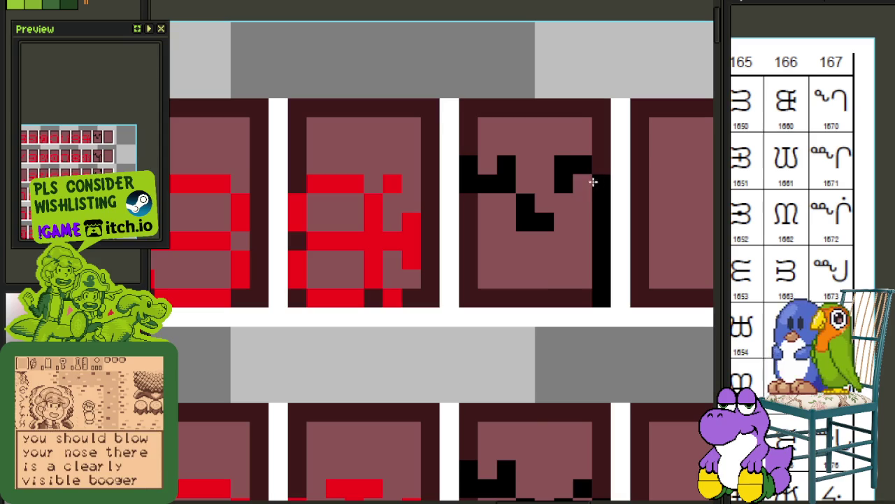
pyautogui.scroll(-5, 582, 182)
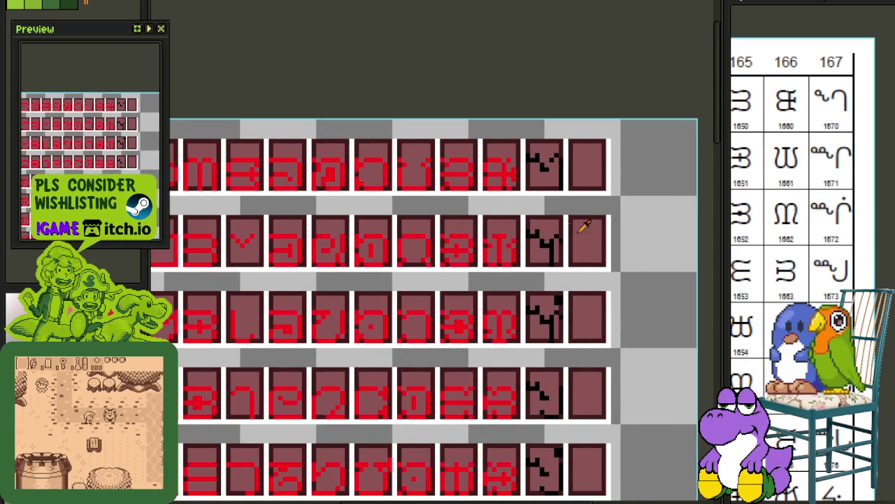
pyautogui.scroll(3, 582, 226)
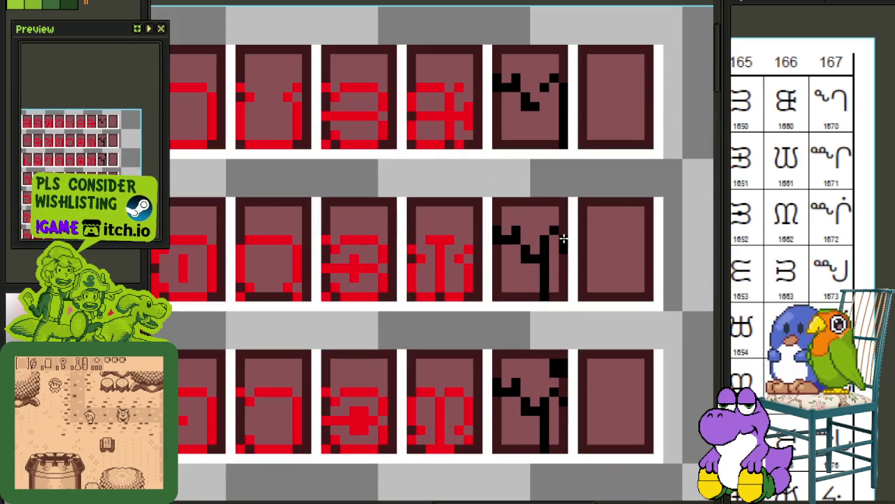
pyautogui.scroll(-3, 566, 262)
pyautogui.moveTo(568, 275); pyautogui.dragTo(505, 226)
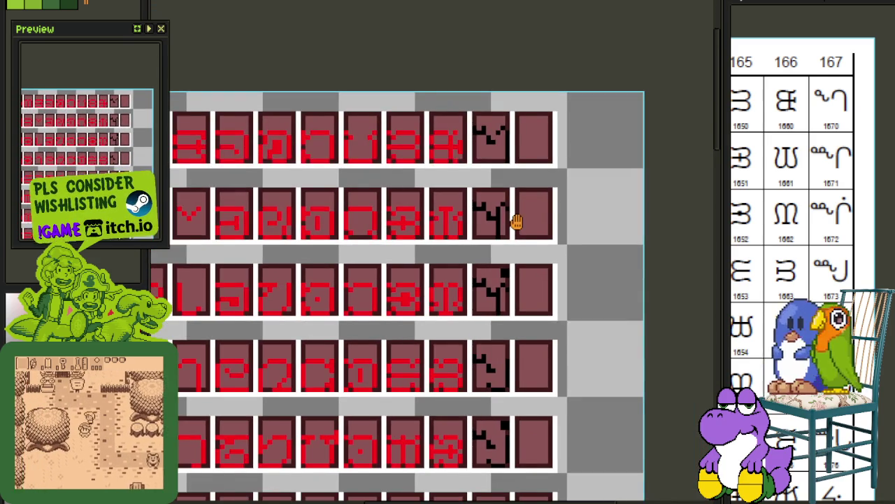
# Replace all black pixels with red and show the timeline's layer list.
pyautogui.scroll(3, 516, 221)
pyautogui.scroll(-3, 464, 273)
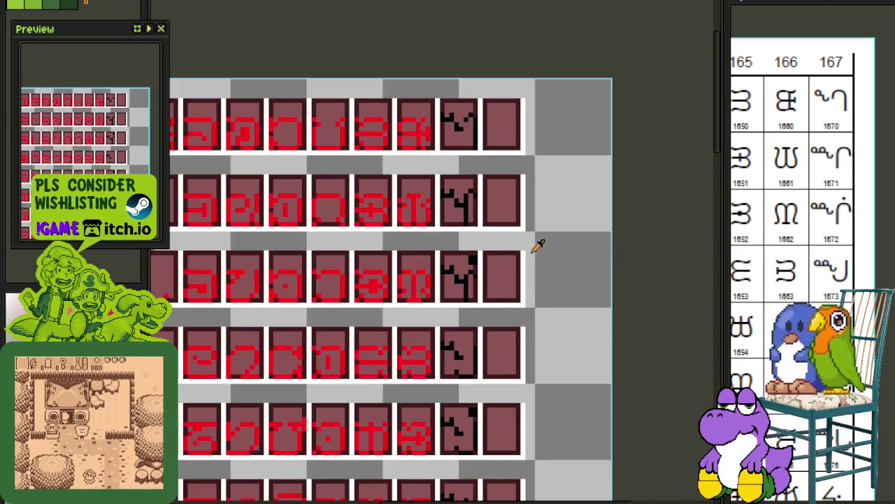
pyautogui.scroll(-2, 558, 233)
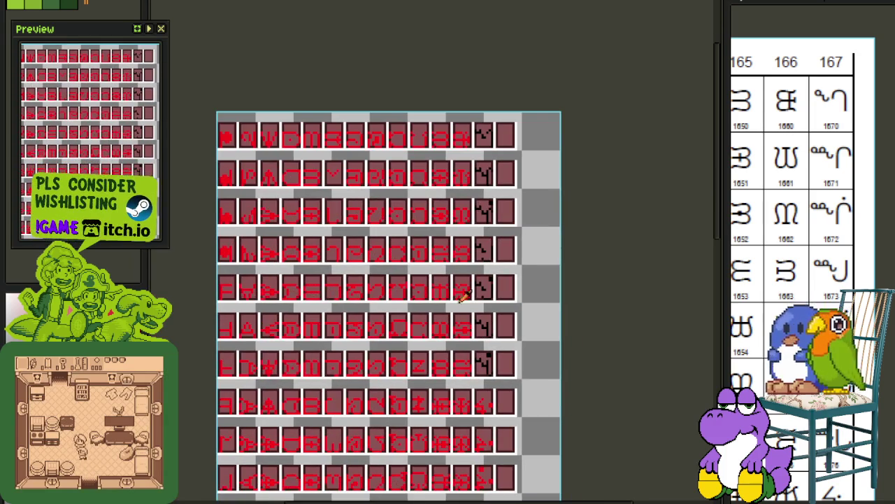
pyautogui.scroll(3, 462, 300)
pyautogui.hotkey('shift', 'r')
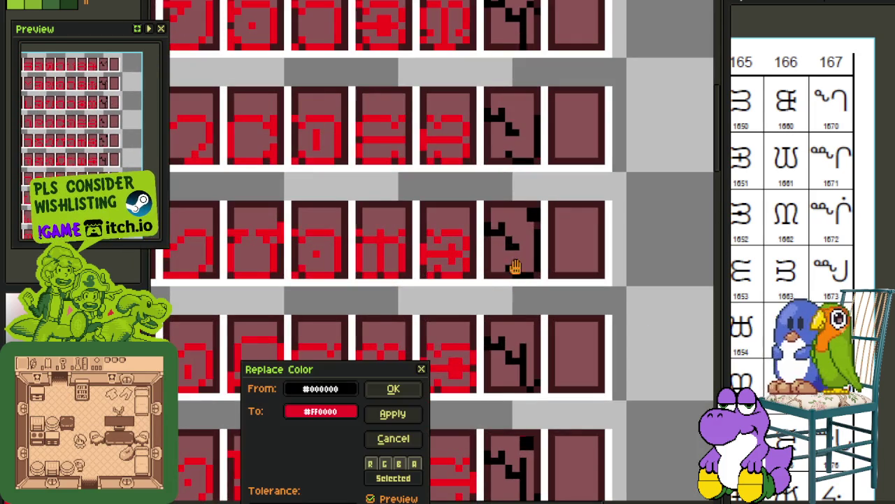
pyautogui.click(395, 387)
pyautogui.scroll(-3, 574, 287)
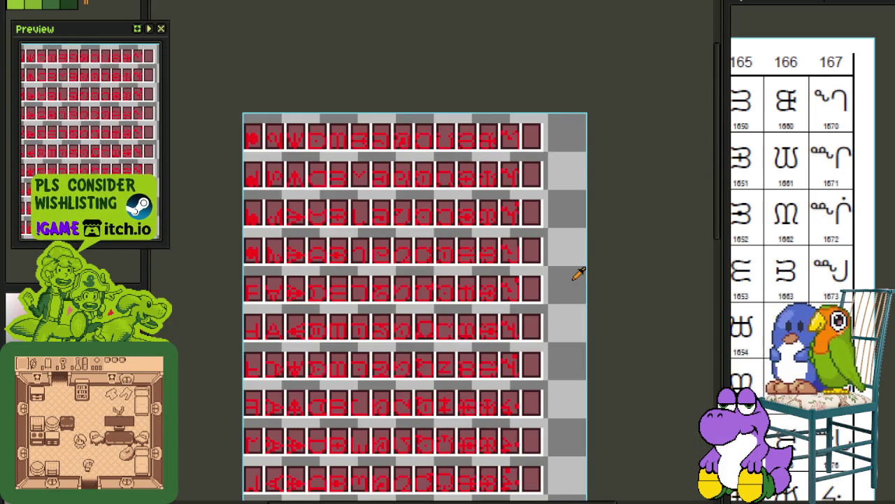
pyautogui.scroll(-2, 578, 275)
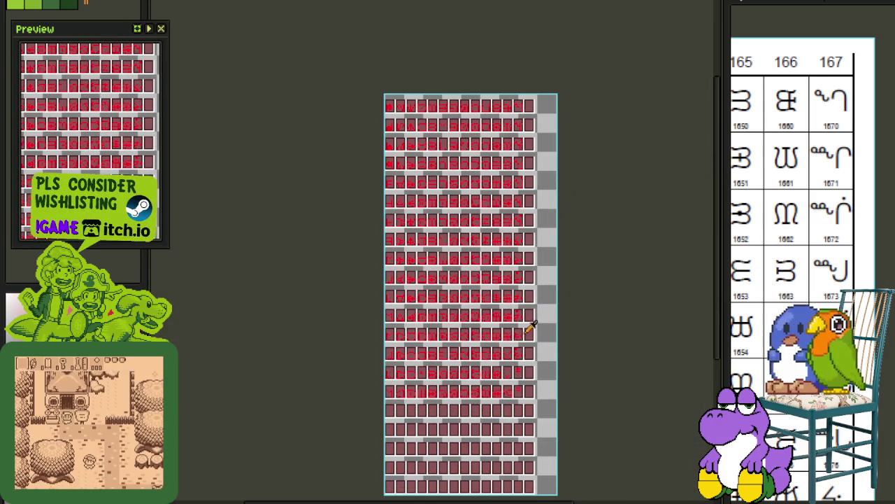
pyautogui.moveTo(548, 338); pyautogui.dragTo(518, 198)
pyautogui.press('Tab')
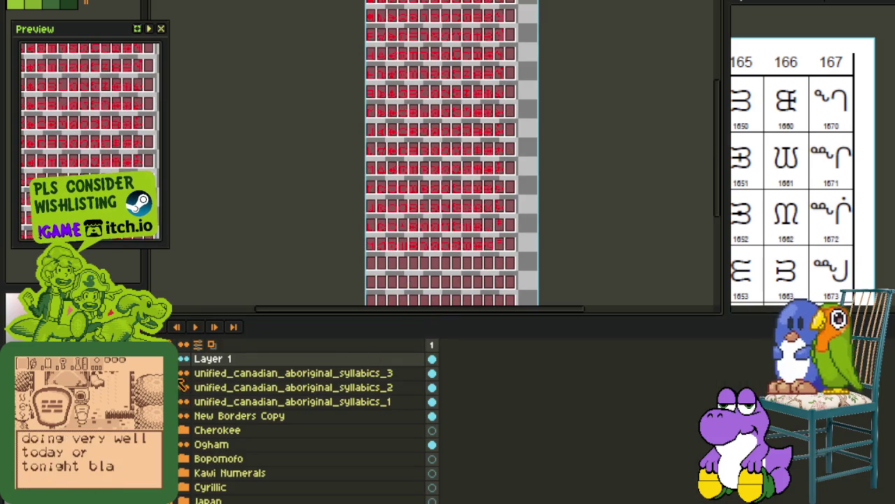
# Delete the empty Layer 1 and save the font sheet.
pyautogui.rightClick(224, 361)
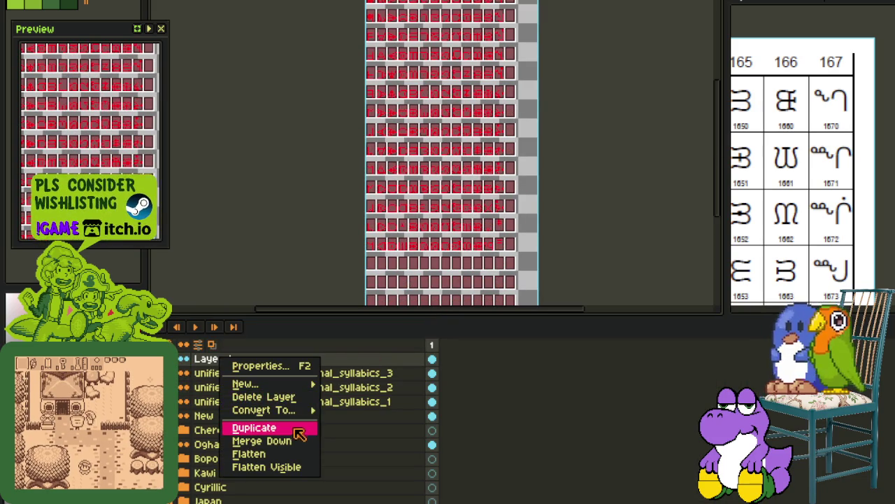
pyautogui.click(249, 396)
pyautogui.hotkey('ctrl', 's')
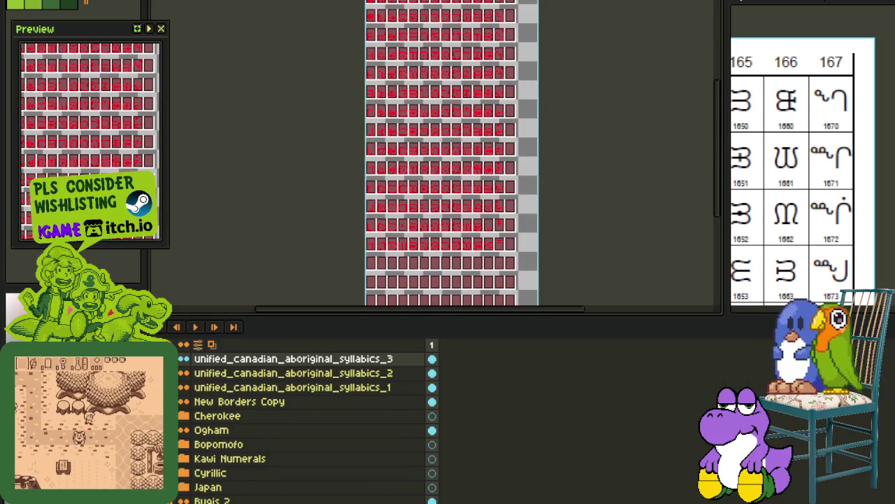
# Group syllabics_1, _2 and _3 together and name the group Unified Canadian Aboriginal Syllabics.
pyautogui.rightClick(219, 389)
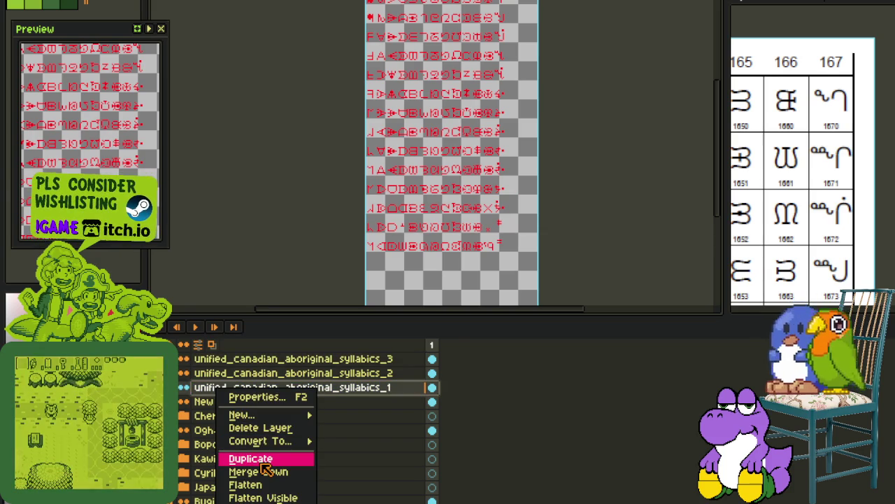
pyautogui.moveTo(241, 414)
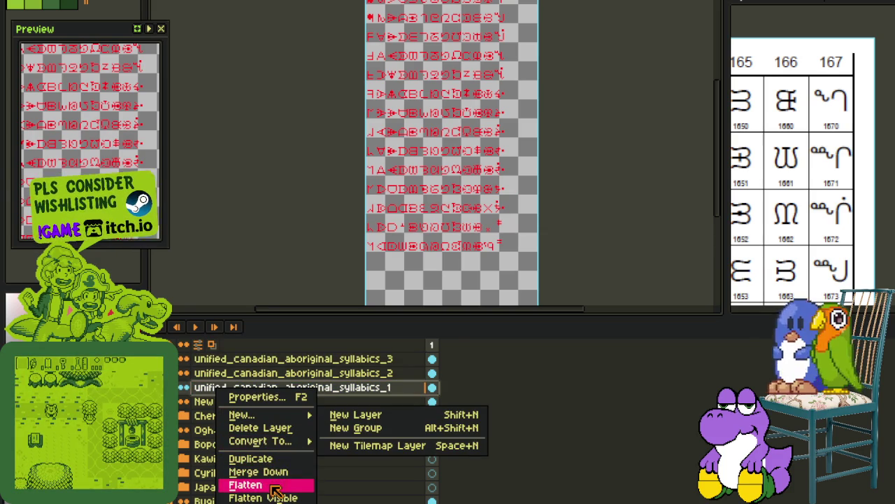
pyautogui.click(339, 428)
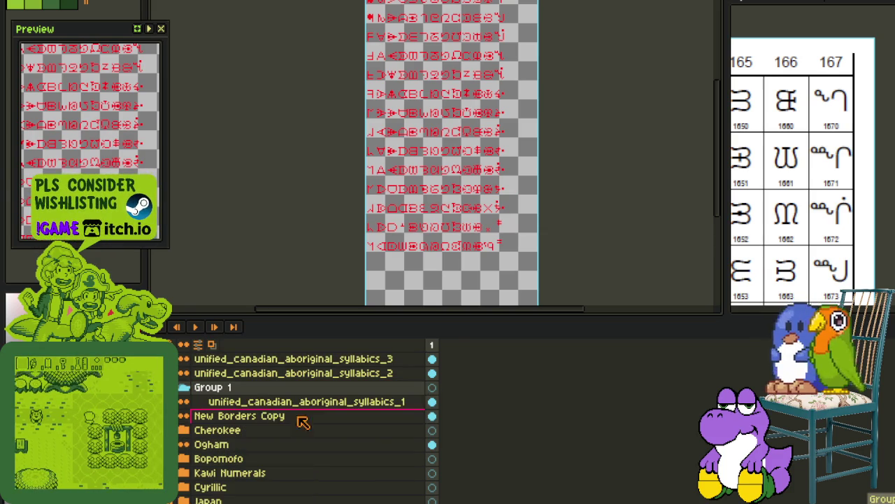
pyautogui.moveTo(256, 374); pyautogui.dragTo(257, 392)
pyautogui.moveTo(259, 359); pyautogui.dragTo(258, 371)
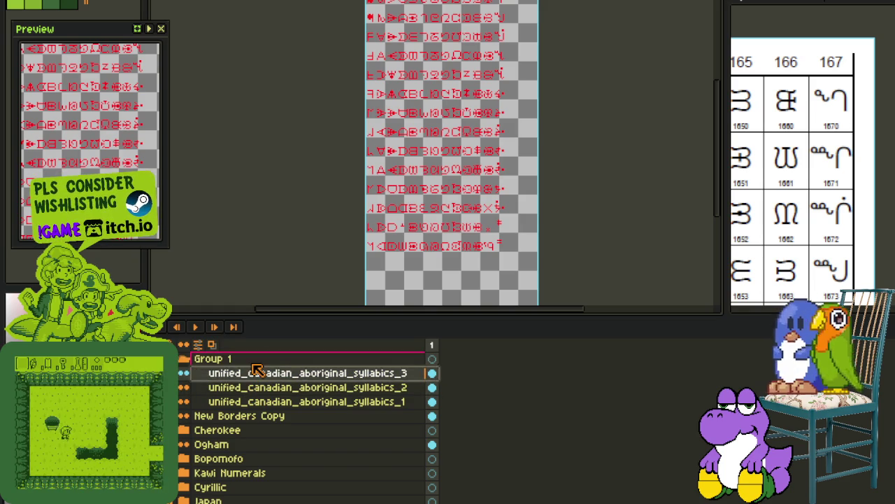
pyautogui.doubleClick(254, 364)
pyautogui.write('Unified Canadi')
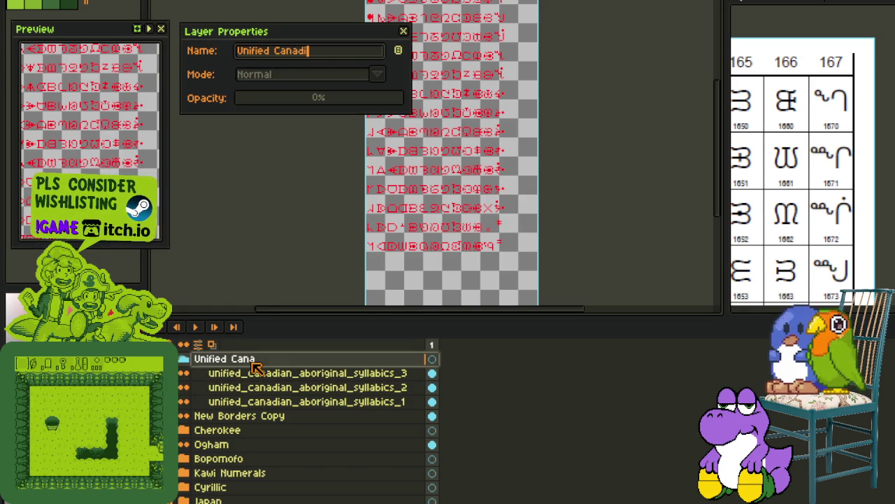
pyautogui.write('an Abor')
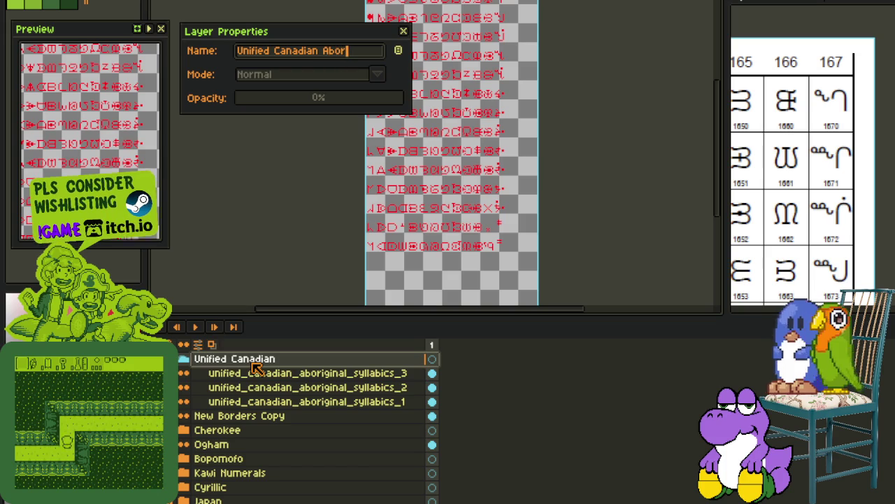
pyautogui.write('iginal Syllabics')
pyautogui.press('Return')
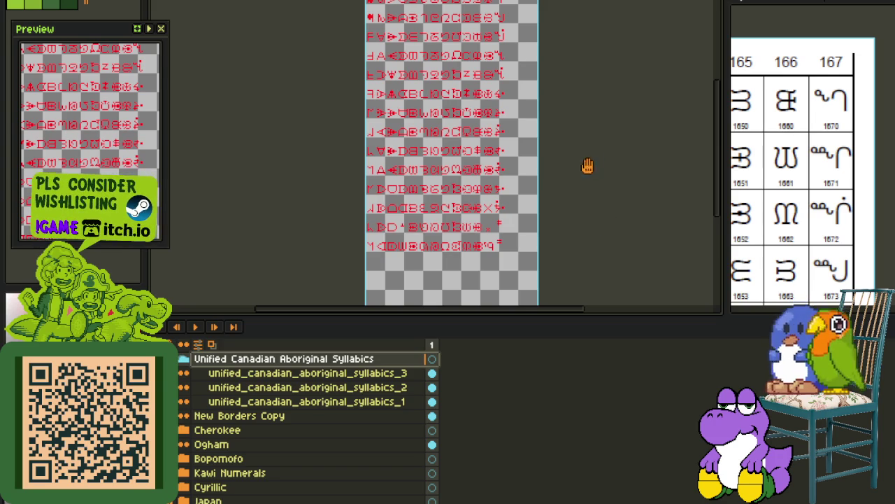
# Duplicate the syllabics_1, _2 and _3 layers and move each copy to the top of the group.
pyautogui.moveTo(588, 166); pyautogui.dragTo(580, 285)
pyautogui.scroll(-1, 487, 268)
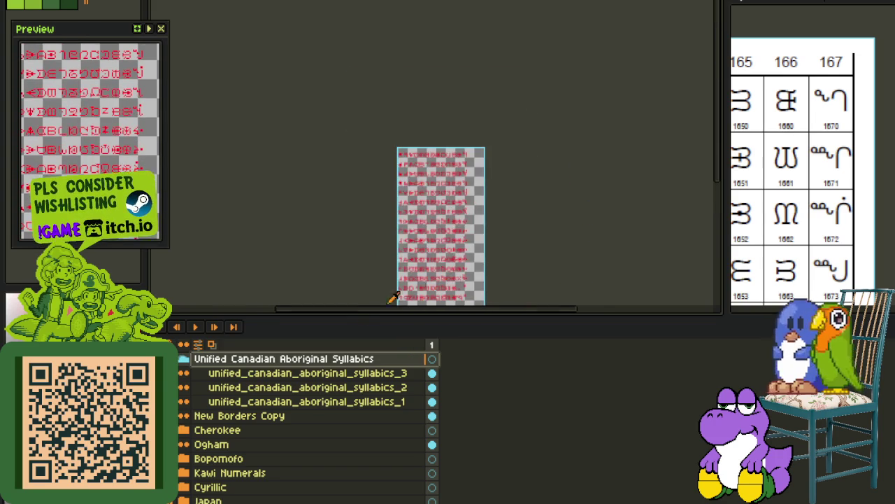
pyautogui.scroll(1, 454, 242)
pyautogui.scroll(-3, 441, 231)
pyautogui.rightClick(267, 401)
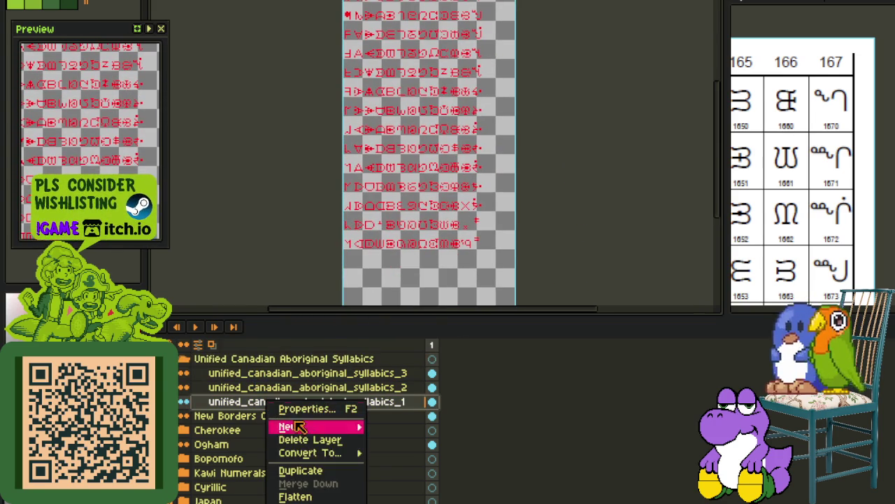
pyautogui.click(301, 470)
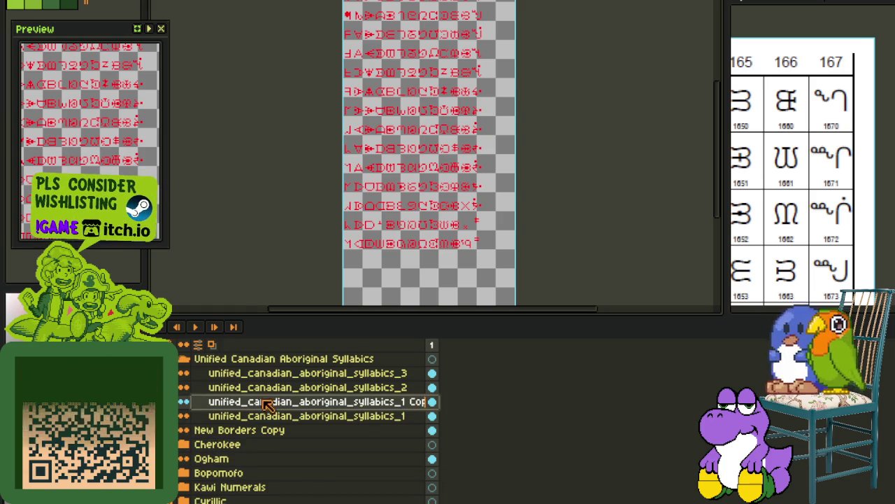
pyautogui.moveTo(260, 425); pyautogui.dragTo(271, 374)
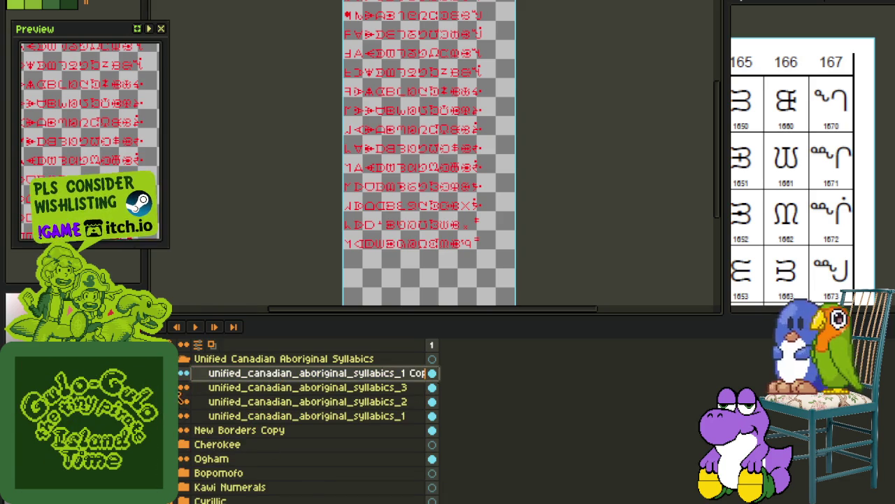
pyautogui.click(280, 402)
pyautogui.rightClick(283, 402)
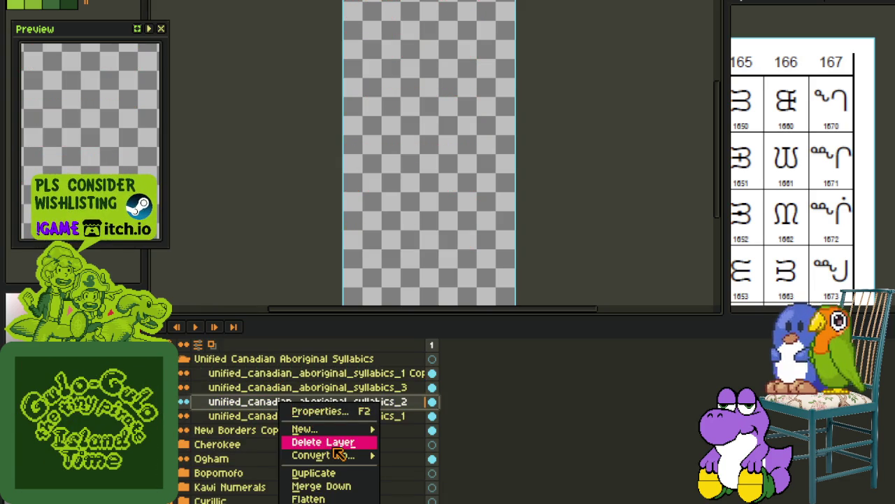
pyautogui.click(335, 473)
pyautogui.moveTo(294, 401); pyautogui.dragTo(303, 377)
pyautogui.rightClick(320, 402)
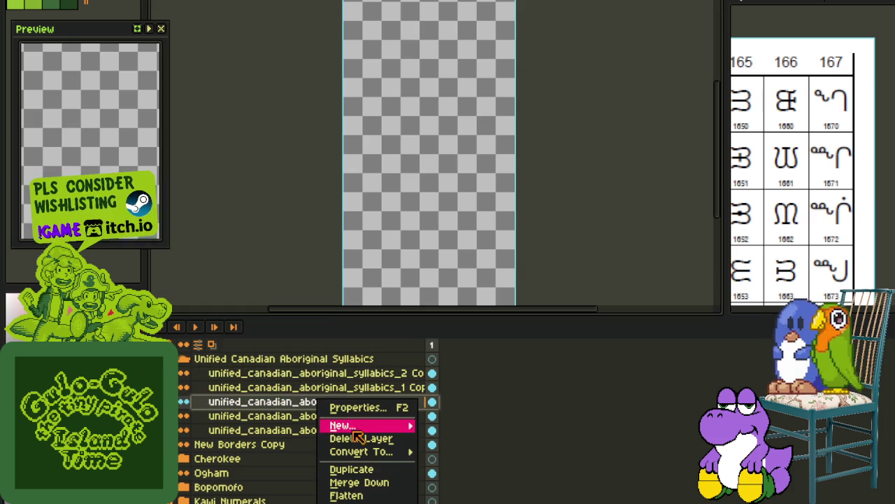
pyautogui.click(357, 470)
pyautogui.moveTo(319, 402)
pyautogui.mouseDown()
pyautogui.moveTo(328, 376)
pyautogui.moveTo(224, 462)
pyautogui.mouseUp()
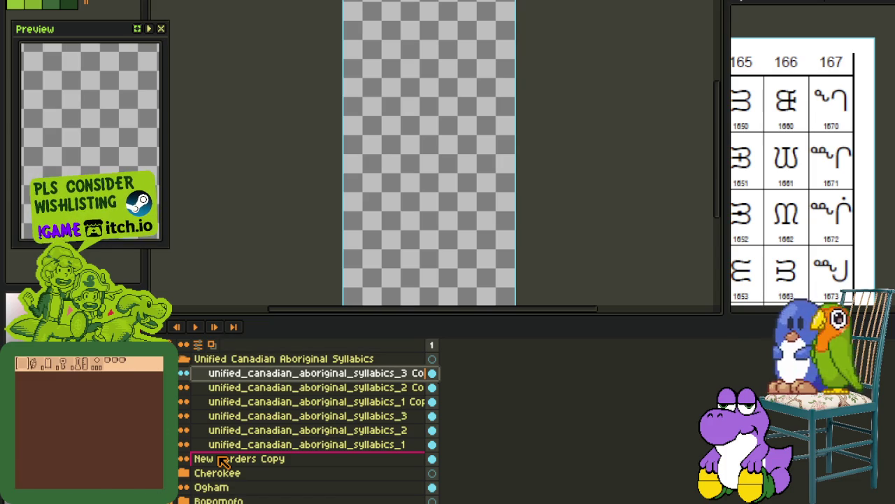
# Add New Borders Copy to the group, duplicate it twice, and place each copy under a syllabics copy.
pyautogui.moveTo(222, 460); pyautogui.dragTo(254, 419)
pyautogui.rightClick(270, 417)
pyautogui.click(308, 478)
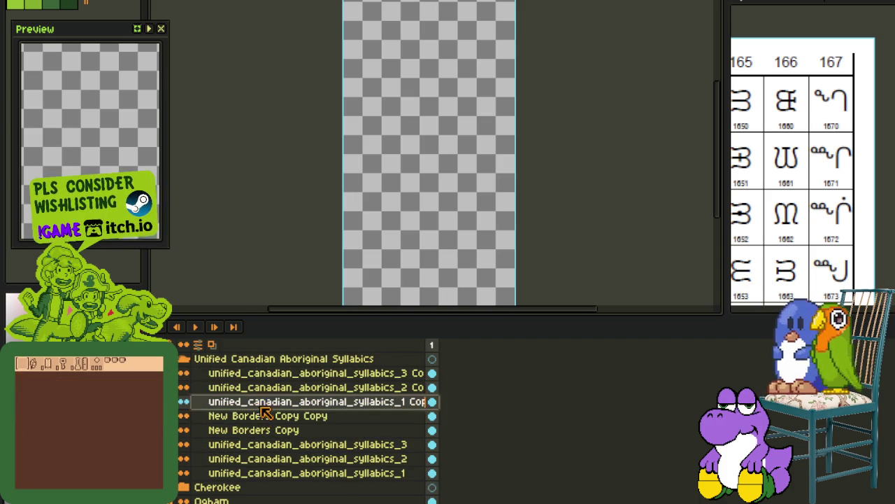
pyautogui.click(269, 416)
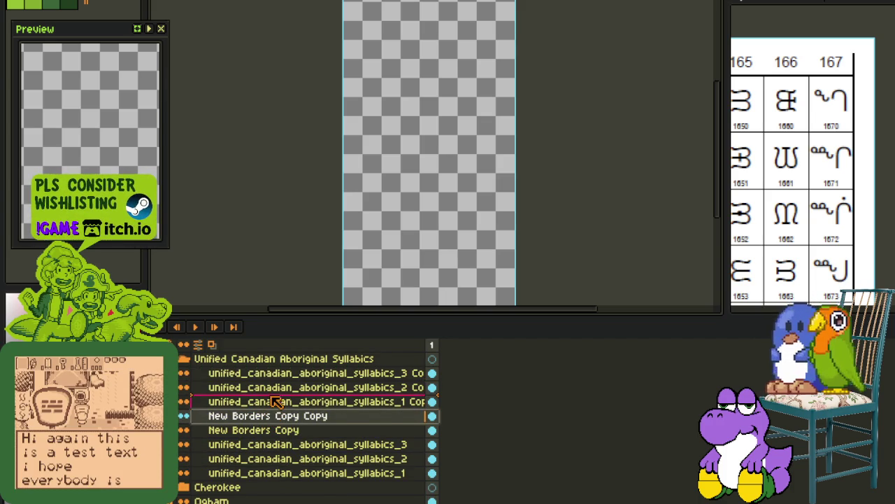
pyautogui.moveTo(269, 417); pyautogui.dragTo(272, 402)
pyautogui.rightClick(281, 406)
pyautogui.click(312, 475)
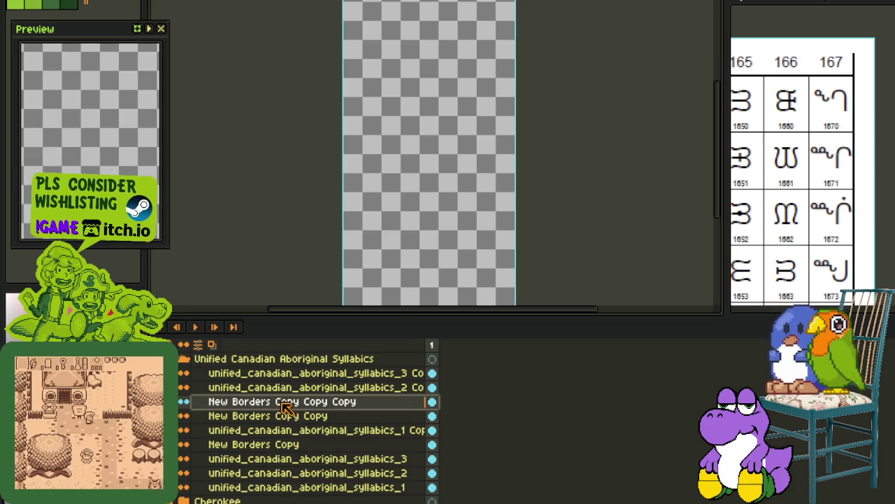
pyautogui.moveTo(283, 404); pyautogui.dragTo(288, 387)
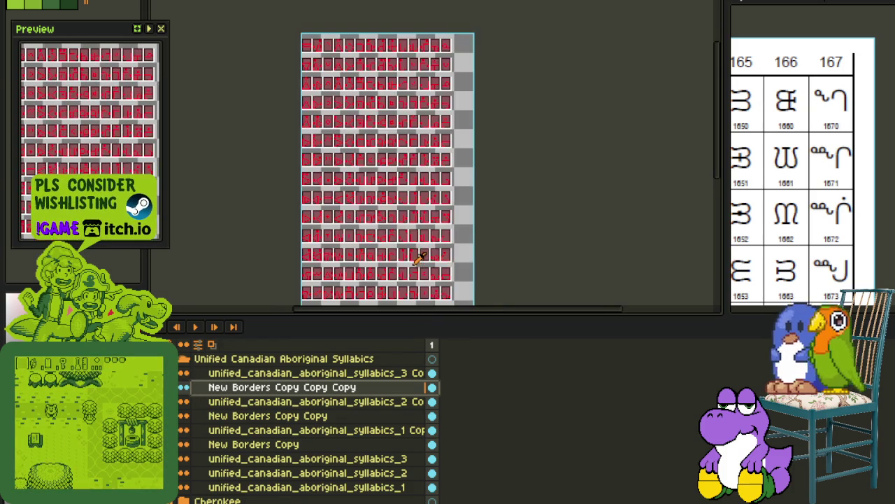
# Try merging the syllabics_1 copy down, undo it, and copy that layer's name.
pyautogui.rightClick(279, 429)
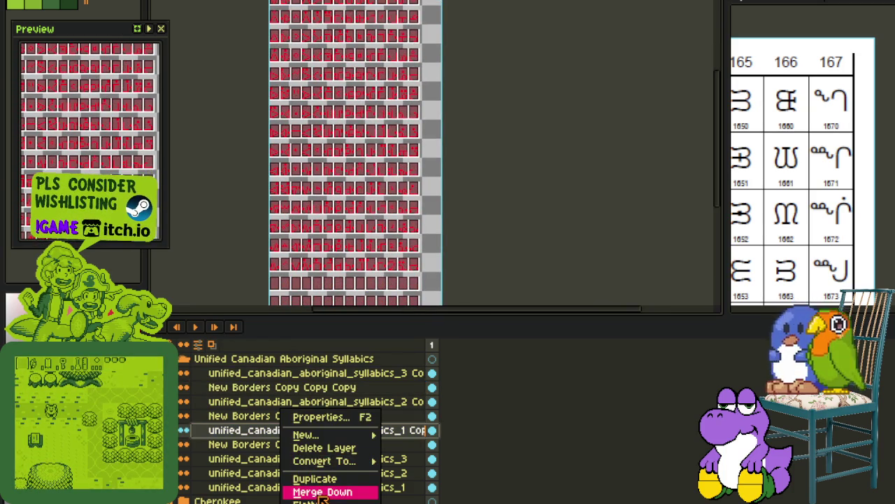
pyautogui.click(324, 492)
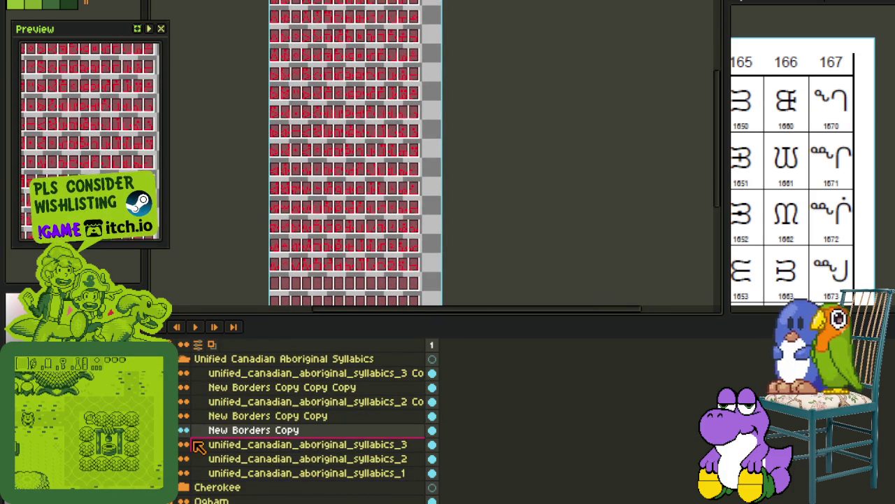
pyautogui.hotkey('ctrl', 'z')
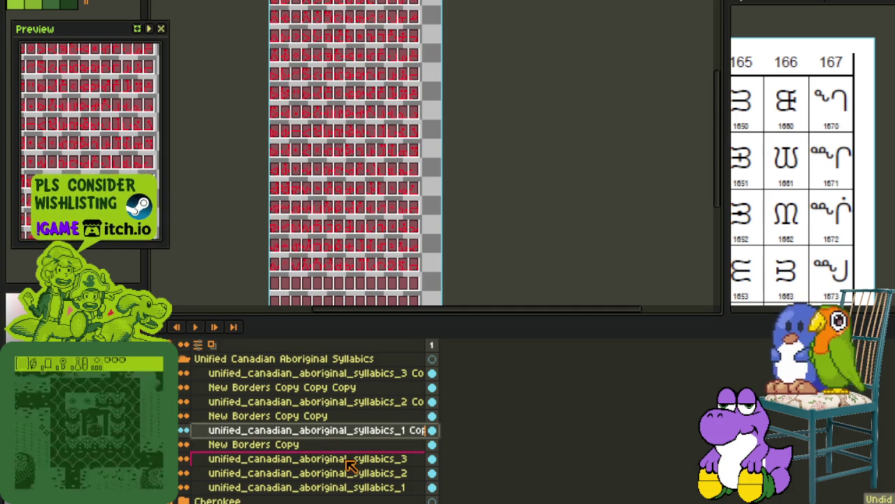
pyautogui.doubleClick(346, 431)
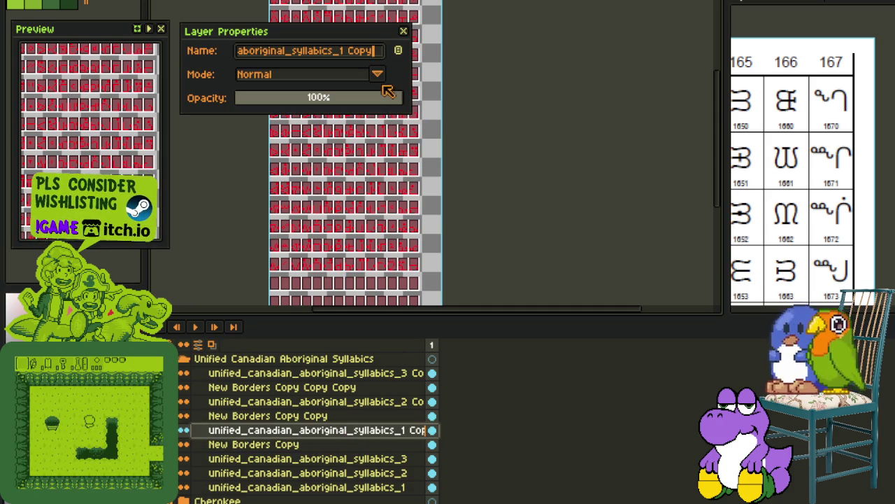
pyautogui.click(406, 32)
# Rename the first New Borders layer after its paired syllabics_1 layer with a _read ending.
pyautogui.doubleClick(301, 444)
pyautogui.hotkey('ctrl', 'v')
pyautogui.press('BackSpace')
pyautogui.press('BackSpace')
pyautogui.write('_Rea')
pyautogui.press('BackSpace')
pyautogui.press('BackSpace')
pyautogui.press('BackSpace')
pyautogui.write('re')
pyautogui.press('Return')
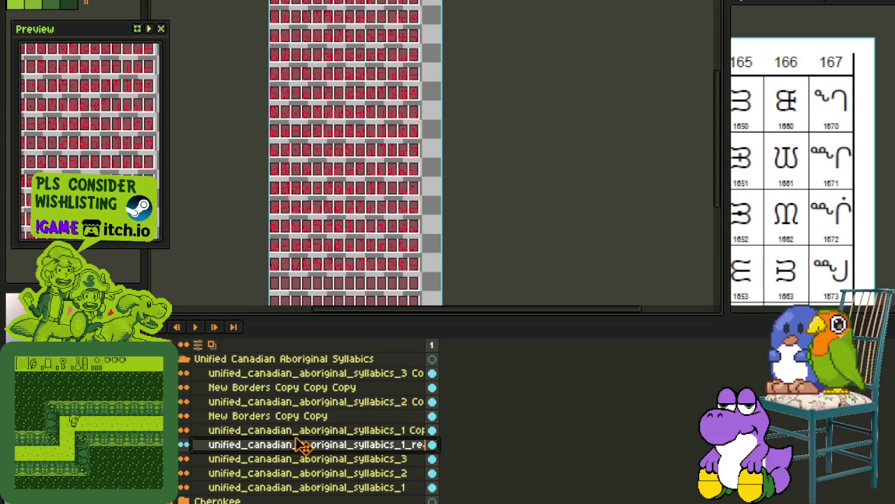
# Rename the other two border layers with matching syllabics names ending _read and _3_read, then reposition the third.
pyautogui.doubleClick(301, 417)
pyautogui.hotkey('ctrl', 'v')
pyautogui.press('BackSpace')
pyautogui.press('BackSpace')
pyautogui.press('BackSpace')
pyautogui.press('BackSpace')
pyautogui.write('read')
pyautogui.press('Return')
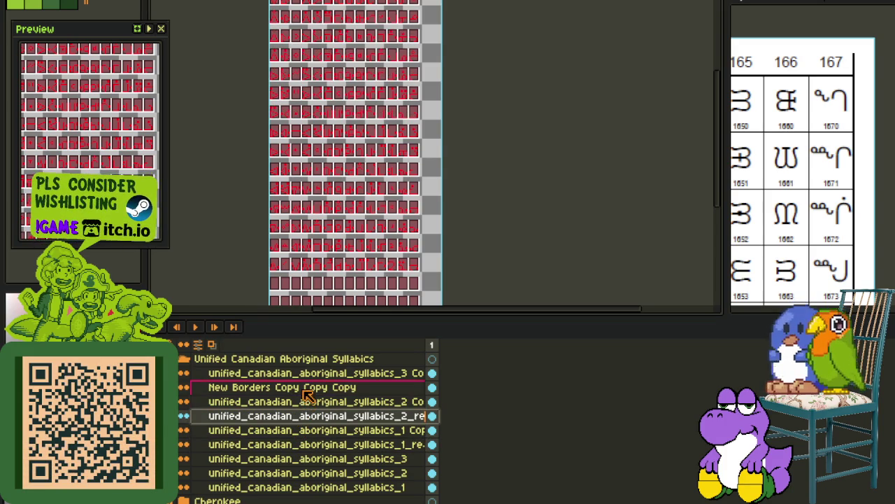
pyautogui.doubleClick(306, 391)
pyautogui.hotkey('ctrl', 'v')
pyautogui.press('BackSpace')
pyautogui.press('BackSpace')
pyautogui.press('BackSpace')
pyautogui.press('BackSpace')
pyautogui.write('3')
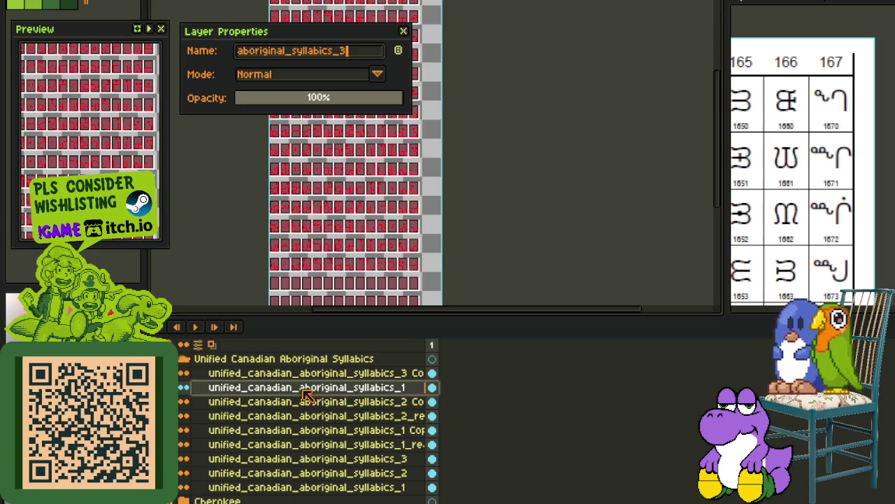
pyautogui.write('eady')
pyautogui.press('Return')
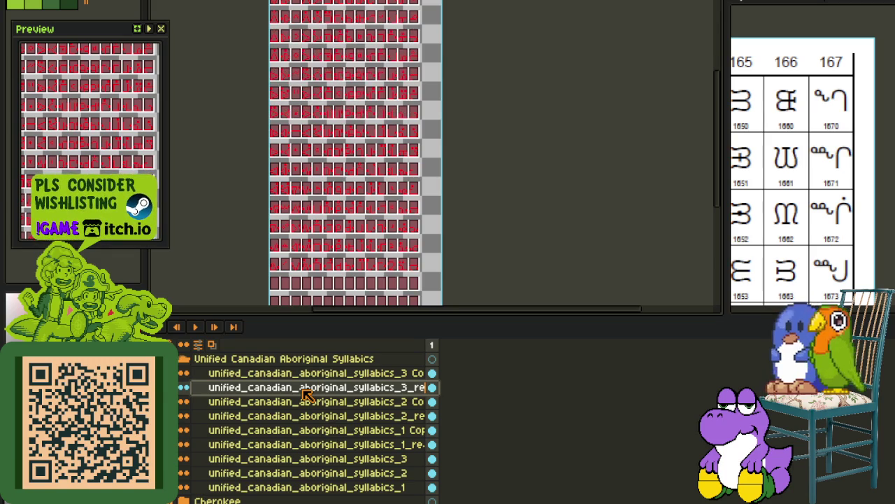
pyautogui.moveTo(308, 395); pyautogui.dragTo(275, 425)
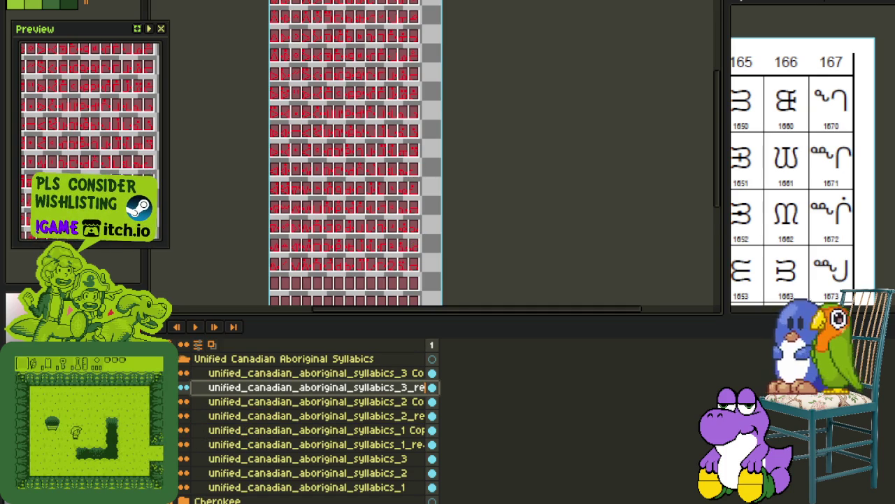
# Undo twice to hide the red glyphs and brick tiles, then redo once.
pyautogui.hotkey('ctrl', 'z')
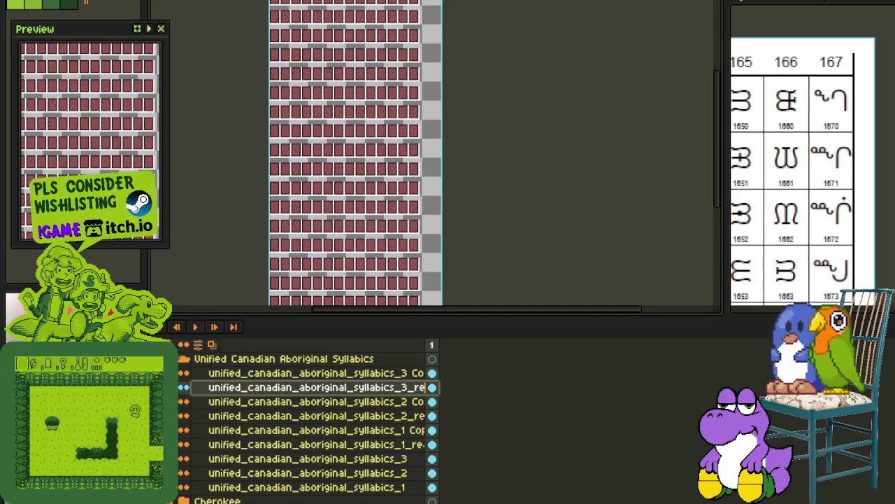
pyautogui.hotkey('ctrl', 'z')
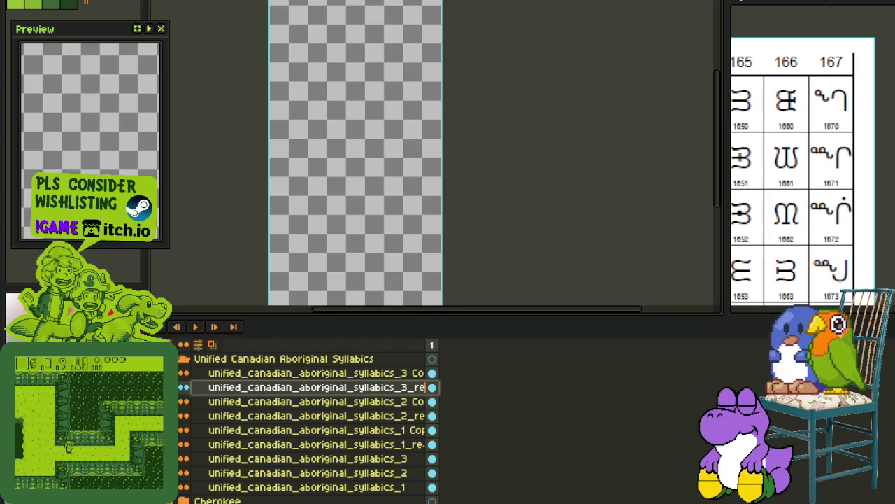
pyautogui.hotkey('ctrl', 'y')
pyautogui.hotkey('ctrl', 'y')
pyautogui.rightClick(223, 432)
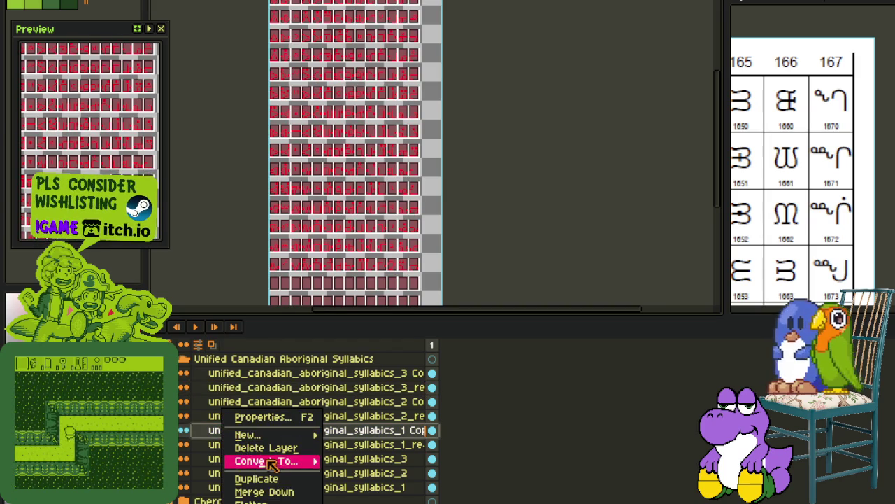
# Merge the syllabics _1, _2 and _3 copies down into their paired border layers.
pyautogui.click(283, 493)
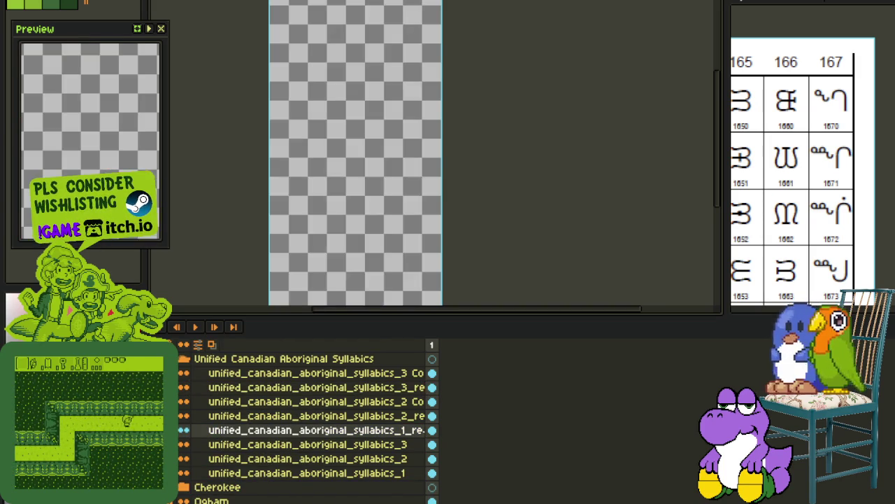
pyautogui.rightClick(251, 403)
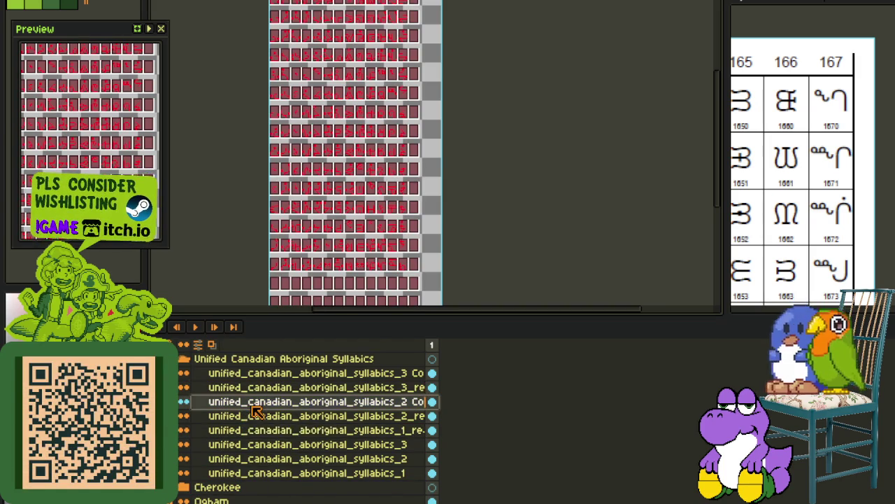
pyautogui.click(312, 490)
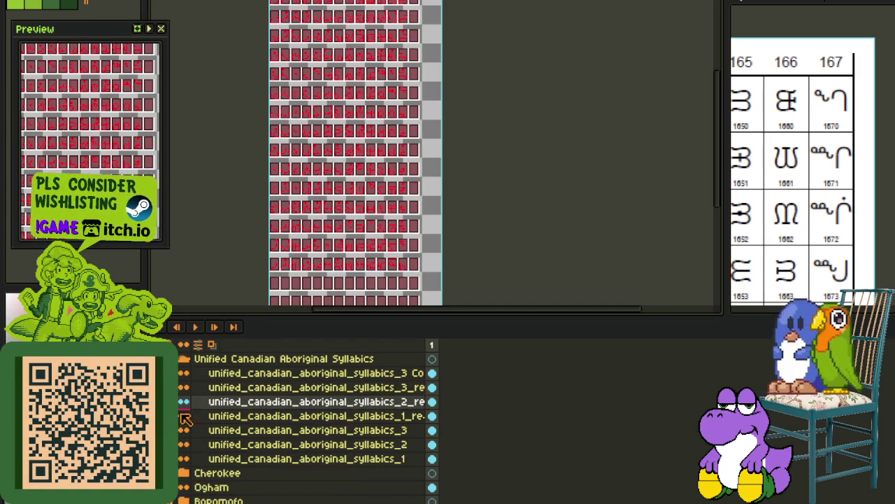
pyautogui.rightClick(269, 378)
pyautogui.click(324, 465)
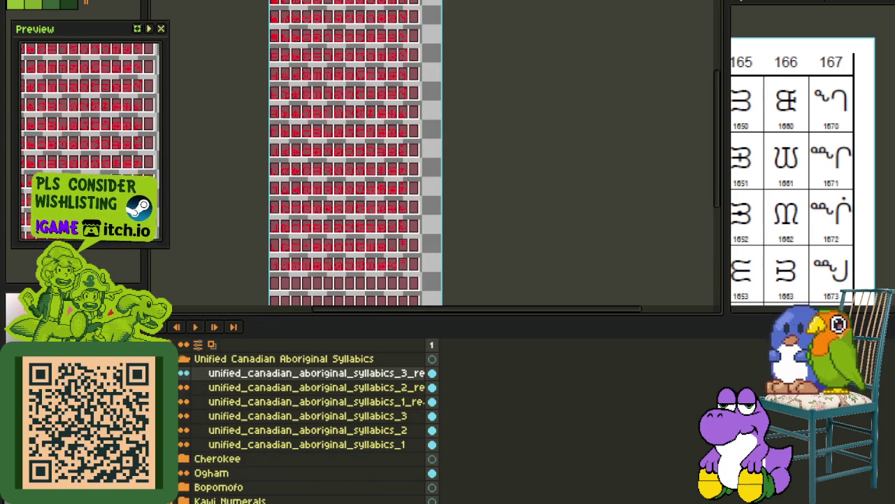
# Pick the first merged syllabics layer, hide the timeline, and delete the empty bottom tile rows.
pyautogui.click(236, 403)
pyautogui.press('Tab')
pyautogui.scroll(1, 286, 290)
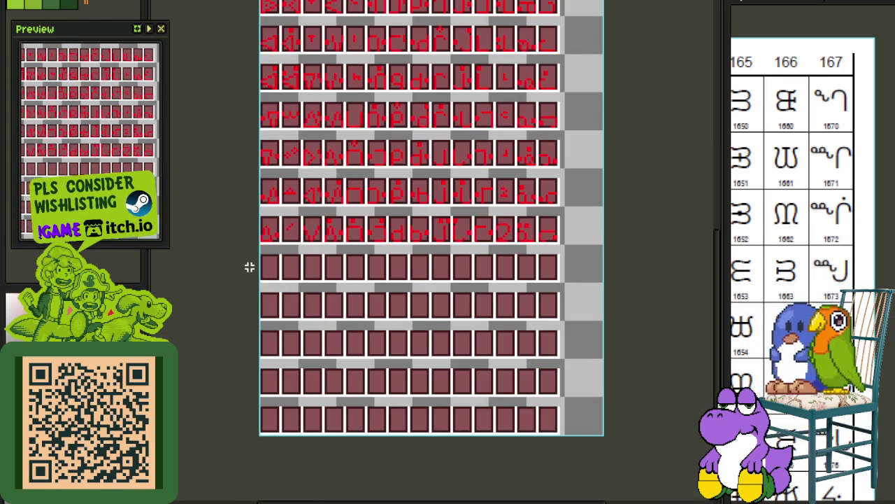
pyautogui.moveTo(252, 255); pyautogui.dragTo(680, 457)
pyautogui.press('Delete')
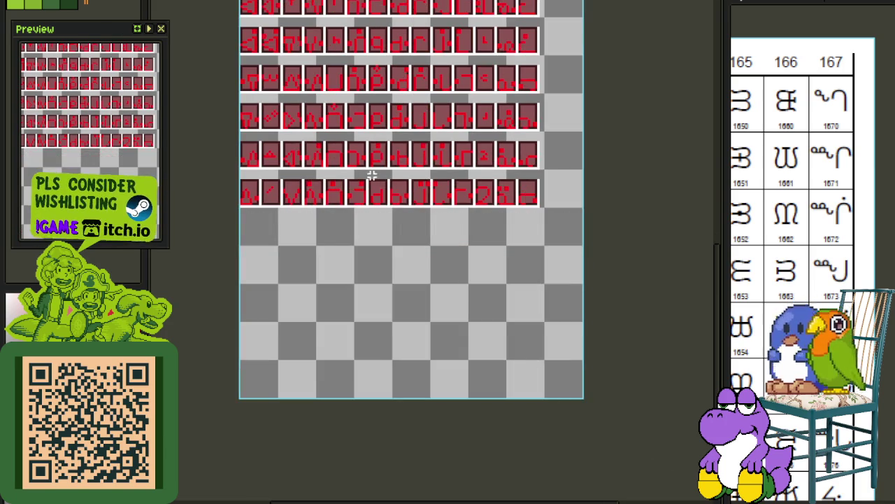
# Select the lower glyph rows and nudge them up one step.
pyautogui.scroll(1, 313, 273)
pyautogui.moveTo(259, 276); pyautogui.dragTo(576, 398)
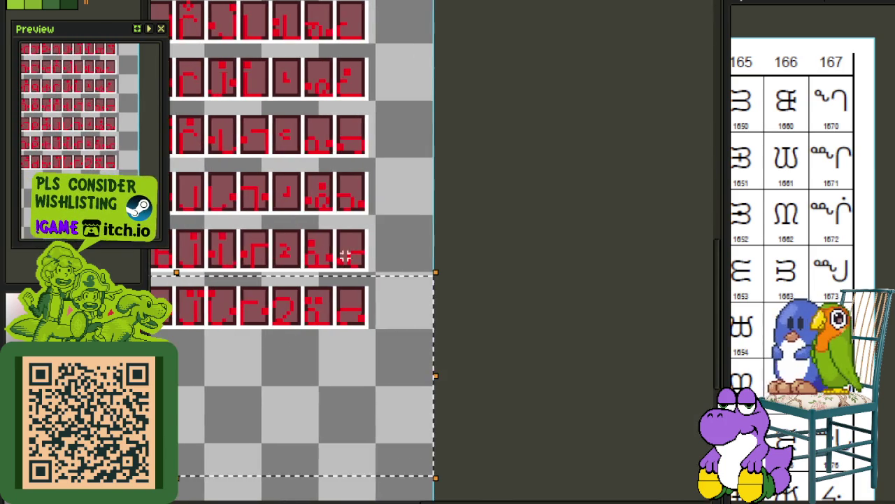
pyautogui.moveTo(315, 214); pyautogui.dragTo(501, 249)
pyautogui.scroll(1, 501, 249)
pyautogui.press('Up')
# Reselect the bottom two, then bottom three glyph rows, nudge them up, and deselect.
pyautogui.press('Up')
pyautogui.press('Up')
pyautogui.press('Up')
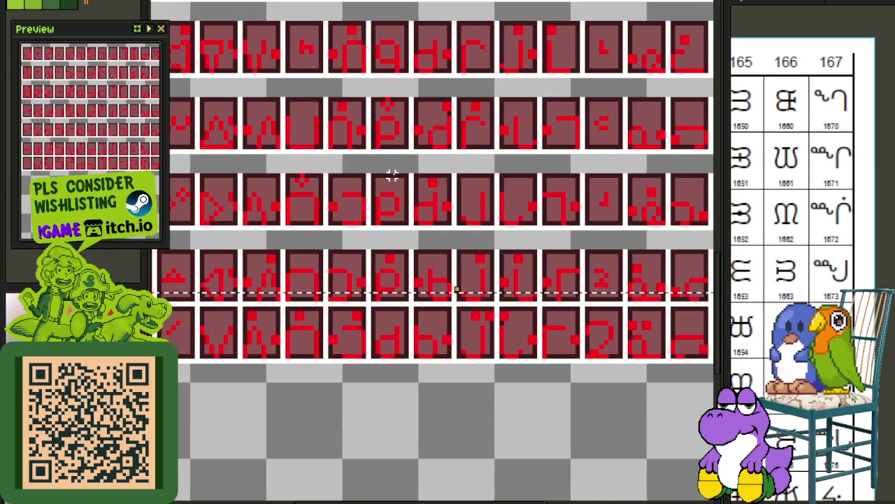
pyautogui.scroll(-1, 391, 175)
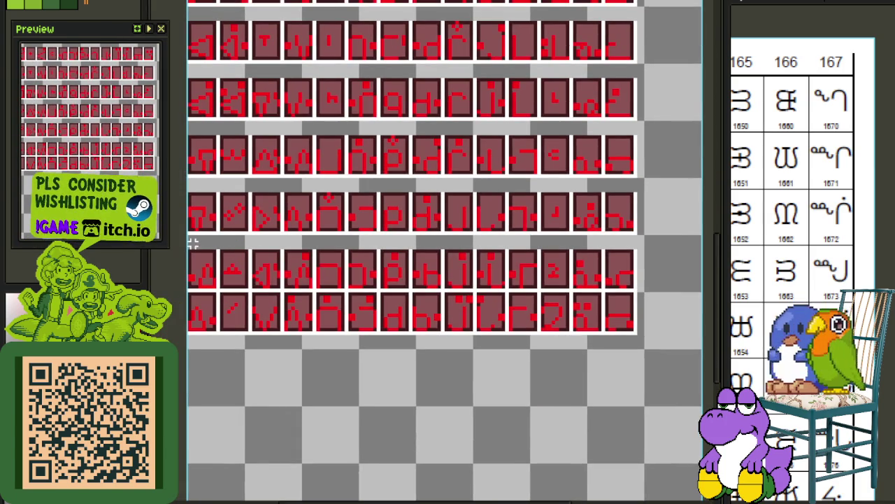
pyautogui.moveTo(194, 239)
pyautogui.mouseDown()
pyautogui.moveTo(411, 340)
pyautogui.moveTo(636, 364)
pyautogui.mouseUp()
pyautogui.scroll(-1, 411, 340)
pyautogui.press('Up')
pyautogui.press('Up')
pyautogui.press('Up')
pyautogui.press('Up')
pyautogui.press('Up')
pyautogui.scroll(1, 347, 198)
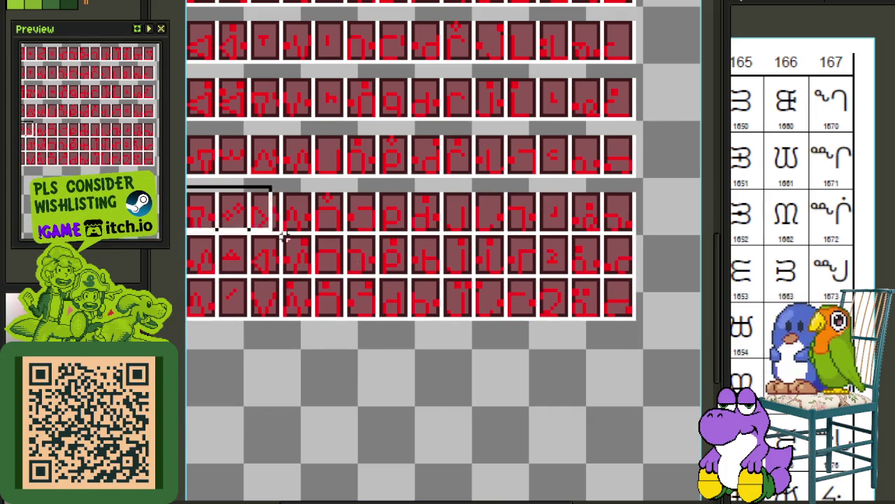
pyautogui.moveTo(181, 183); pyautogui.dragTo(661, 352)
pyautogui.press('Up')
pyautogui.press('Up')
# Select the whole lower block of glyph rows and shift it up toward the gap.
pyautogui.press('Up')
pyautogui.press('Up')
pyautogui.hotkey('ctrl', 'd')
pyautogui.moveTo(167, 129)
pyautogui.mouseDown()
pyautogui.moveTo(275, 224)
pyautogui.moveTo(700, 488)
pyautogui.mouseUp()
pyautogui.press('Up')
pyautogui.press('Up')
pyautogui.press('Up')
pyautogui.hotkey('ctrl', 'd')
pyautogui.moveTo(299, 109); pyautogui.dragTo(333, 210)
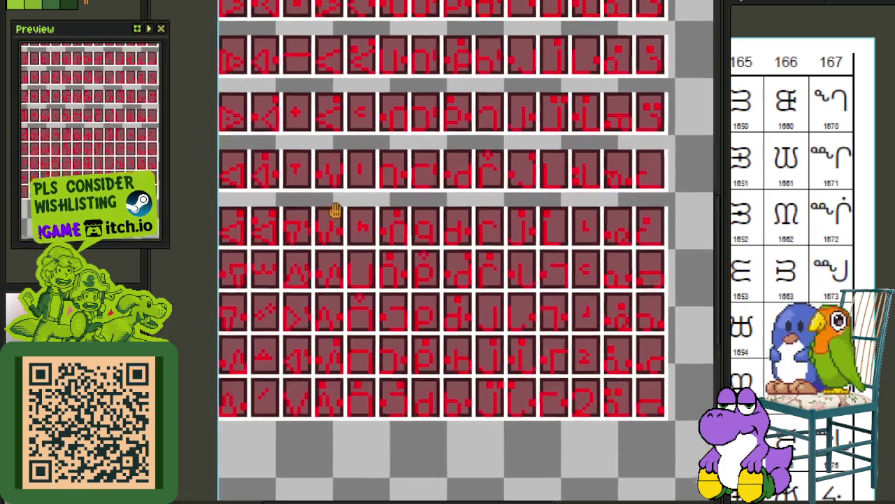
pyautogui.moveTo(204, 209)
pyautogui.mouseDown()
pyautogui.moveTo(442, 334)
pyautogui.moveTo(562, 350)
pyautogui.mouseUp()
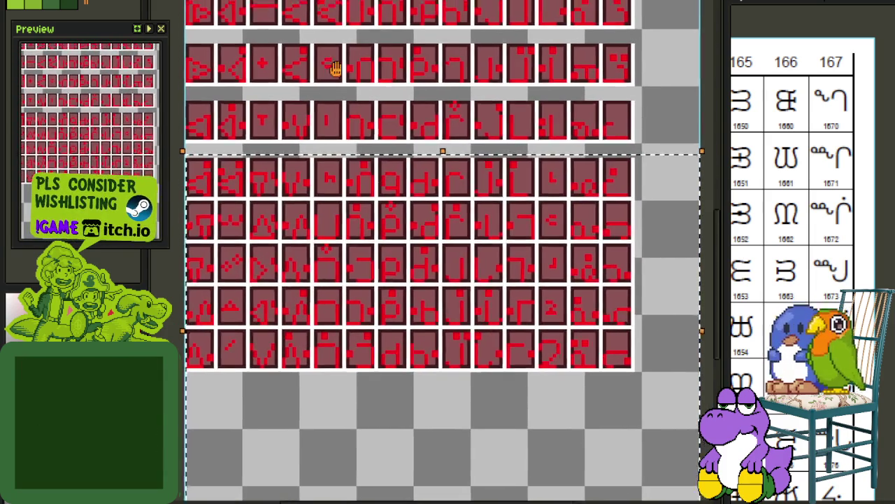
pyautogui.moveTo(366, 96); pyautogui.dragTo(403, 202)
pyautogui.press('Up')
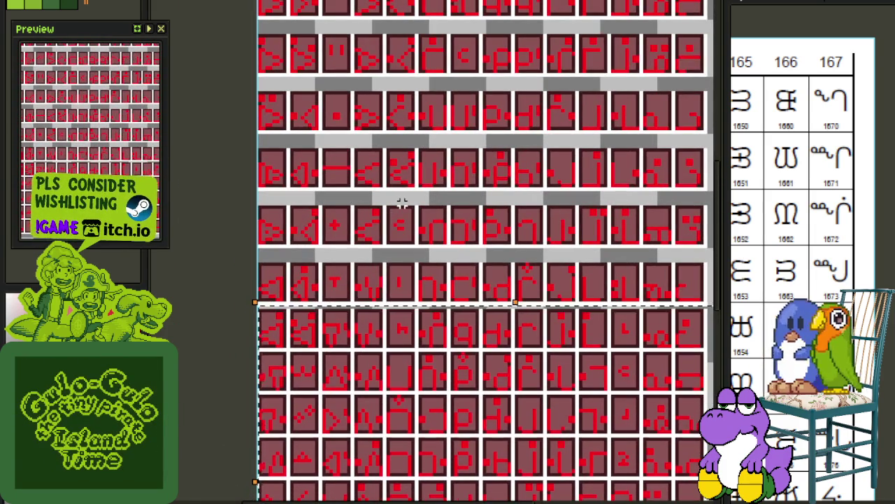
# Reselect the lower block and keep nudging it up until the gap closes, then deselect.
pyautogui.moveTo(256, 258); pyautogui.dragTo(706, 420)
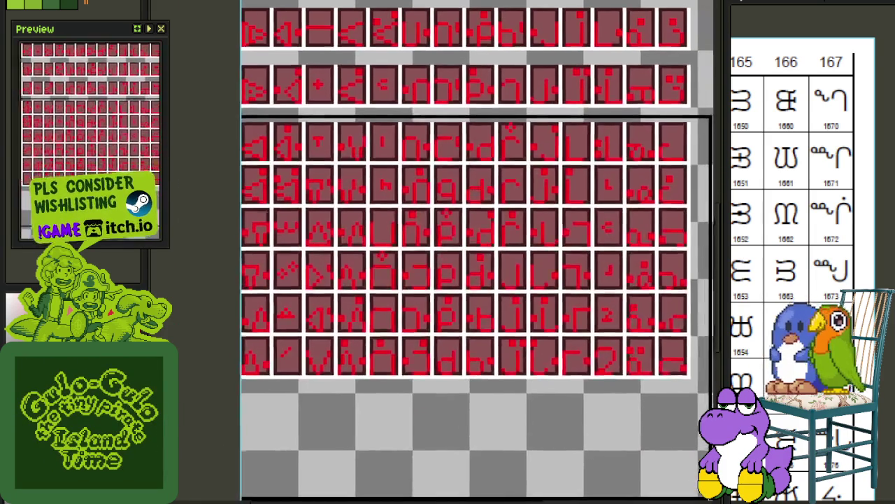
pyautogui.press('Up')
pyautogui.press('Up')
pyautogui.press('Up')
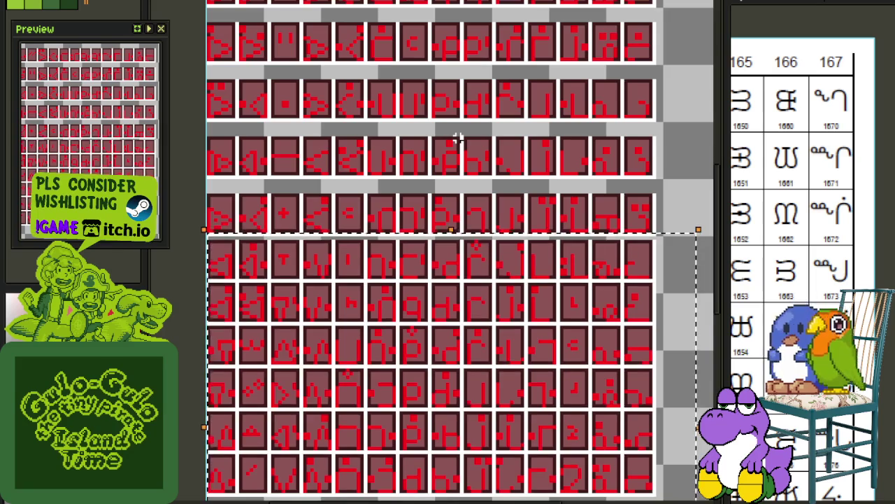
pyautogui.press('Up')
pyautogui.scroll(-2, 446, 248)
pyautogui.scroll(3, 425, 213)
pyautogui.scroll(1, 364, 135)
pyautogui.press('Up')
pyautogui.press('Up')
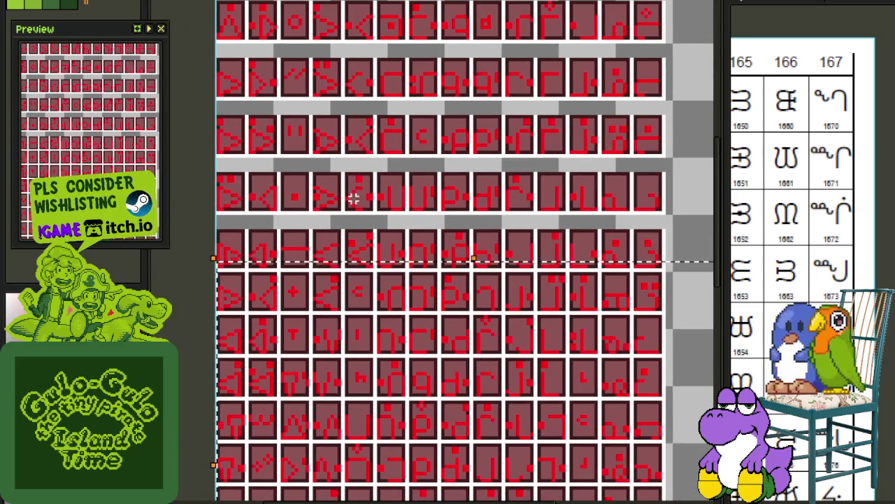
pyautogui.scroll(-3, 434, 315)
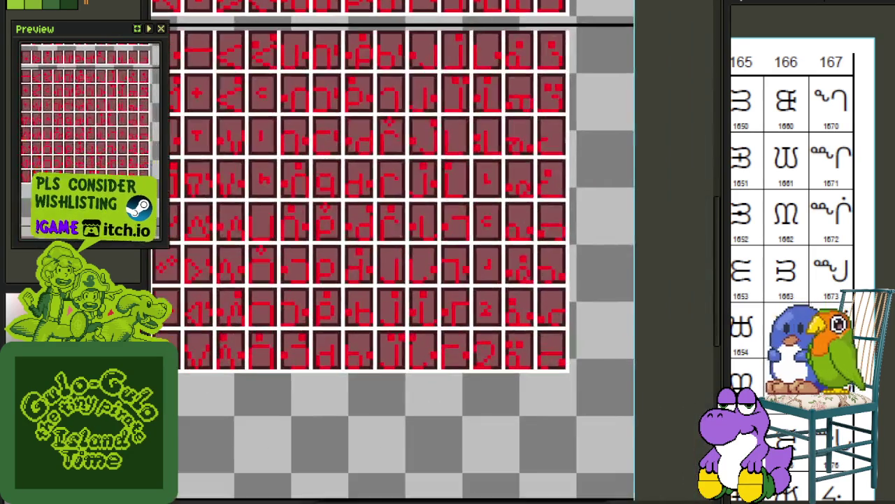
pyautogui.scroll(5, 500, 458)
pyautogui.press('Up')
pyautogui.press('Up')
pyautogui.hotkey('ctrl', 'd')
# Nudge the remaining lower rows up three more steps, deselecting after the moves.
pyautogui.scroll(-5, 315, 224)
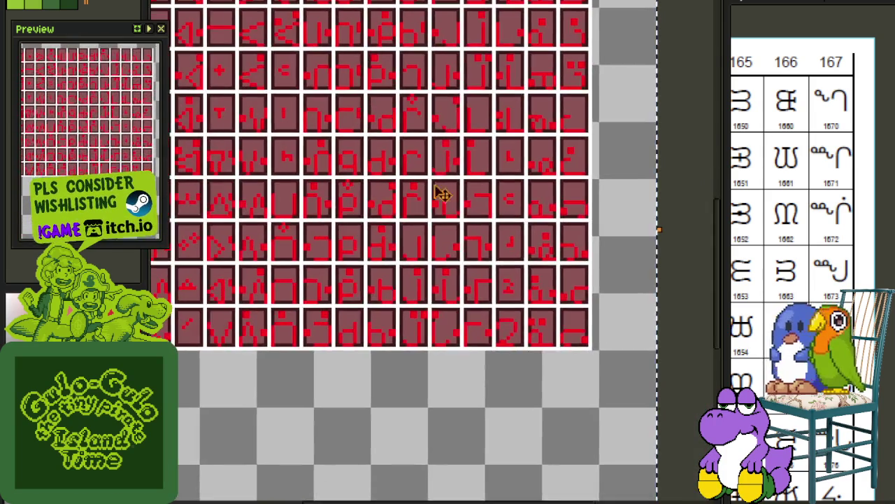
pyautogui.scroll(5, 420, 194)
pyautogui.press('Up')
pyautogui.press('Up')
pyautogui.hotkey('ctrl', 'd')
pyautogui.scroll(-3, 335, 252)
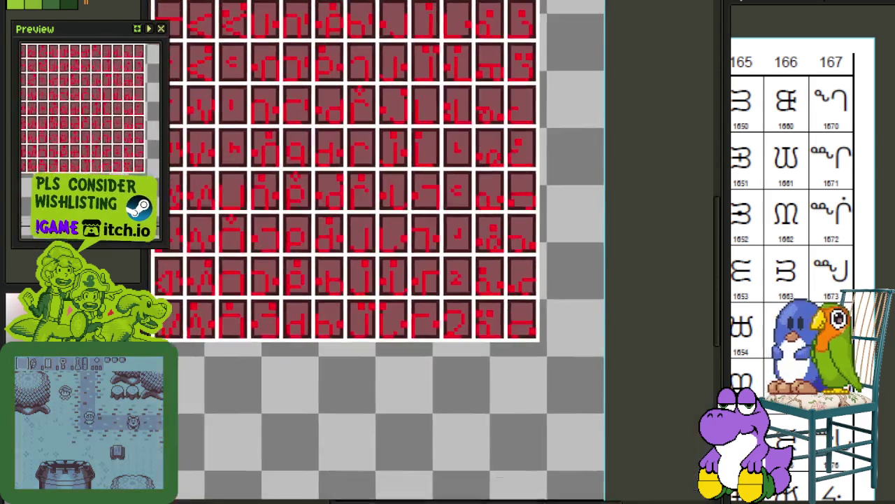
pyautogui.scroll(3, 453, 318)
pyautogui.press('Up')
pyautogui.press('Up')
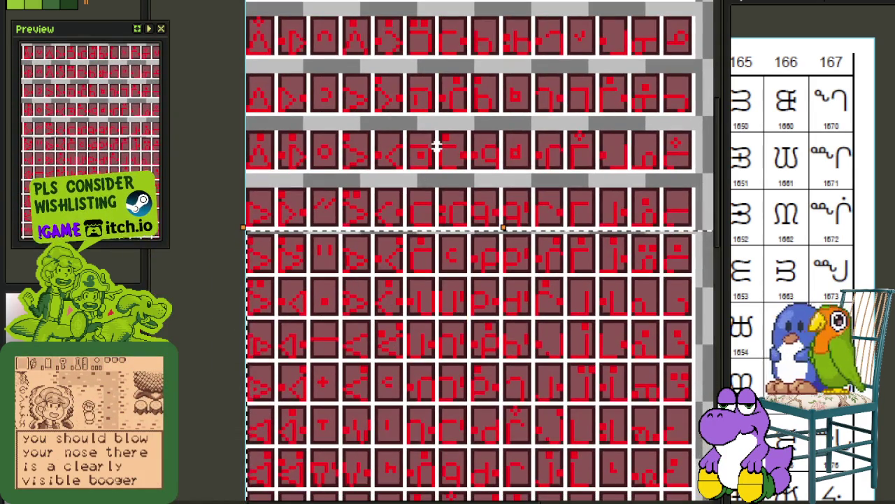
pyautogui.press('Up')
pyautogui.hotkey('ctrl', 'd')
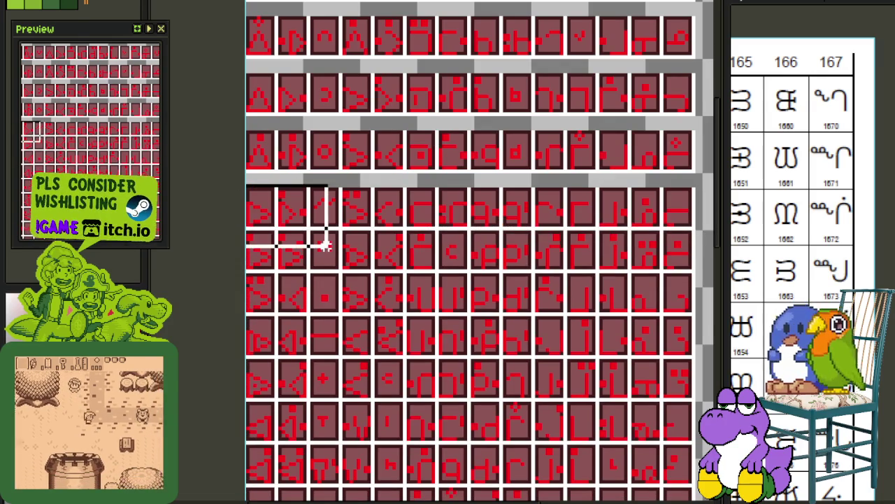
# Select the lower block once more, push it against the row above, and deselect.
pyautogui.moveTo(238, 185); pyautogui.dragTo(580, 500)
pyautogui.moveTo(493, 318); pyautogui.dragTo(399, 109)
pyautogui.scroll(-3, 399, 109)
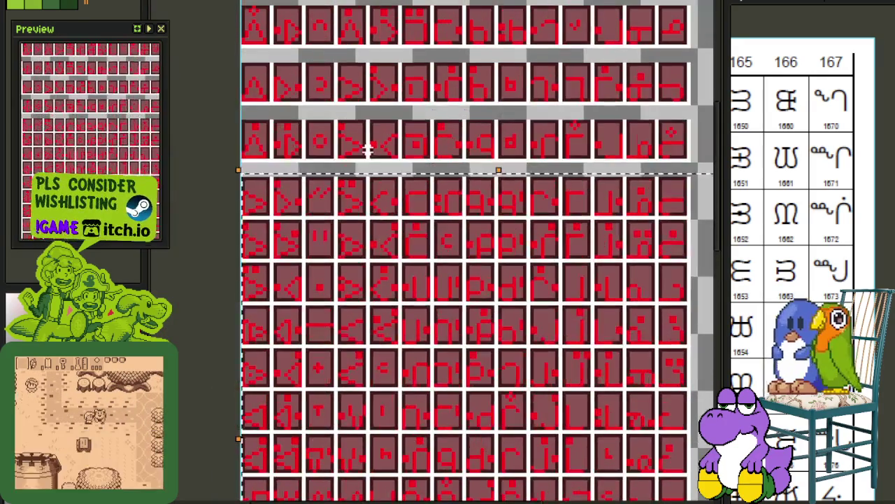
pyautogui.scroll(3, 408, 233)
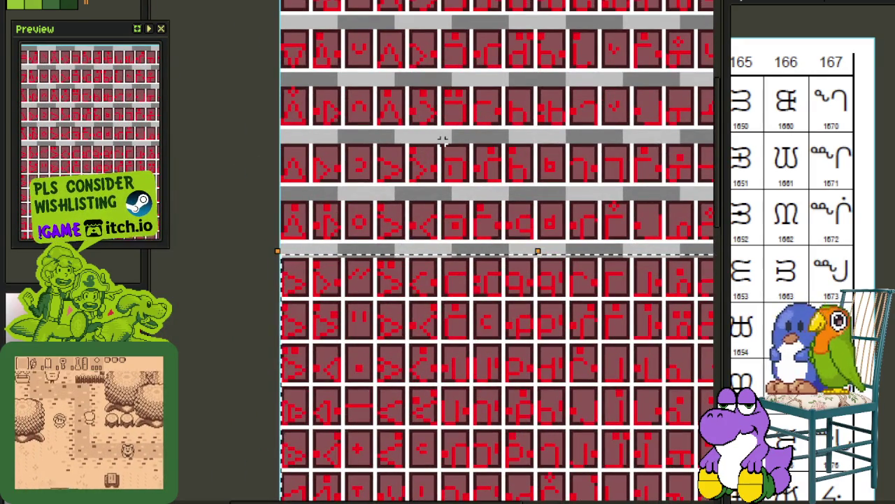
pyautogui.press('Up')
pyautogui.press('Up')
pyautogui.press('Up')
pyautogui.hotkey('ctrl', 'd')
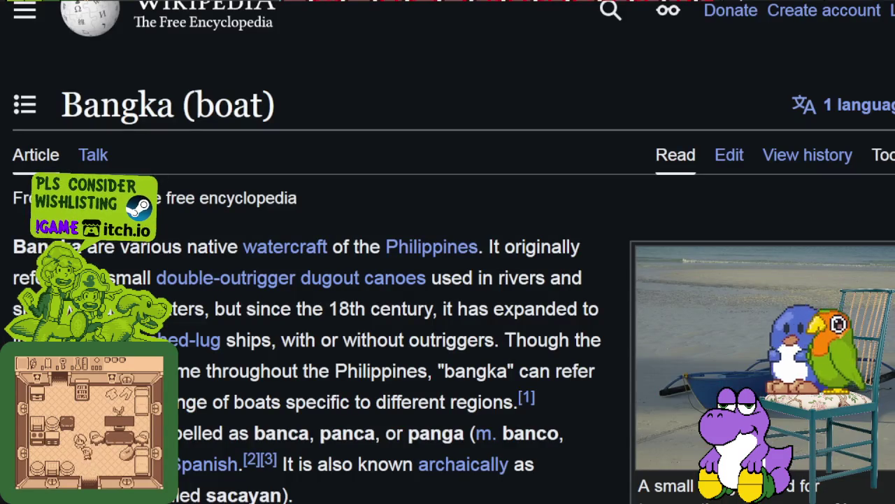
# Browse the Bangka article's boat photos full-size, then open the Austronesian migration map.
pyautogui.scroll(-3, 540, 310)
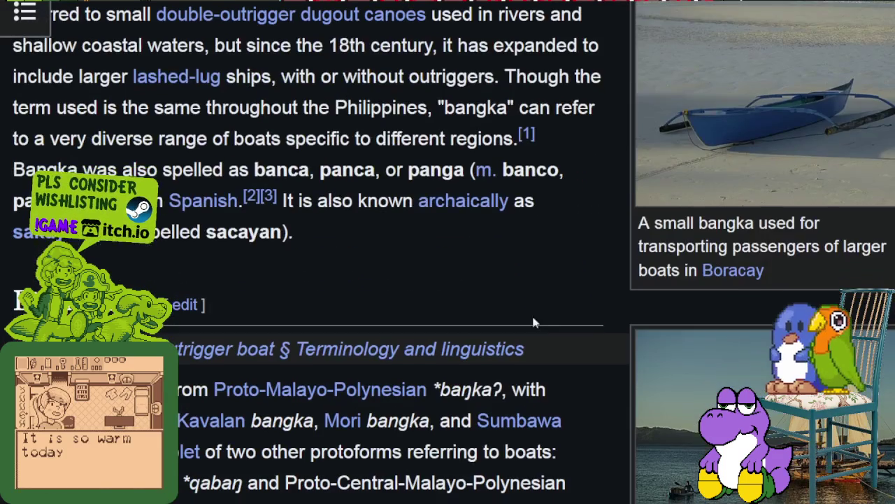
pyautogui.click(744, 150)
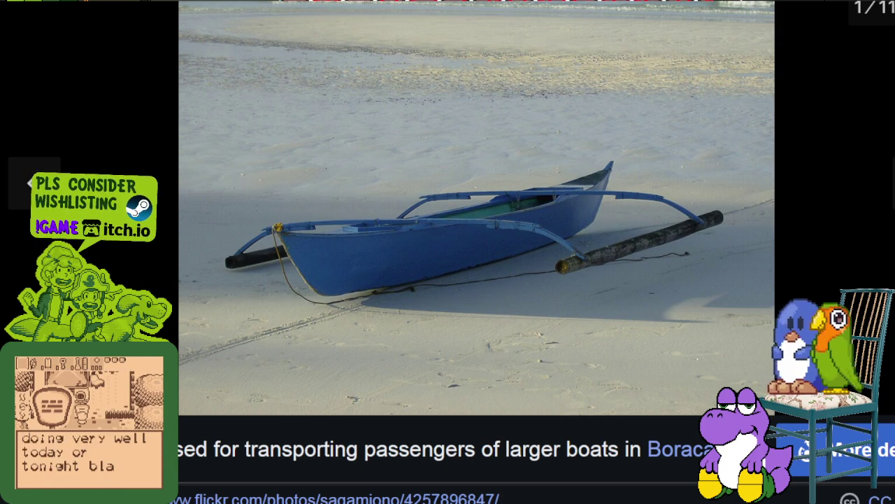
pyautogui.press('Escape')
pyautogui.click(835, 176)
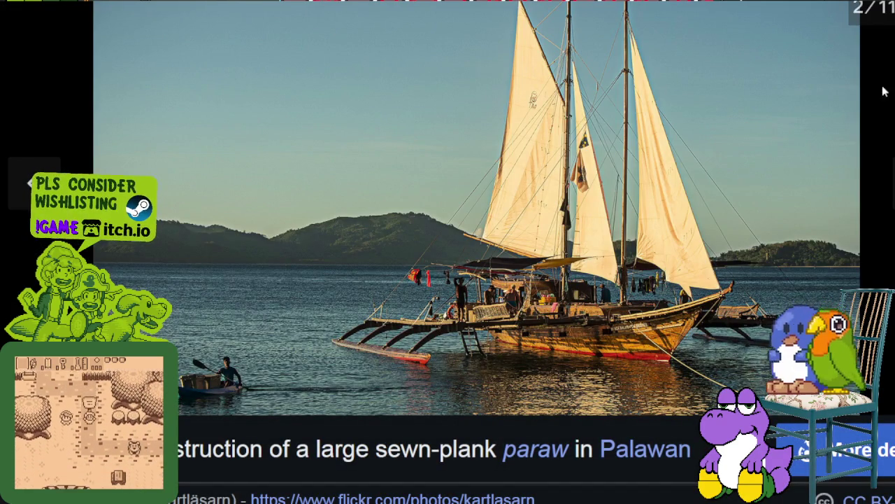
pyautogui.press('Escape')
pyautogui.scroll(-5, 755, 119)
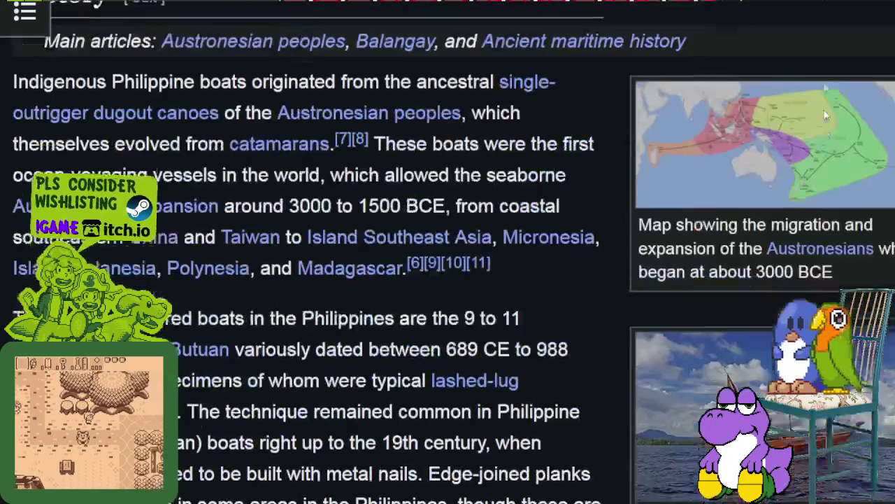
pyautogui.click(755, 119)
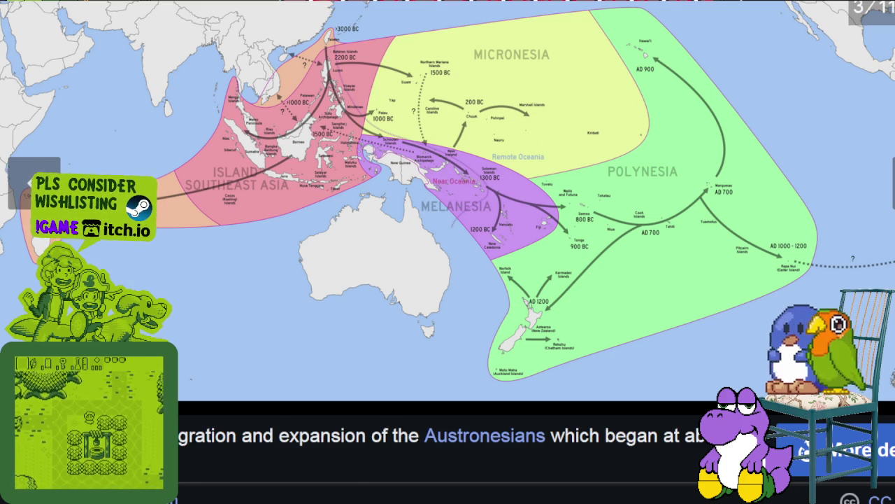
pyautogui.press('Escape')
pyautogui.scroll(-5, 838, 126)
pyautogui.scroll(-5, 812, 126)
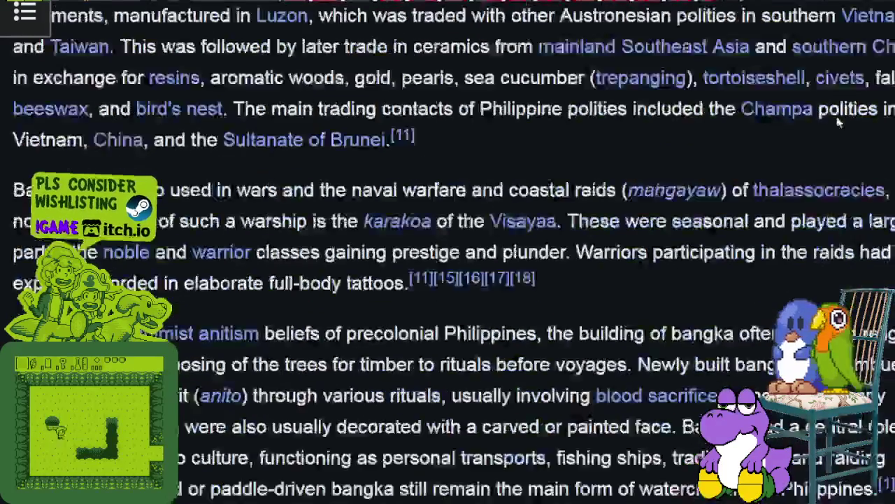
pyautogui.scroll(-5, 787, 125)
pyautogui.scroll(-2, 685, 136)
pyautogui.scroll(-4, 676, 133)
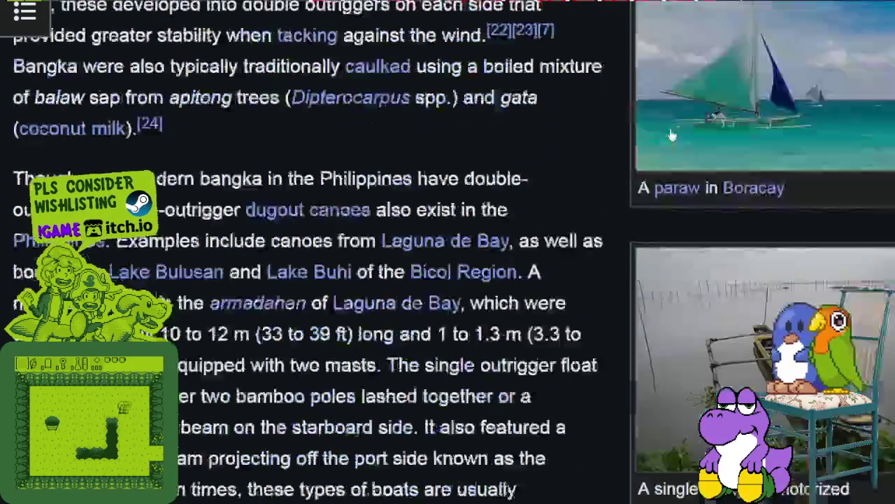
pyautogui.scroll(-4, 672, 134)
pyautogui.scroll(-2, 592, 148)
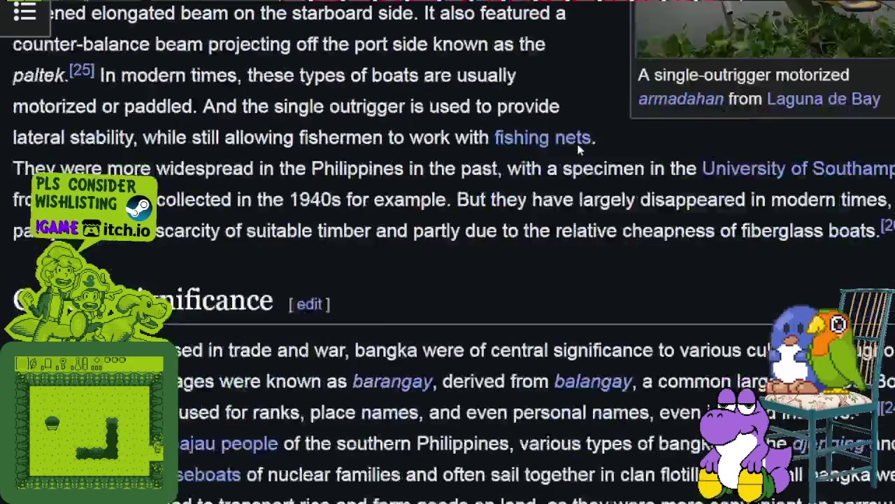
pyautogui.scroll(-2, 580, 140)
pyautogui.scroll(-5, 578, 139)
pyautogui.scroll(-2, 577, 138)
pyautogui.scroll(-5, 578, 139)
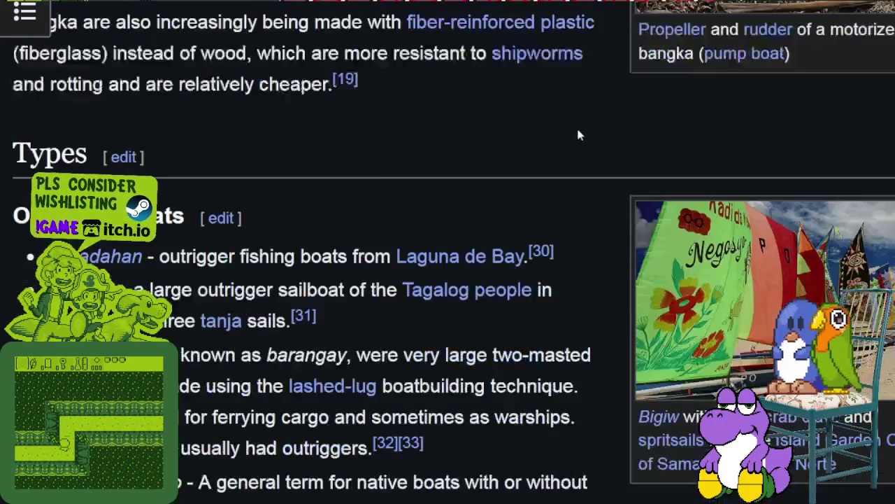
pyautogui.scroll(-2, 576, 133)
pyautogui.scroll(-3, 566, 140)
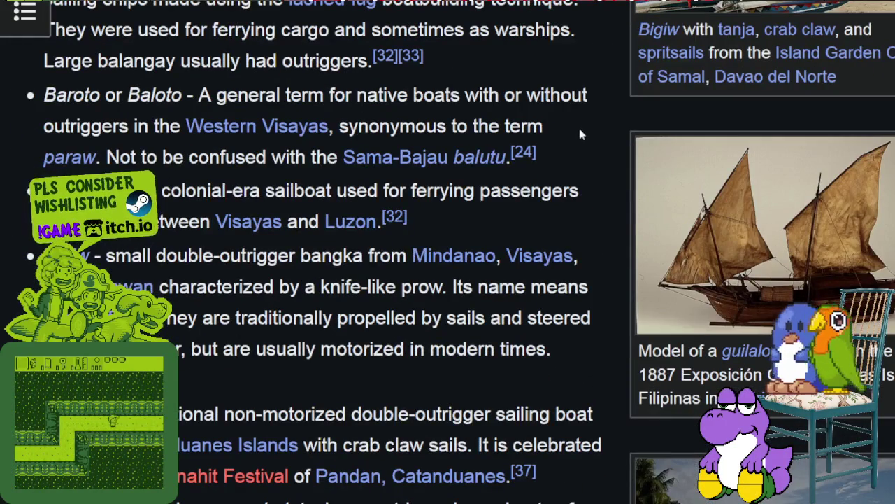
pyautogui.scroll(-1, 578, 136)
pyautogui.scroll(-3, 581, 137)
pyautogui.scroll(-5, 580, 140)
pyautogui.scroll(-4, 563, 150)
pyautogui.scroll(8, 562, 156)
pyautogui.scroll(10, 506, 219)
pyautogui.scroll(8, 506, 219)
pyautogui.scroll(8, 500, 219)
pyautogui.scroll(8, 493, 220)
pyautogui.scroll(6, 485, 221)
pyautogui.scroll(2, 482, 217)
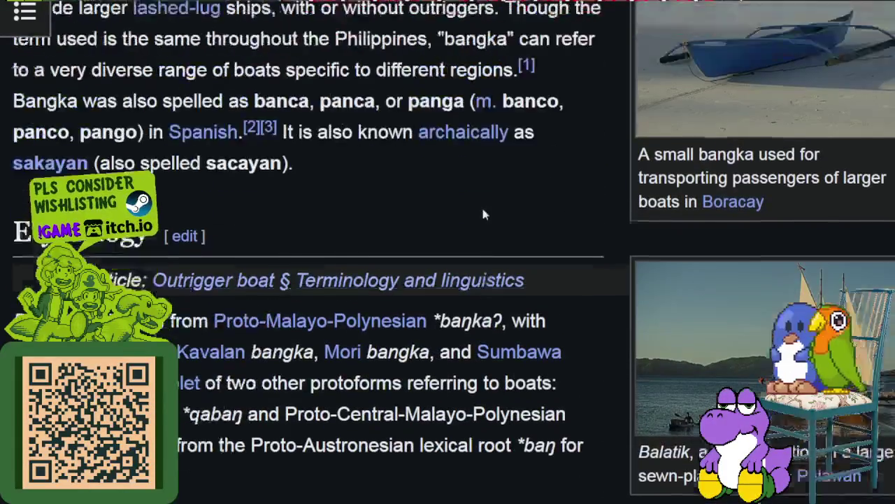
pyautogui.scroll(5, 482, 202)
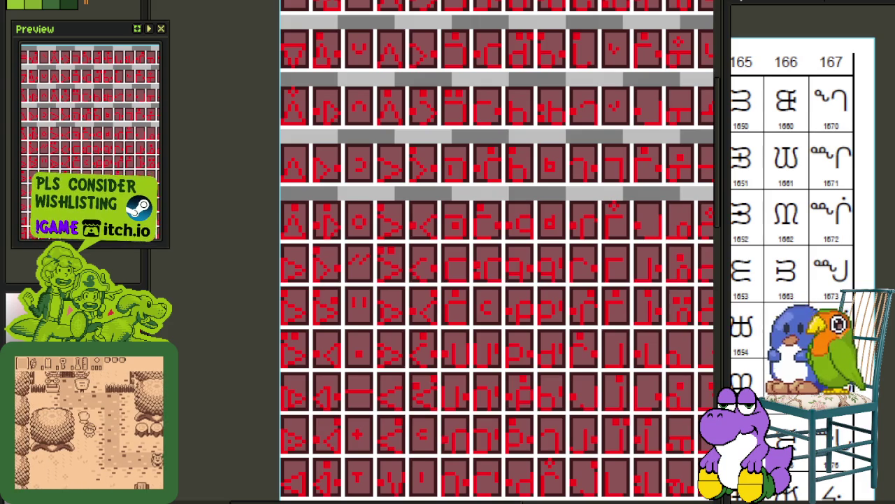
# Select the glyph rows from the fifth row down and nudge them up three steps over the gap.
pyautogui.scroll(-2, 356, 145)
pyautogui.scroll(-2, 429, 163)
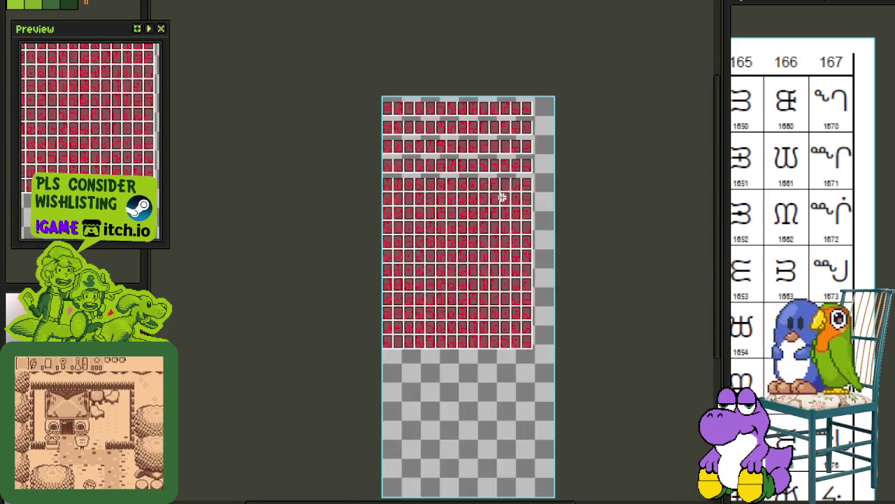
pyautogui.scroll(2, 272, 181)
pyautogui.moveTo(277, 183); pyautogui.dragTo(628, 490)
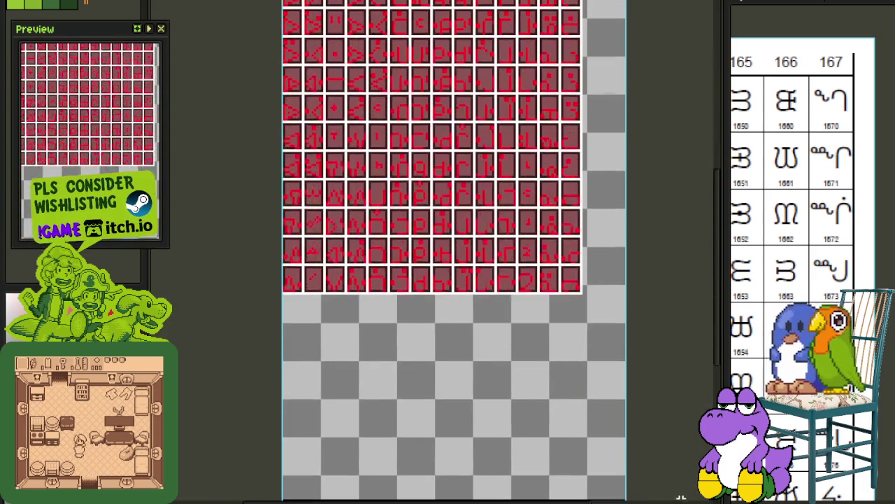
pyautogui.scroll(2, 400, 159)
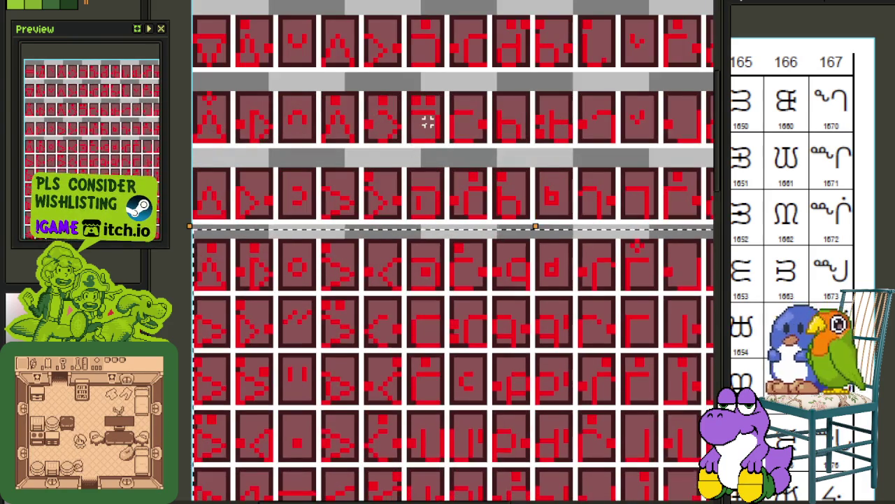
pyautogui.press('Up')
pyautogui.press('Up')
pyautogui.press('Up')
pyautogui.scroll(-2, 423, 135)
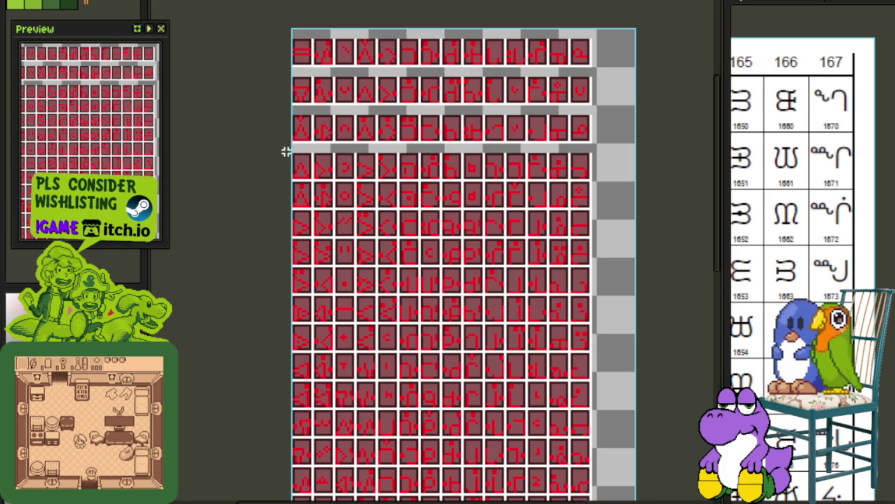
pyautogui.scroll(-5, 290, 154)
pyautogui.scroll(4, 410, 340)
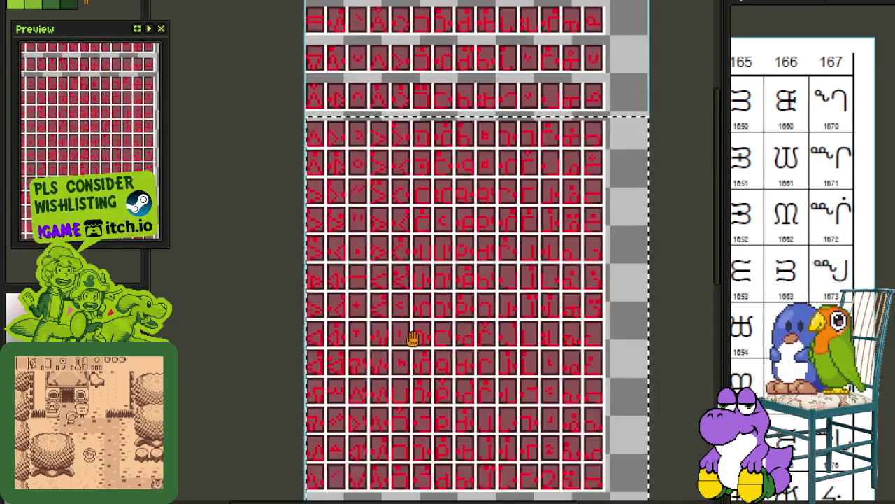
pyautogui.scroll(2, 383, 215)
pyautogui.press('Up')
pyautogui.press('Up')
pyautogui.press('Up')
pyautogui.press('Up')
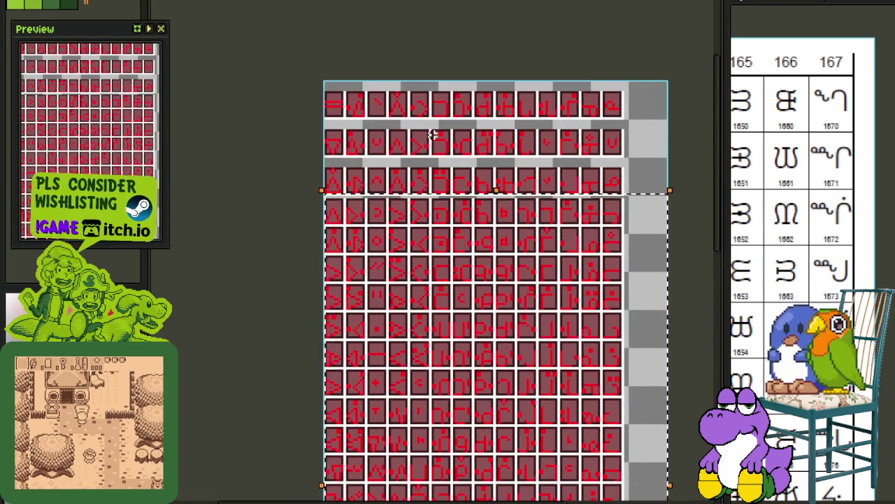
pyautogui.press('Up')
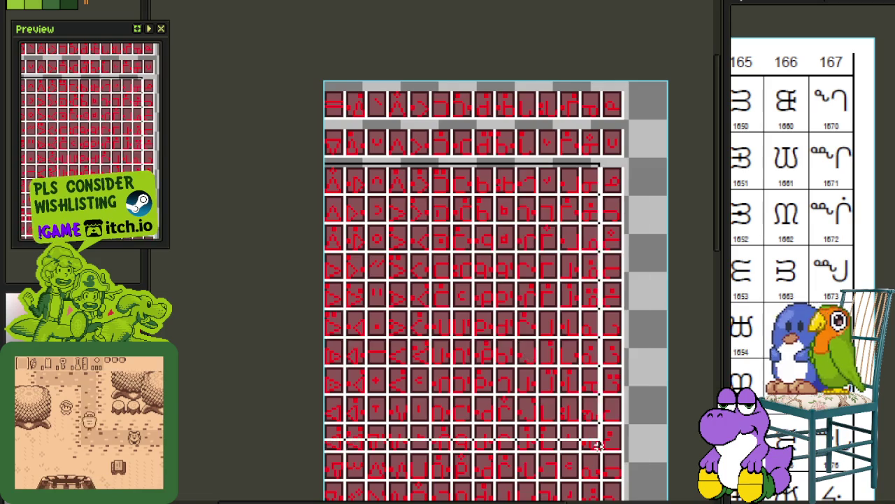
# Select the entire sheet, move all glyphs up, deselect, and show the layer list.
pyautogui.scroll(-3, 419, 113)
pyautogui.hotkey('ctrl', 'a')
pyautogui.scroll(1, 453, 210)
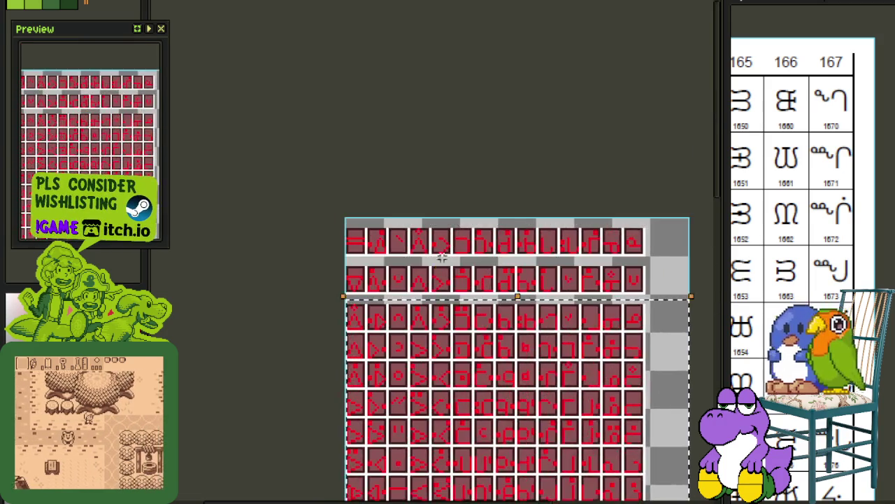
pyautogui.scroll(2, 453, 210)
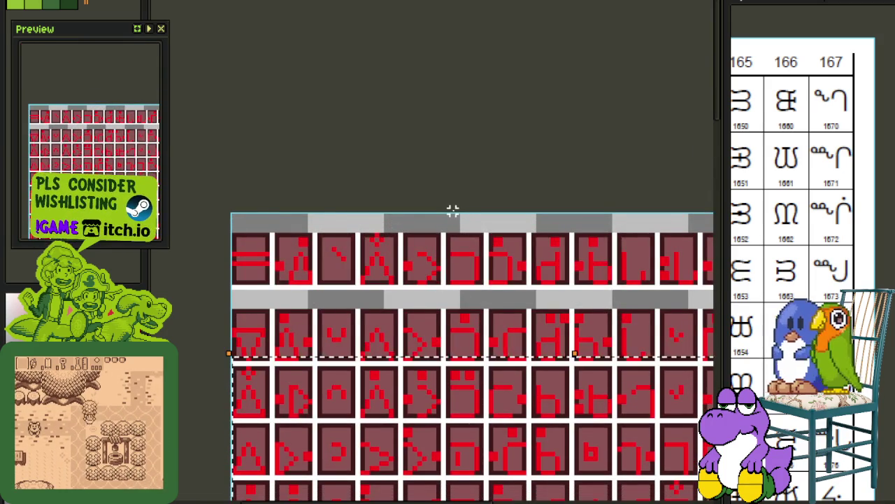
pyautogui.scroll(-1, 392, 238)
pyautogui.scroll(-1, 299, 304)
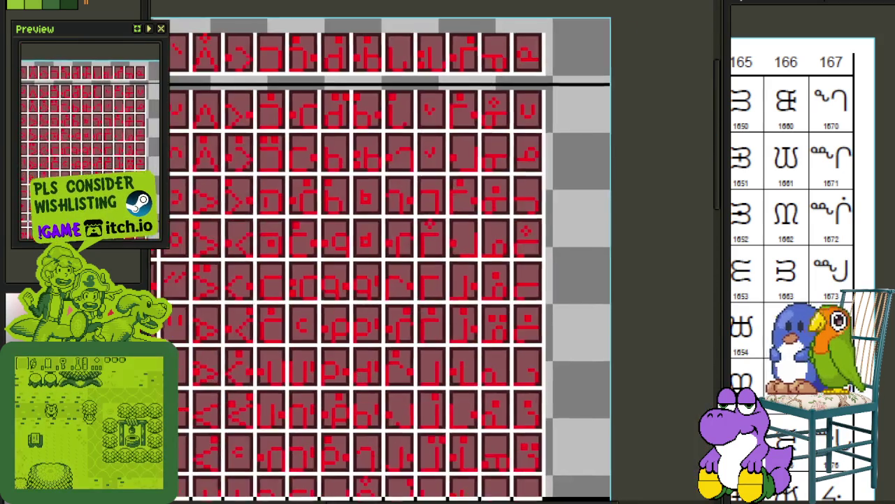
pyautogui.scroll(-2, 419, 266)
pyautogui.scroll(3, 419, 266)
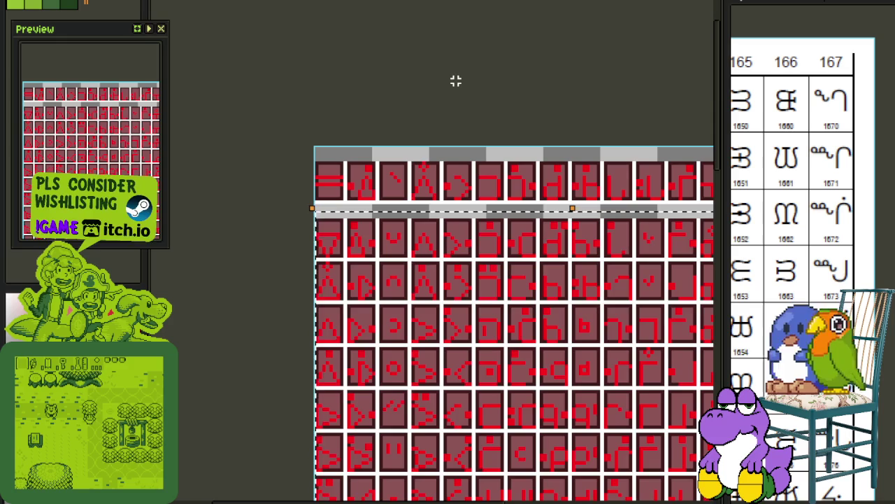
pyautogui.scroll(-2, 419, 86)
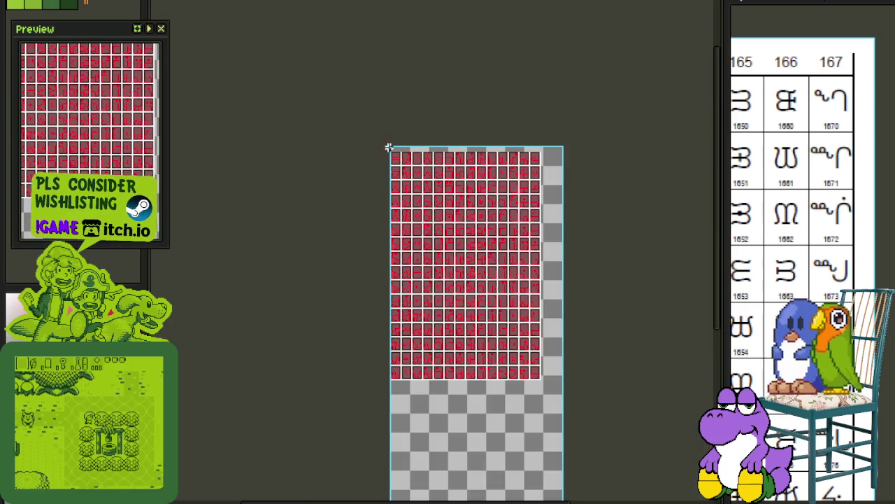
pyautogui.scroll(-2, 667, 422)
pyautogui.scroll(1, 404, 21)
pyautogui.scroll(2, 412, 8)
pyautogui.scroll(1, 416, 129)
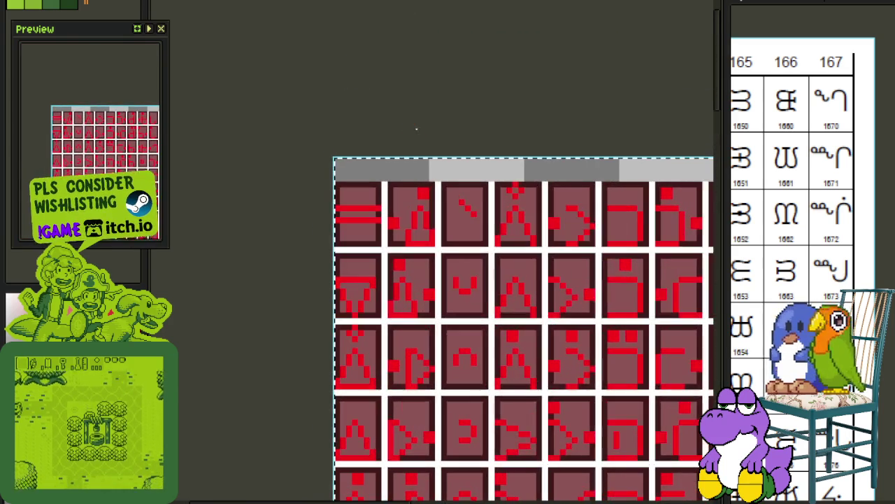
pyautogui.press('Up')
pyautogui.press('Up')
pyautogui.press('Up')
pyautogui.press('Up')
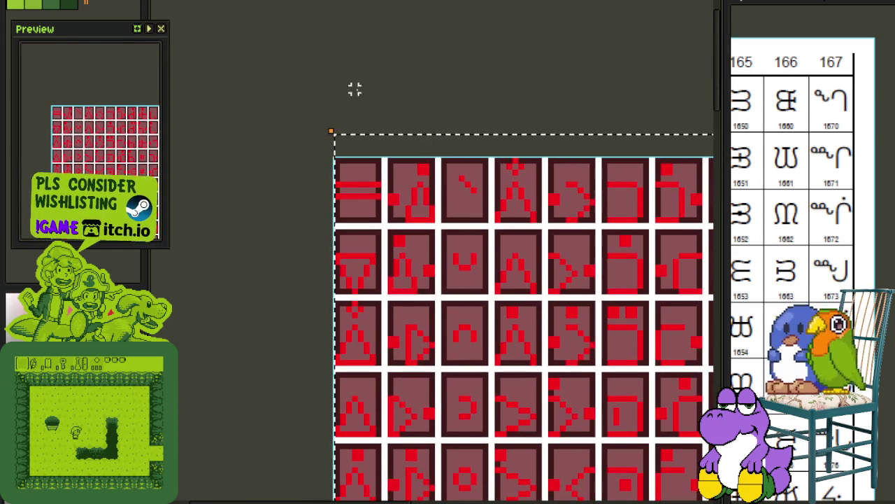
pyautogui.hotkey('ctrl', 'd')
pyautogui.scroll(-2, 358, 95)
pyautogui.press('Tab')
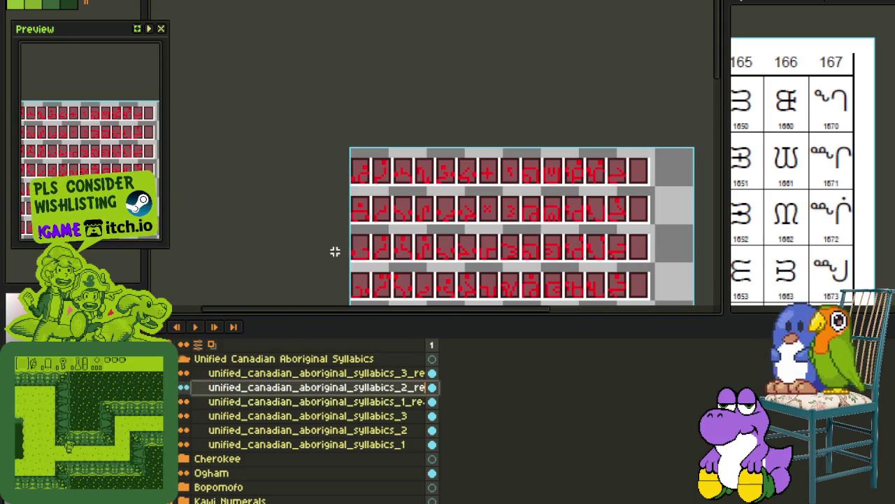
# Switch to another syllabics layer and scroll through its sheet to find the gaps.
pyautogui.press('Tab')
pyautogui.scroll(-10, 294, 109)
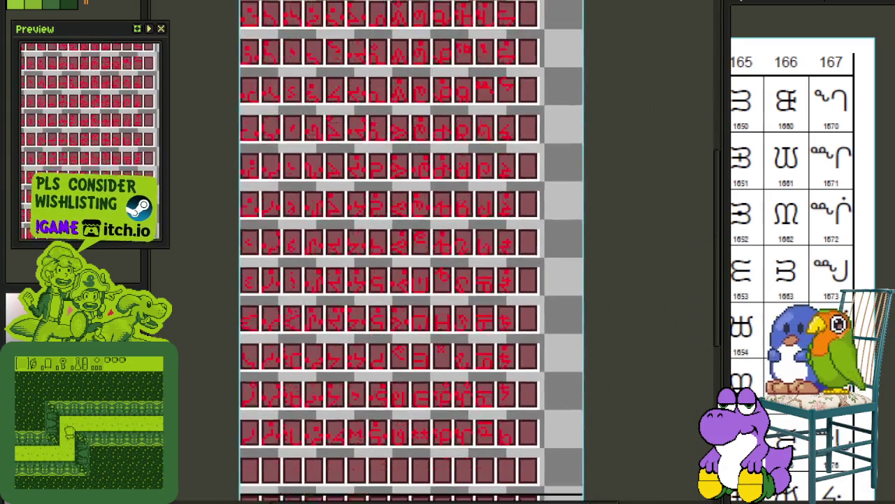
pyautogui.scroll(5, 410, 413)
pyautogui.scroll(3, 456, 380)
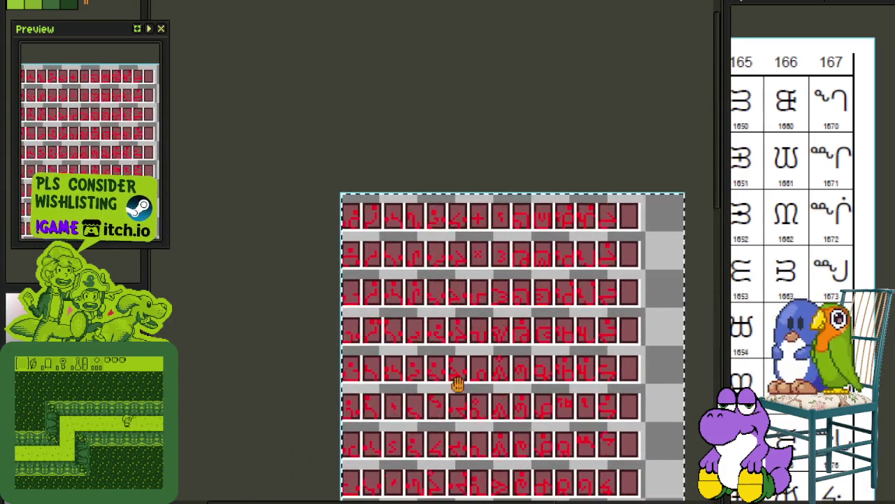
pyautogui.scroll(2, 442, 118)
pyautogui.scroll(2, 370, 96)
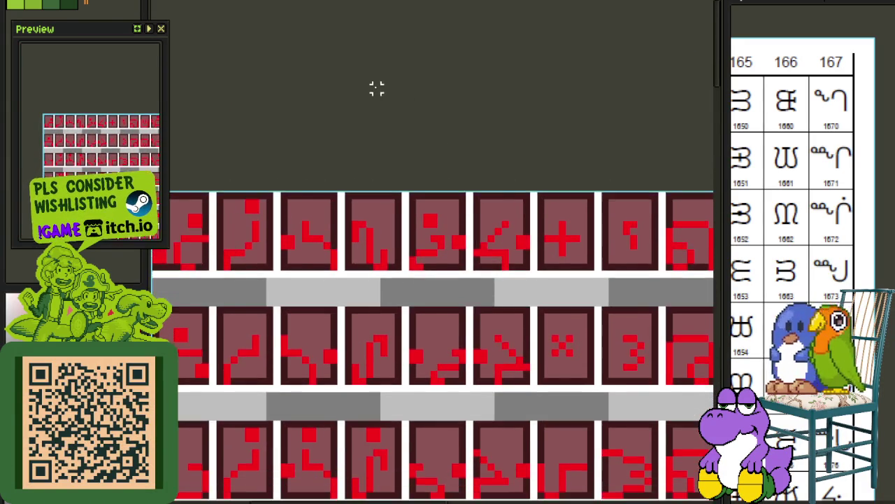
pyautogui.scroll(-2, 266, 228)
pyautogui.scroll(-2, 506, 455)
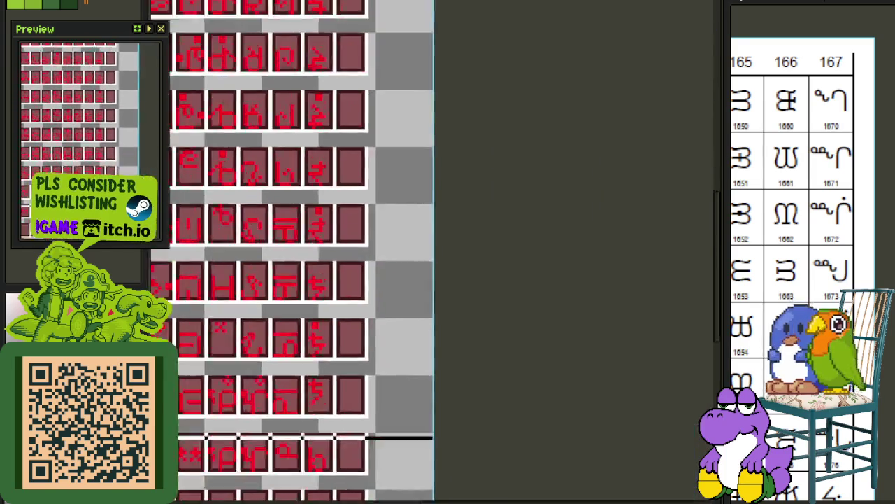
pyautogui.scroll(-3, 521, 391)
pyautogui.scroll(3, 370, 184)
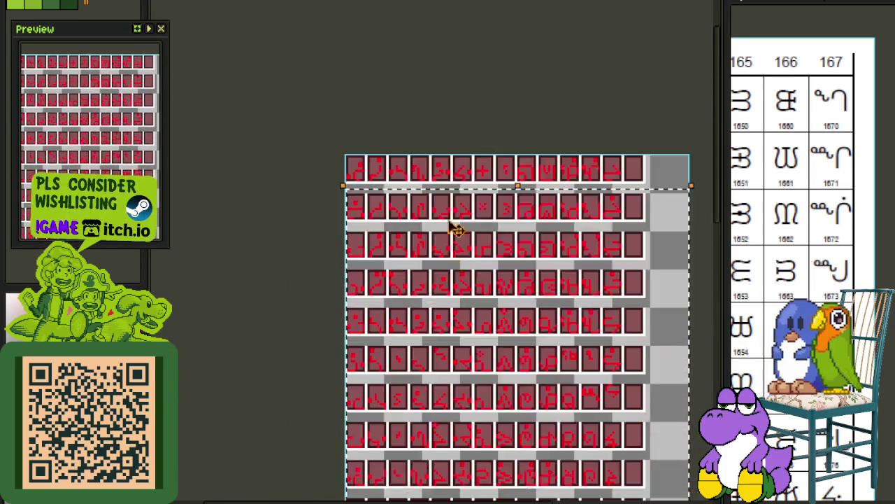
pyautogui.scroll(2, 384, 84)
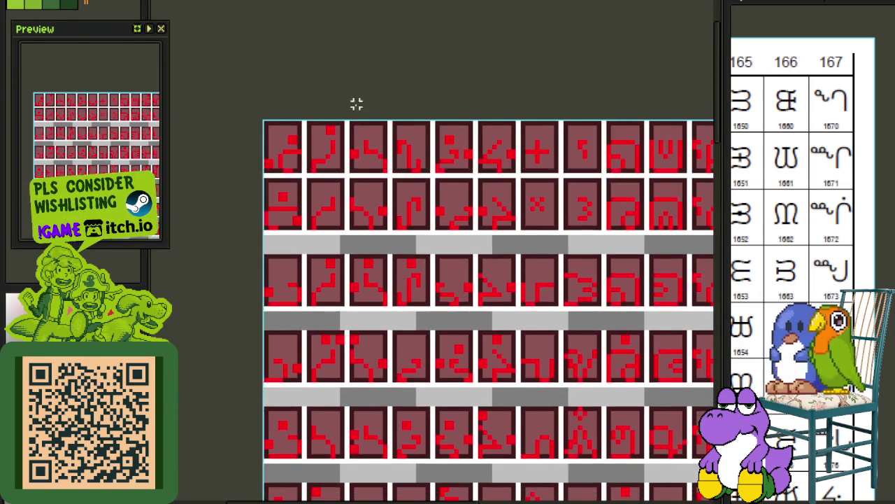
pyautogui.scroll(-2, 333, 132)
# Move the selected lower glyph rows up to close the first gap.
pyautogui.moveTo(417, 278); pyautogui.dragTo(480, 476)
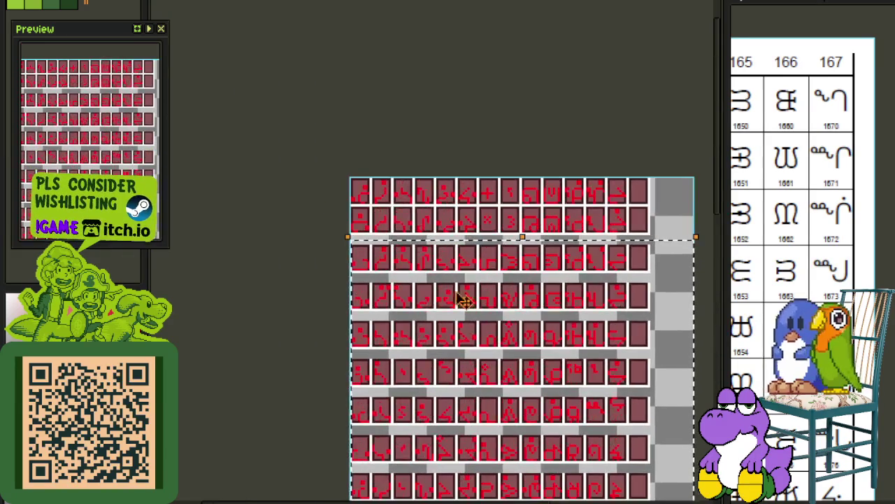
pyautogui.scroll(3, 420, 209)
pyautogui.scroll(-1, 483, 147)
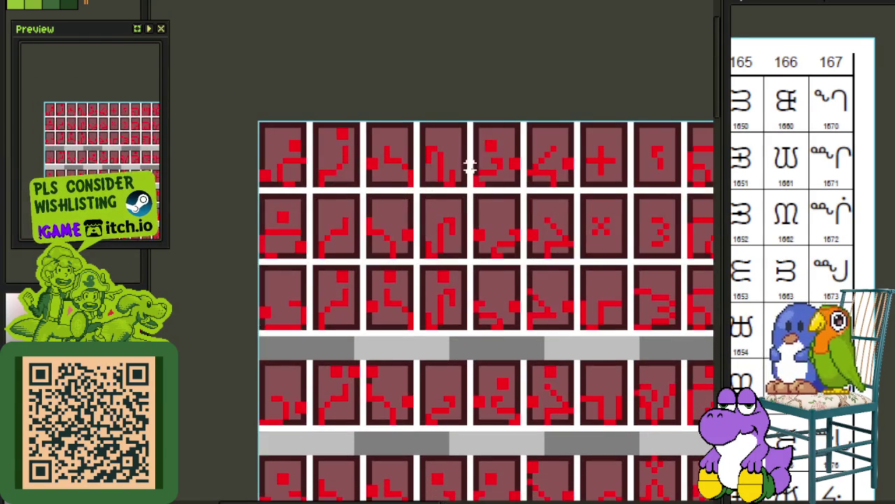
pyautogui.scroll(-1, 348, 286)
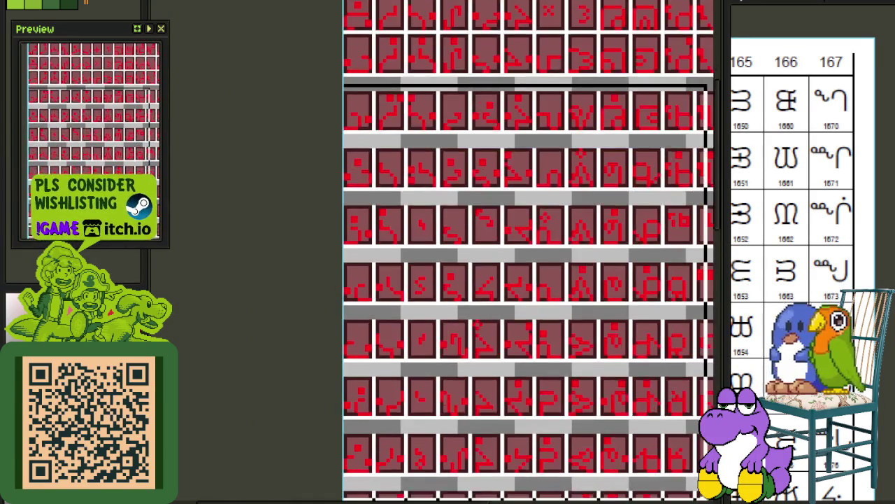
pyautogui.moveTo(337, 279); pyautogui.dragTo(98, 42)
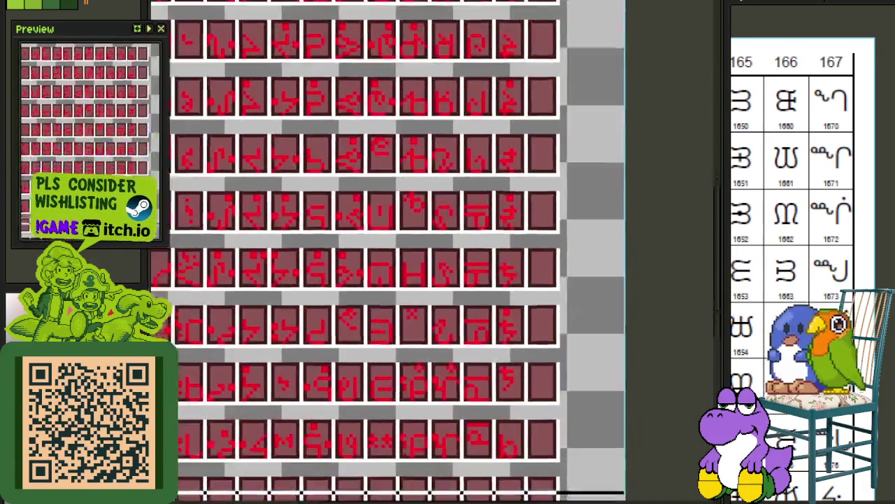
pyautogui.scroll(-2, 483, 56)
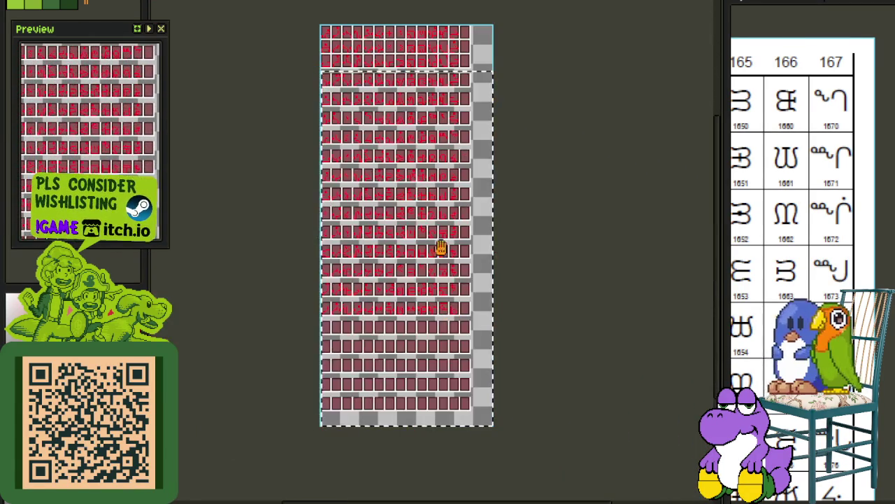
pyautogui.scroll(2, 430, 296)
pyautogui.scroll(2, 373, 184)
pyautogui.press('Up')
pyautogui.press('Up')
pyautogui.press('Up')
pyautogui.press('Up')
# Select the lower block of glyph rows and nudge it up two pixels.
pyautogui.scroll(-1, 426, 216)
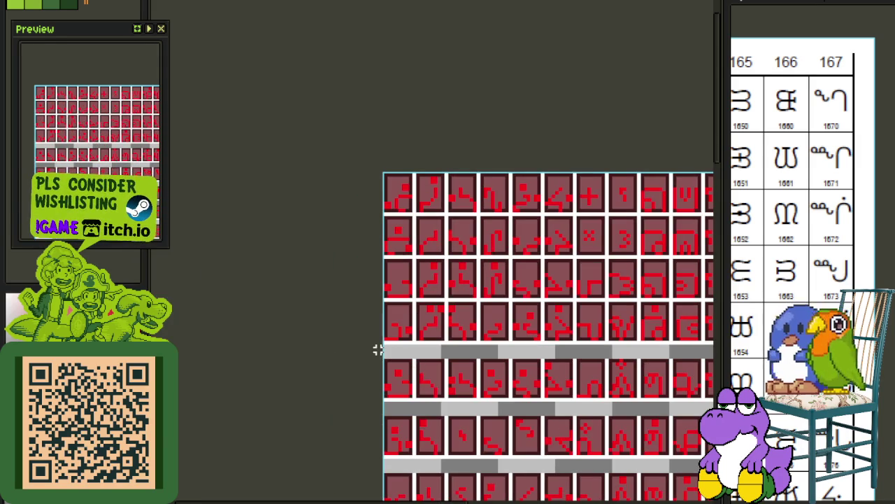
pyautogui.scroll(-1, 437, 404)
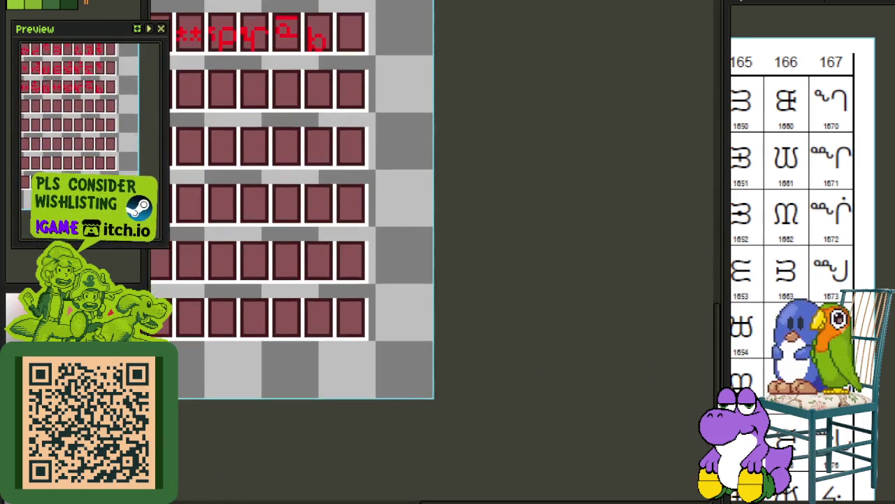
pyautogui.scroll(-1, 519, 335)
pyautogui.scroll(3, 519, 335)
pyautogui.scroll(1, 304, 248)
pyautogui.scroll(1, 323, 293)
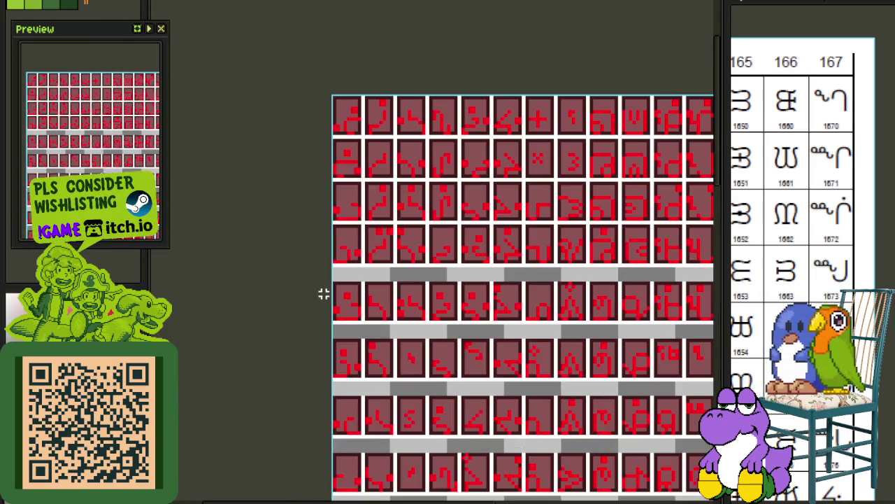
pyautogui.scroll(-3, 404, 351)
pyautogui.scroll(-5, 404, 351)
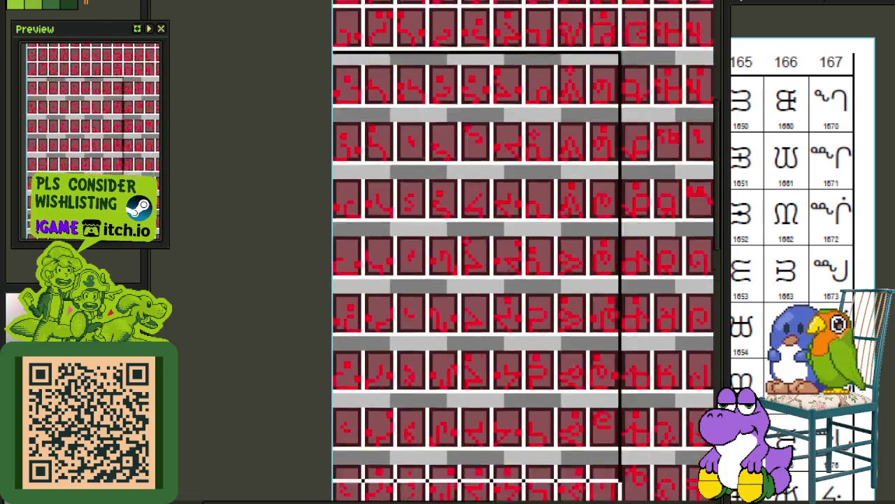
pyautogui.scroll(-5, 404, 351)
pyautogui.hscroll(5, 404, 352)
pyautogui.scroll(-2, 406, 155)
pyautogui.scroll(2, 356, 242)
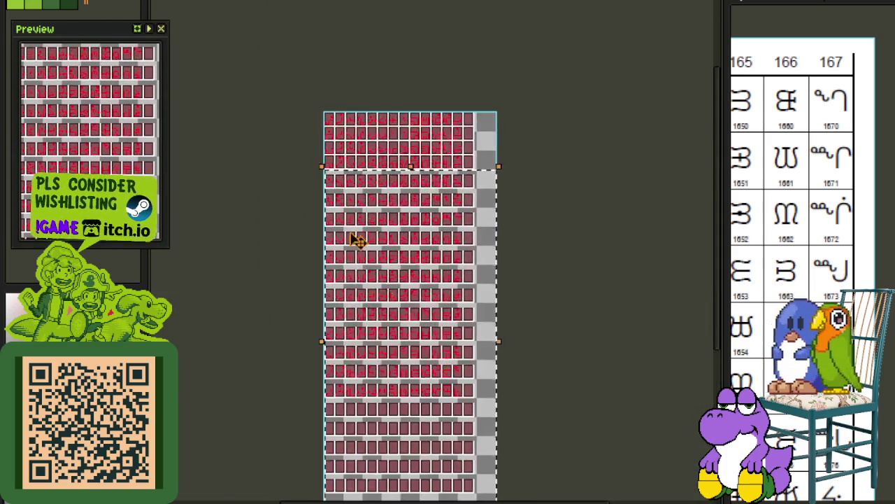
pyautogui.scroll(3, 358, 92)
pyautogui.scroll(1, 362, 107)
pyautogui.scroll(-1, 362, 107)
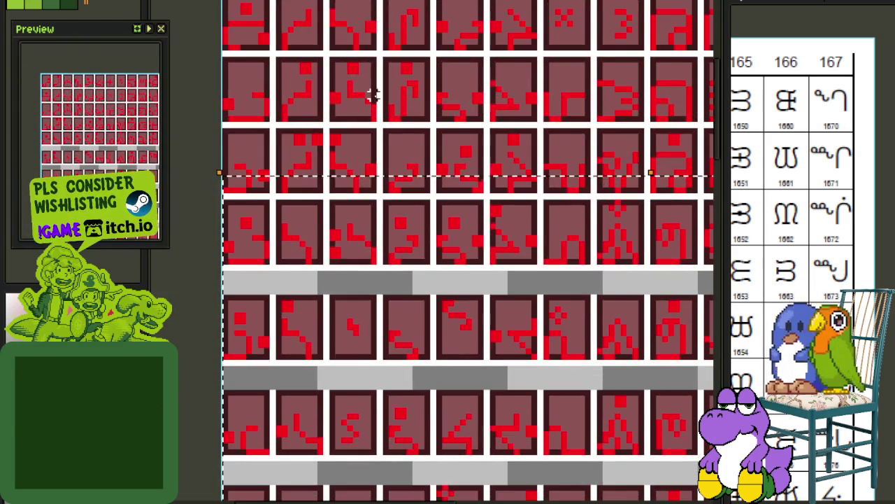
pyautogui.scroll(-1, 370, 94)
pyautogui.scroll(-1, 374, 94)
pyautogui.moveTo(314, 177); pyautogui.dragTo(490, 371)
pyautogui.scroll(-5, 490, 371)
pyautogui.scroll(3, 483, 322)
pyautogui.scroll(-2, 481, 397)
pyautogui.scroll(2, 380, 276)
pyautogui.scroll(1, 354, 268)
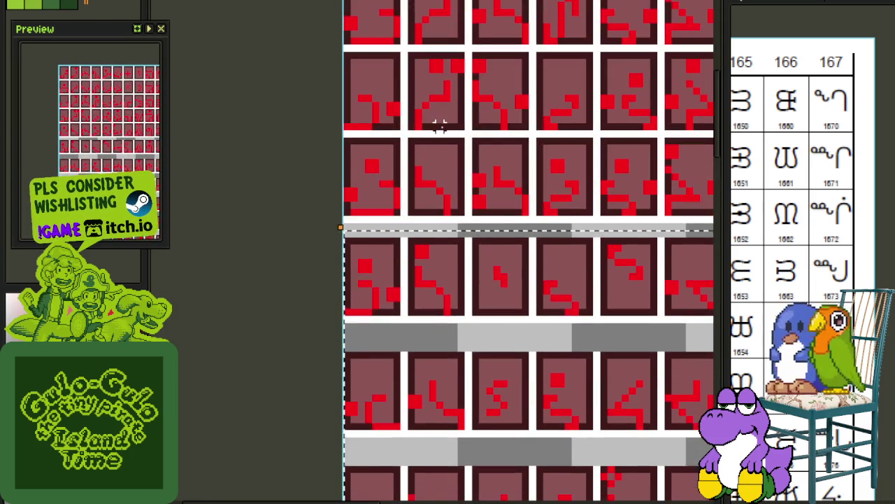
pyautogui.press('Up')
pyautogui.press('Up')
# Pan around the sheet to review spacing; the lower rows still have blank bands.
pyautogui.scroll(-2, 447, 119)
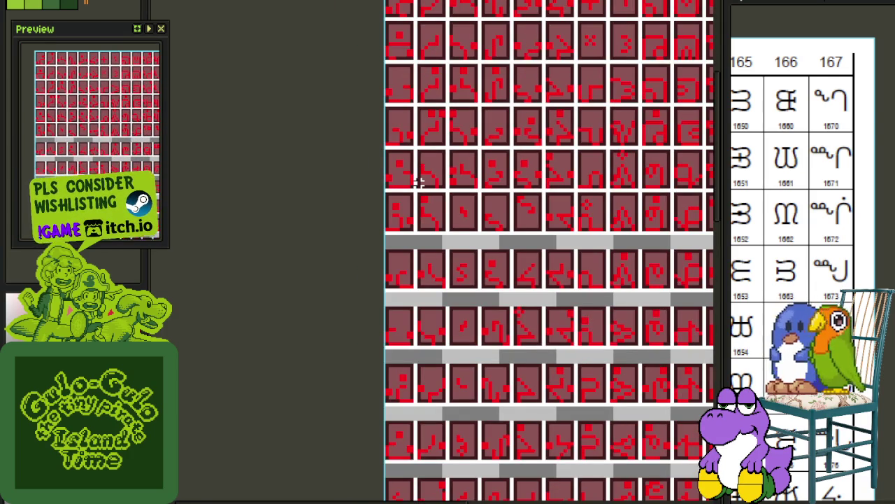
pyautogui.scroll(-1, 422, 221)
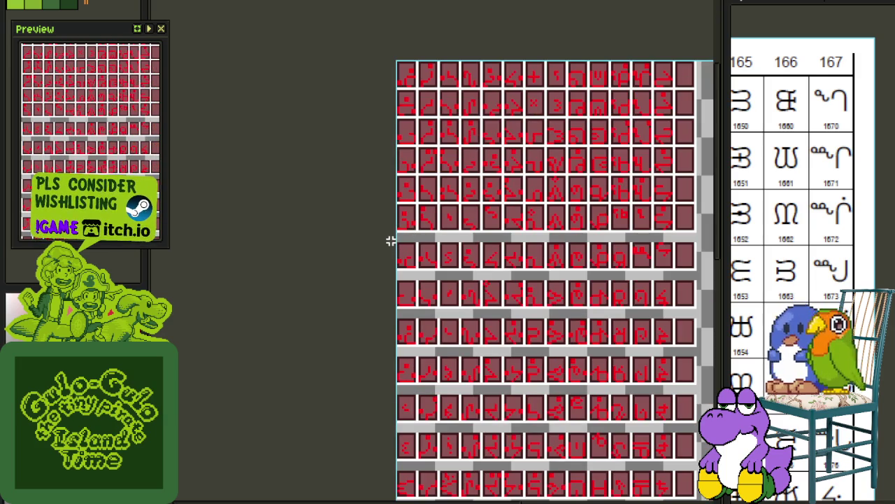
pyautogui.scroll(-5, 403, 242)
pyautogui.hscroll(2, 403, 243)
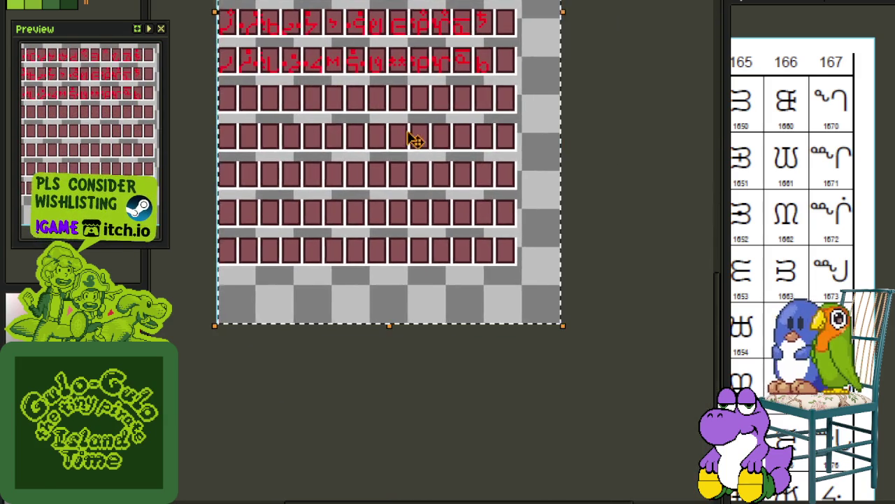
pyautogui.scroll(3, 410, 140)
pyautogui.hscroll(-2, 410, 140)
pyautogui.scroll(3, 432, 196)
pyautogui.scroll(1, 420, 238)
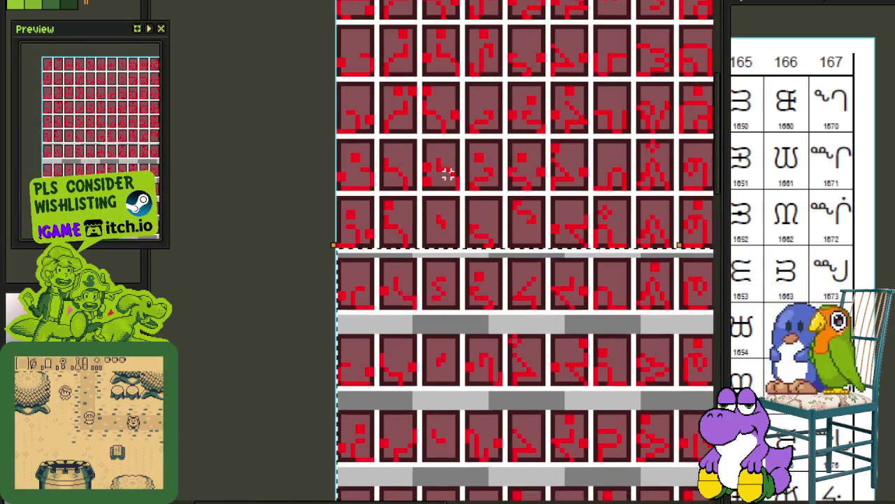
# Clear the selection, then marquee-select the next lower block of red glyph rows and shift it upward.
pyautogui.click(322, 314)
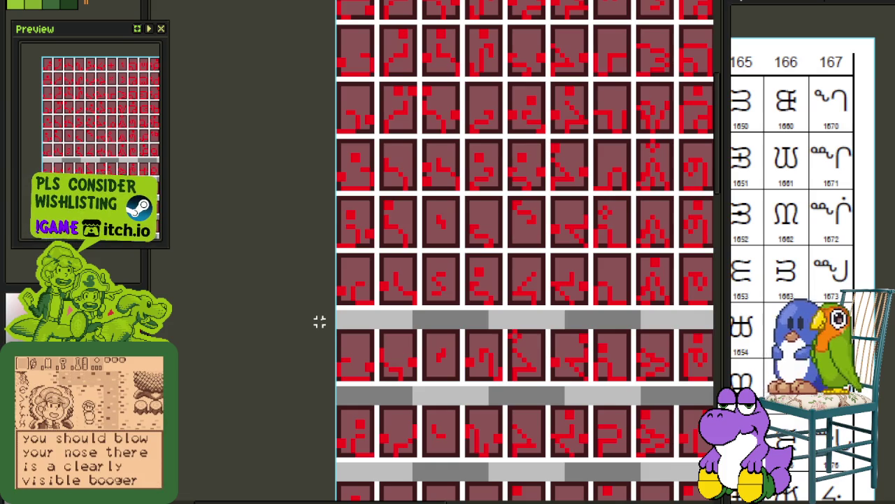
pyautogui.moveTo(329, 321); pyautogui.dragTo(470, 424)
pyautogui.press('Delete')
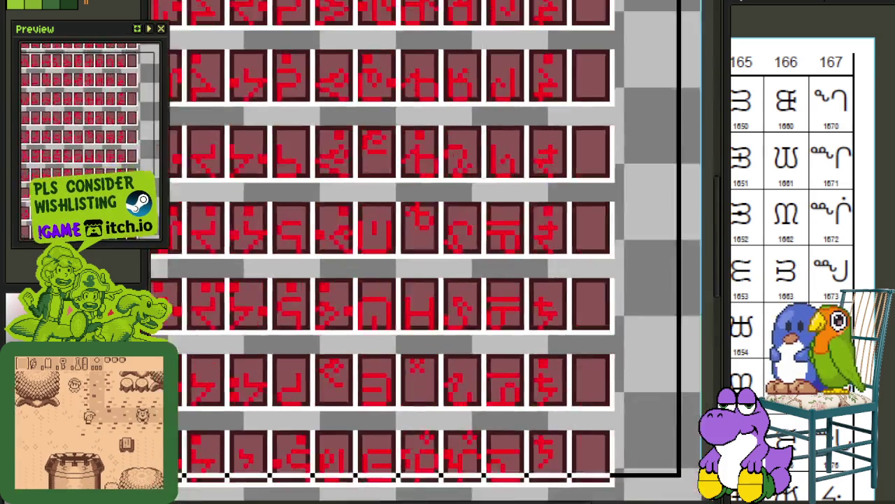
pyautogui.scroll(-3, 366, 175)
pyautogui.scroll(2, 354, 286)
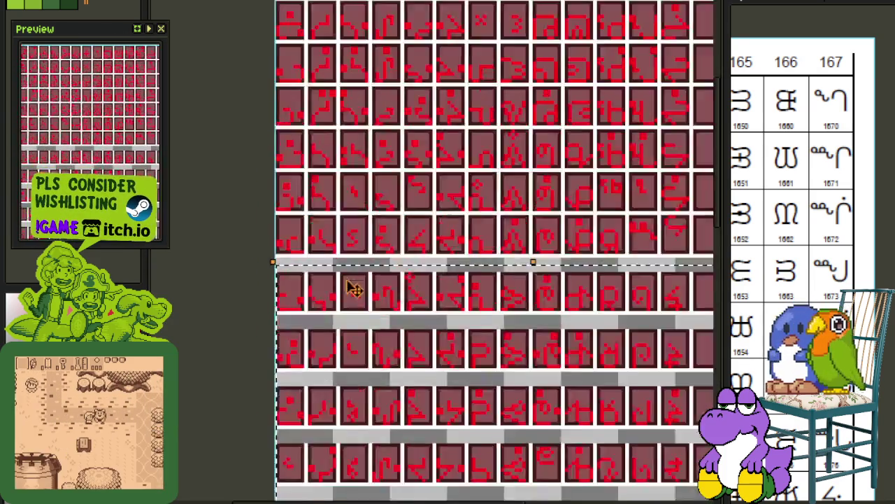
pyautogui.scroll(1, 350, 183)
pyautogui.scroll(-1, 319, 279)
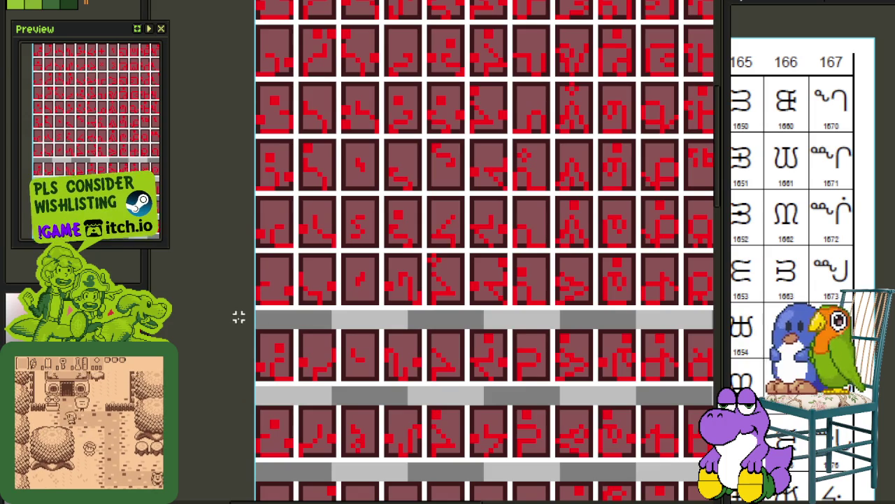
pyautogui.scroll(-2, 239, 317)
pyautogui.scroll(-2, 359, 278)
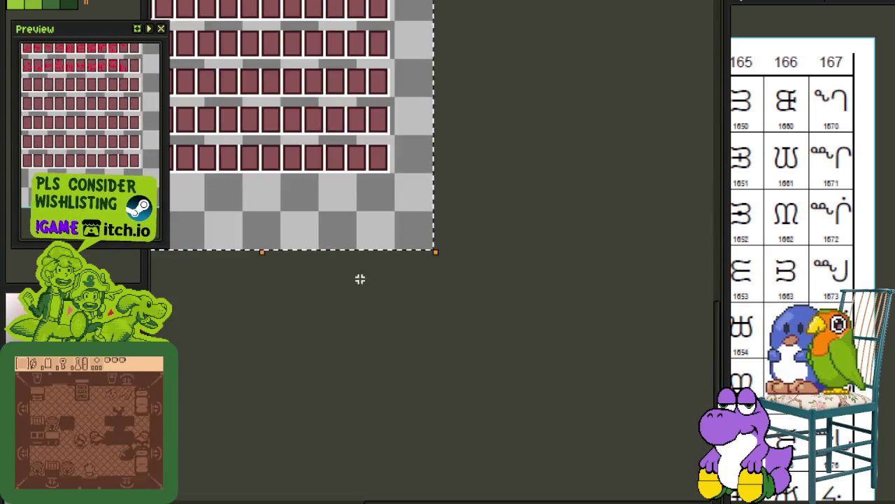
pyautogui.scroll(2, 360, 278)
pyautogui.scroll(1, 436, 294)
pyautogui.scroll(1, 459, 191)
pyautogui.scroll(1, 396, 44)
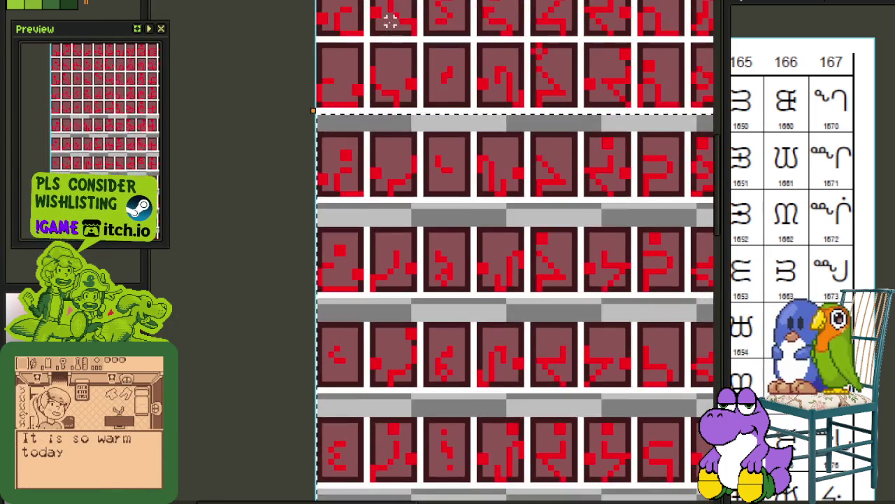
pyautogui.scroll(-2, 394, 44)
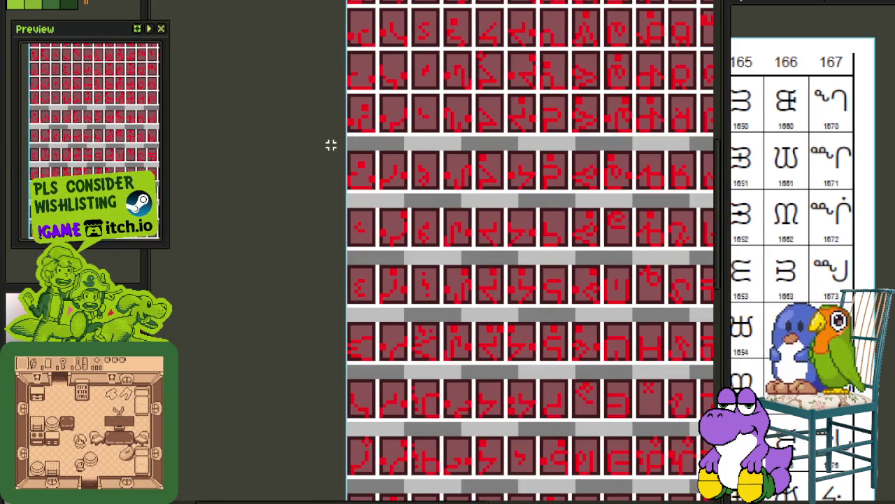
pyautogui.scroll(-2, 432, 223)
pyautogui.scroll(-1, 419, 210)
pyautogui.scroll(-1, 400, 192)
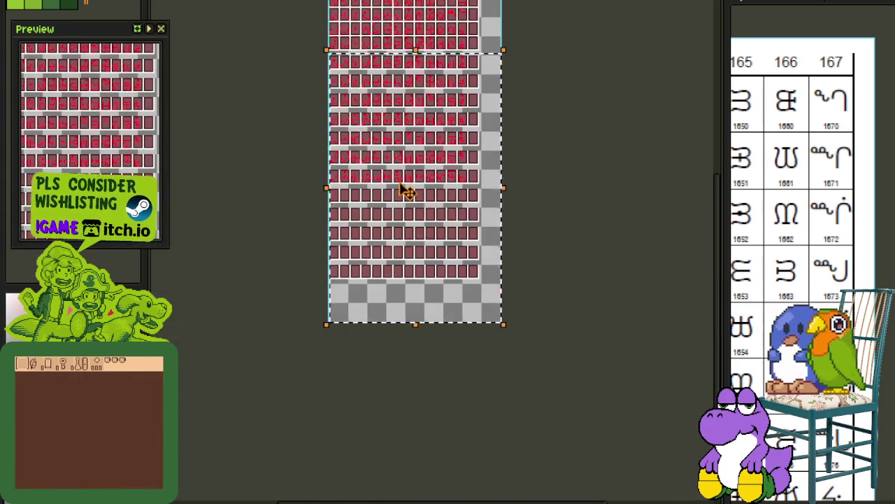
pyautogui.scroll(4, 399, 192)
pyautogui.scroll(2, 441, 220)
pyautogui.scroll(1, 436, 104)
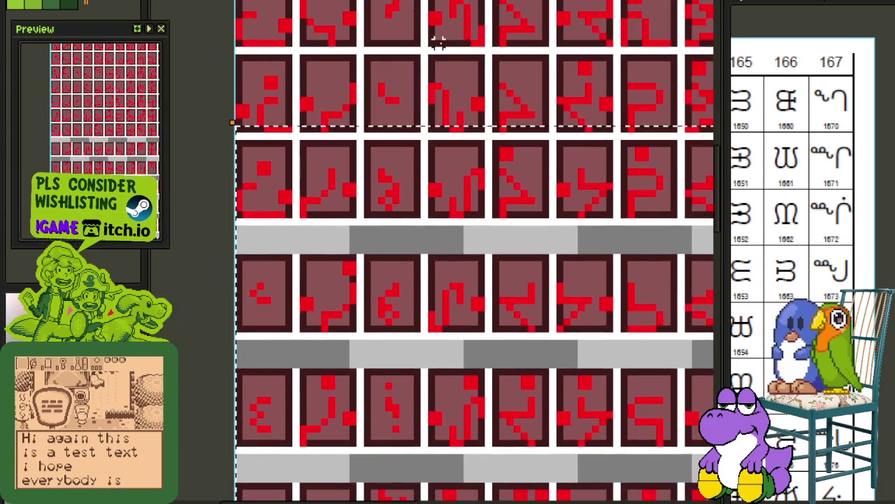
pyautogui.scroll(-2, 438, 42)
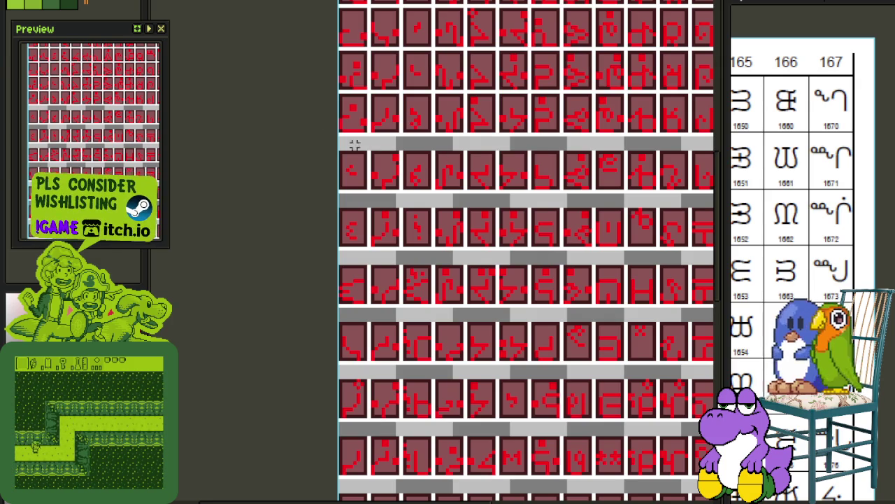
# Bring the selected lower glyph rows up into view beneath the stacked upper rows.
pyautogui.scroll(-2, 322, 142)
pyautogui.scroll(-1, 315, 182)
pyautogui.scroll(-1, 309, 225)
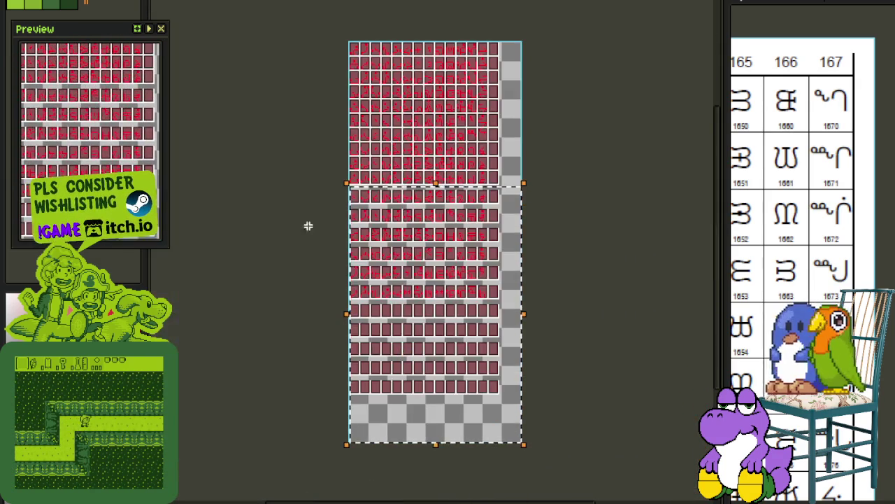
pyautogui.scroll(3, 371, 128)
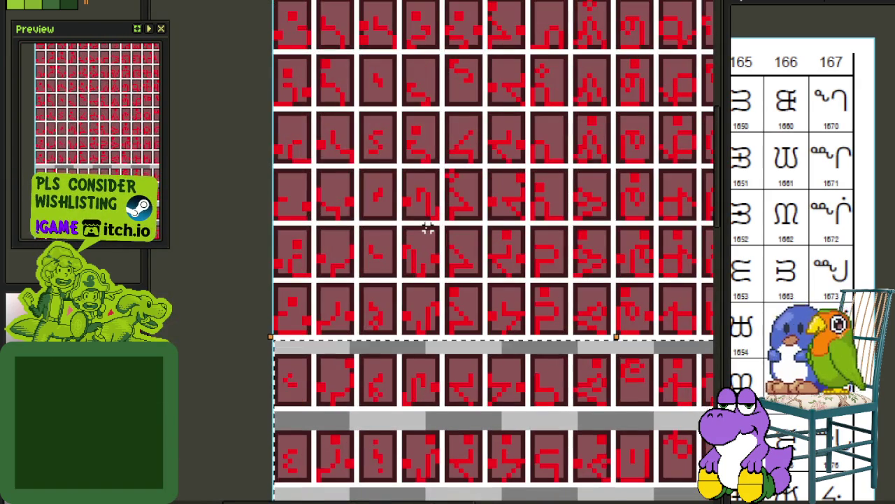
pyautogui.scroll(-2, 396, 274)
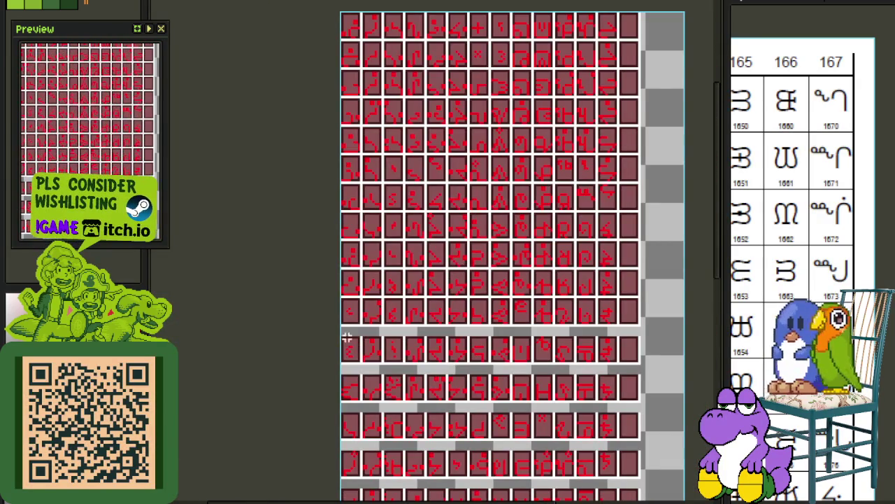
pyautogui.scroll(-3, 337, 332)
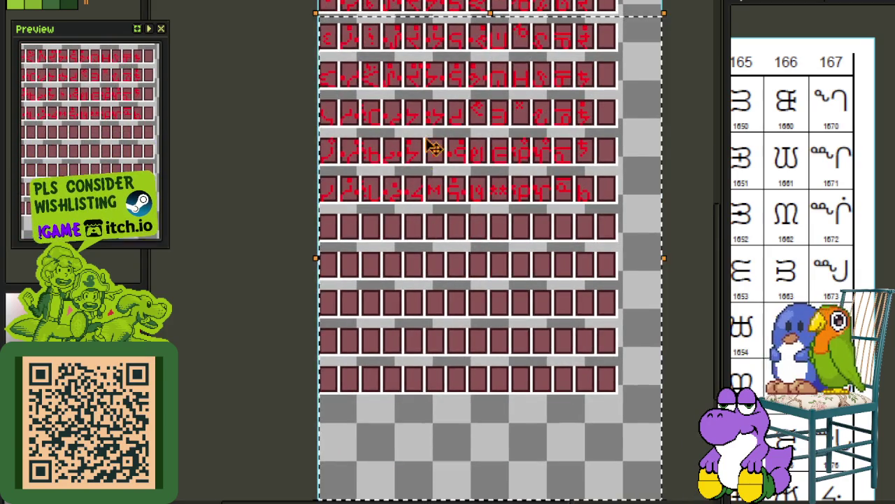
pyautogui.scroll(2, 411, 174)
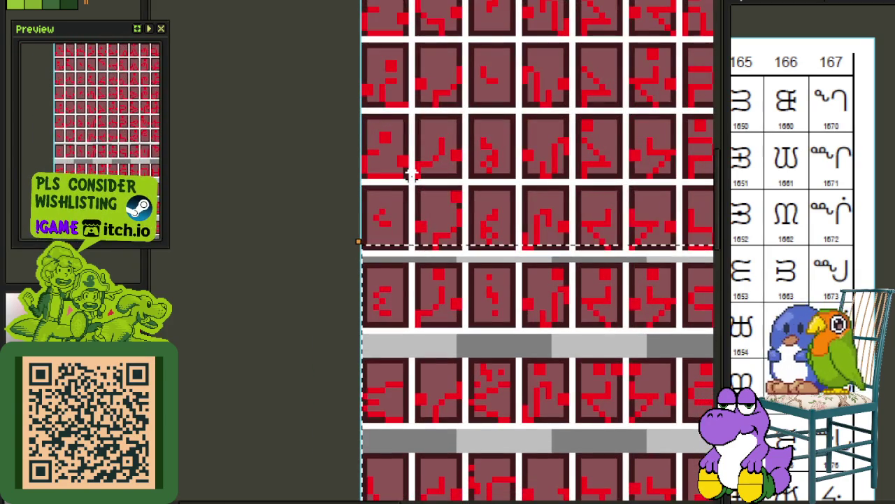
pyautogui.scroll(-2, 414, 144)
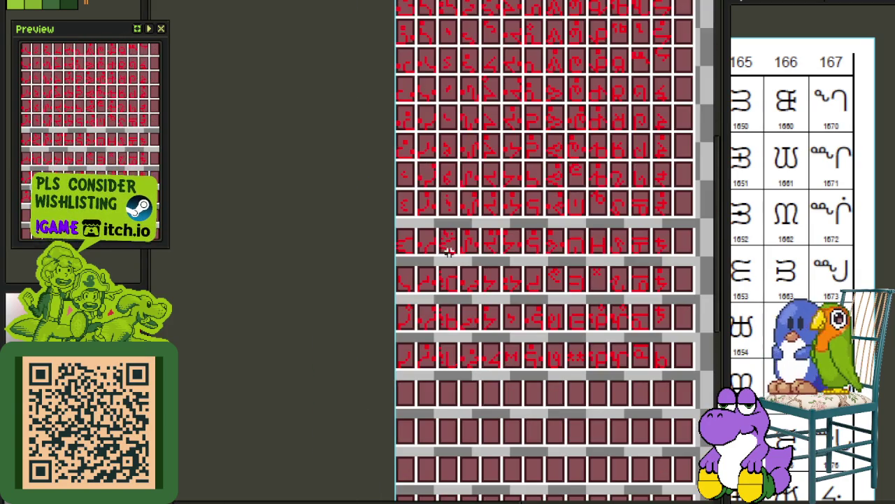
pyautogui.moveTo(387, 227); pyautogui.dragTo(277, 91)
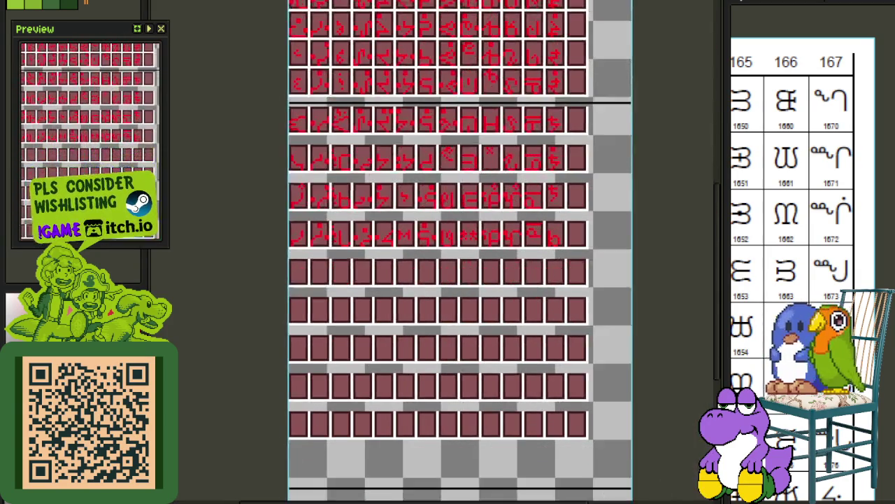
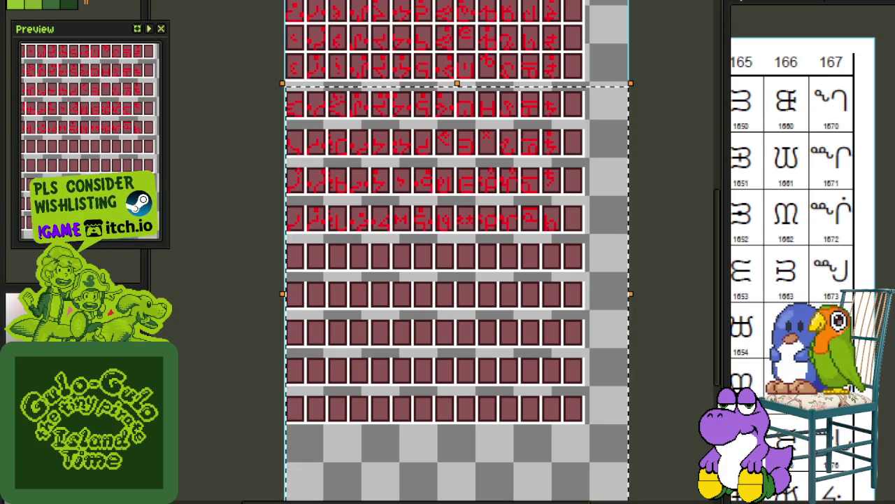
# Select the glyph rows from the gap down to the bottom of the sheet.
pyautogui.scroll(1, 340, 41)
pyautogui.scroll(1, 340, 41)
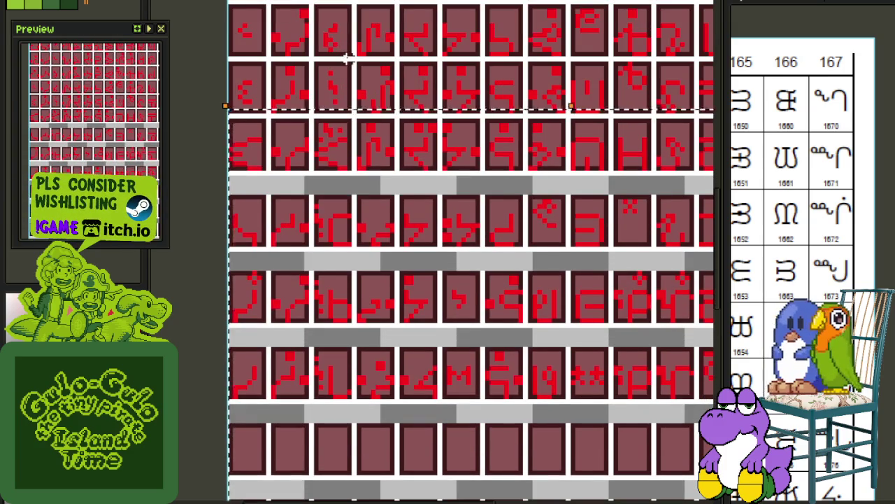
pyautogui.scroll(-1, 263, 133)
pyautogui.scroll(-1, 360, 248)
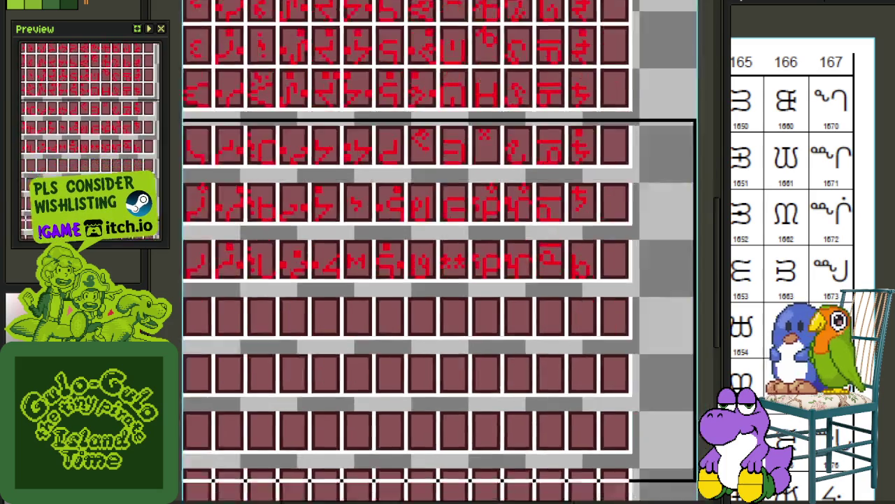
pyautogui.scroll(-1, 360, 249)
pyautogui.scroll(-1, 378, 231)
pyautogui.moveTo(391, 191); pyautogui.dragTo(452, 322)
# Pan back to the red glyph rows and show the layers list.
pyautogui.scroll(1, 376, 230)
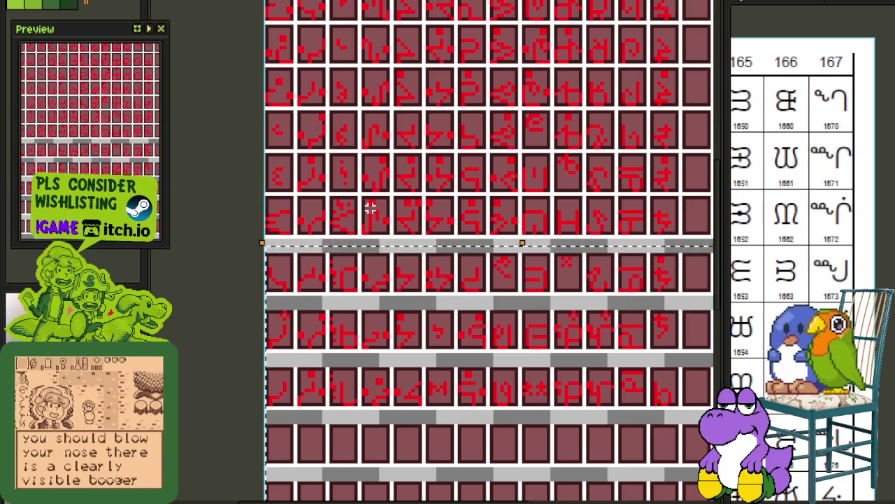
pyautogui.scroll(1, 371, 207)
pyautogui.scroll(-1, 317, 165)
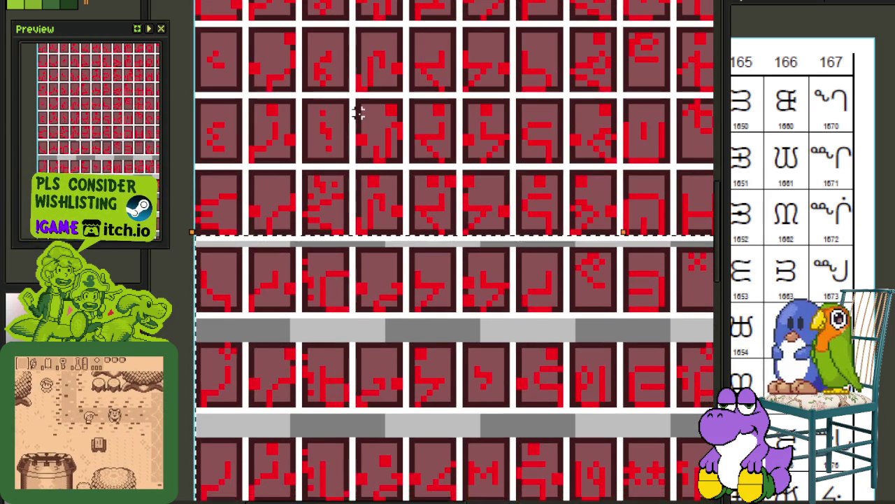
pyautogui.scroll(-1, 337, 233)
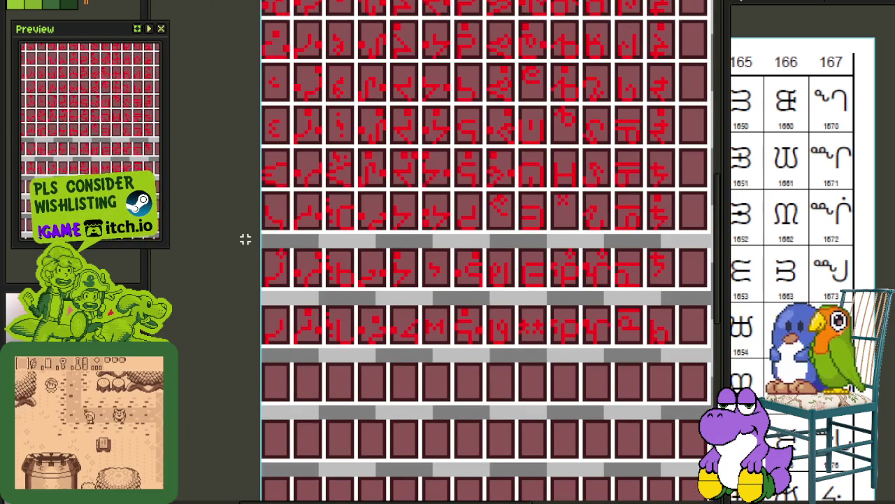
pyautogui.scroll(-2, 245, 240)
pyautogui.scroll(-2, 384, 186)
pyautogui.scroll(3, 392, 240)
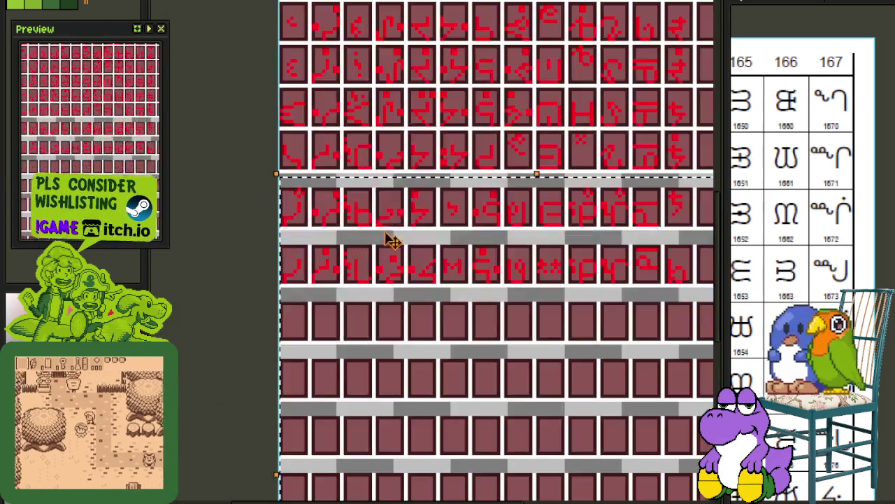
pyautogui.scroll(1, 364, 147)
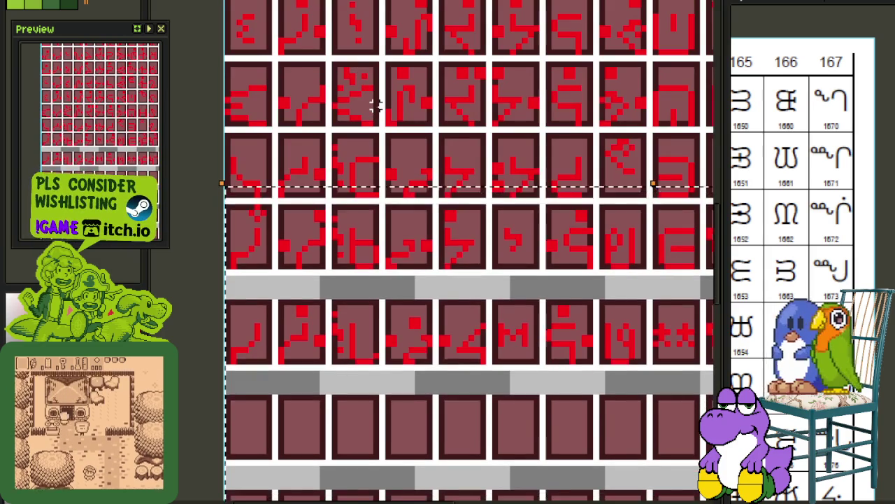
pyautogui.scroll(-3, 332, 185)
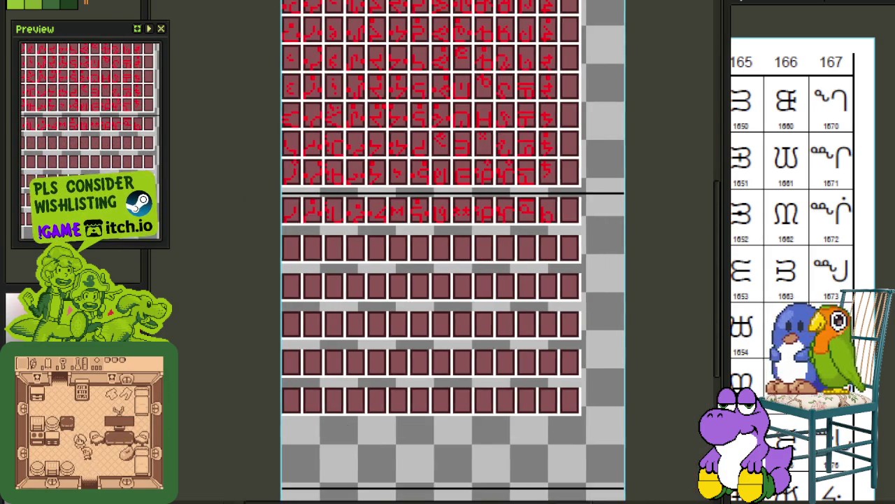
pyautogui.scroll(2, 310, 80)
pyautogui.scroll(3, 366, 140)
pyautogui.scroll(-1, 376, 140)
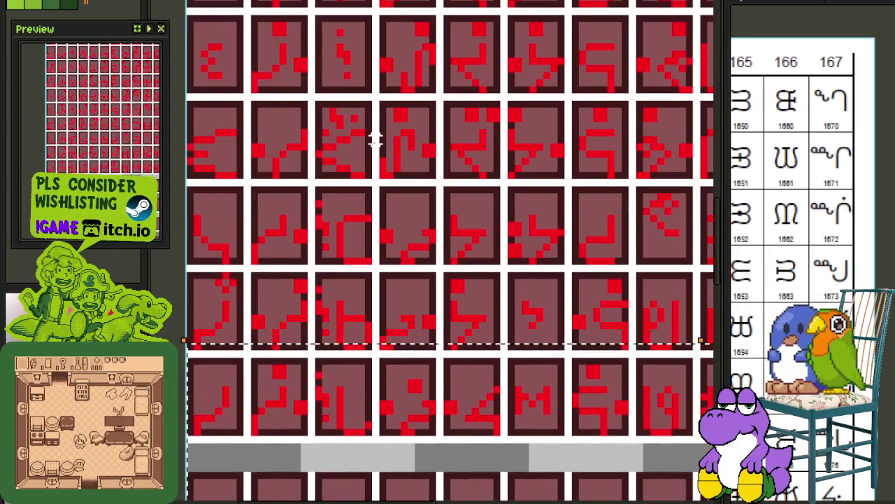
pyautogui.scroll(-1, 363, 170)
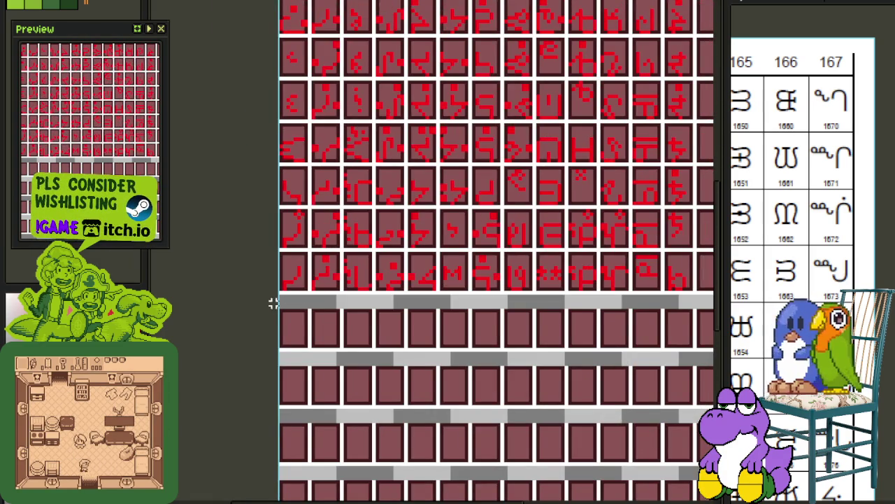
pyautogui.scroll(-5, 273, 302)
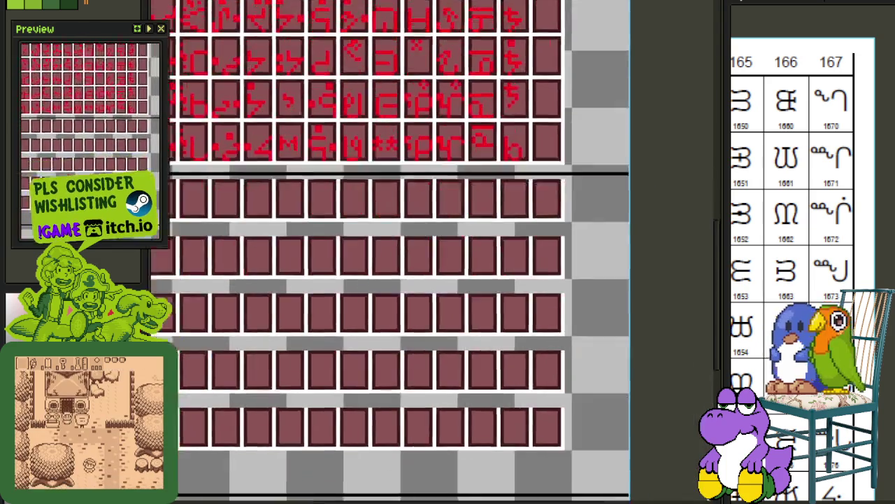
pyautogui.hscroll(3, 595, 376)
pyautogui.moveTo(493, 54); pyautogui.dragTo(491, 313)
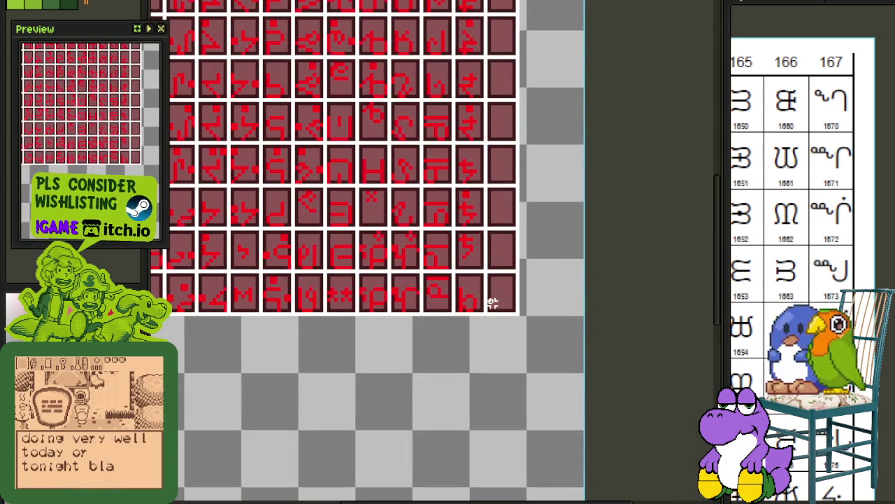
pyautogui.scroll(1, 495, 309)
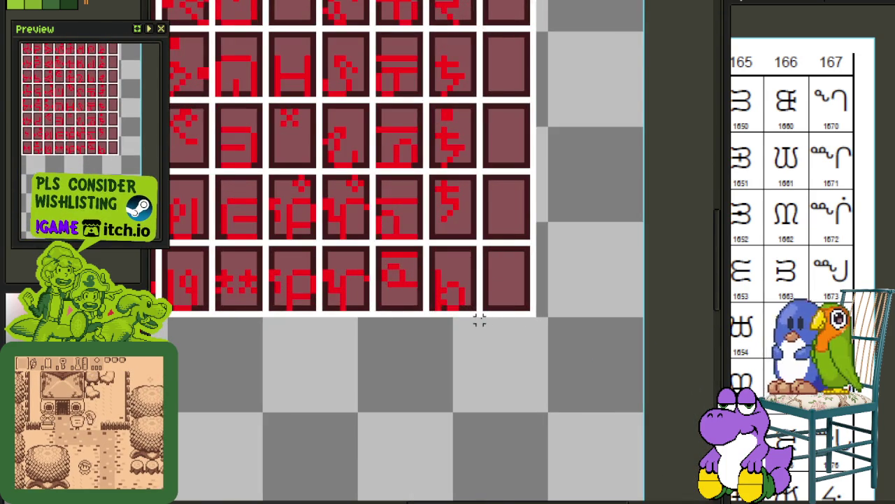
pyautogui.scroll(-1, 486, 319)
pyautogui.scroll(3, 486, 320)
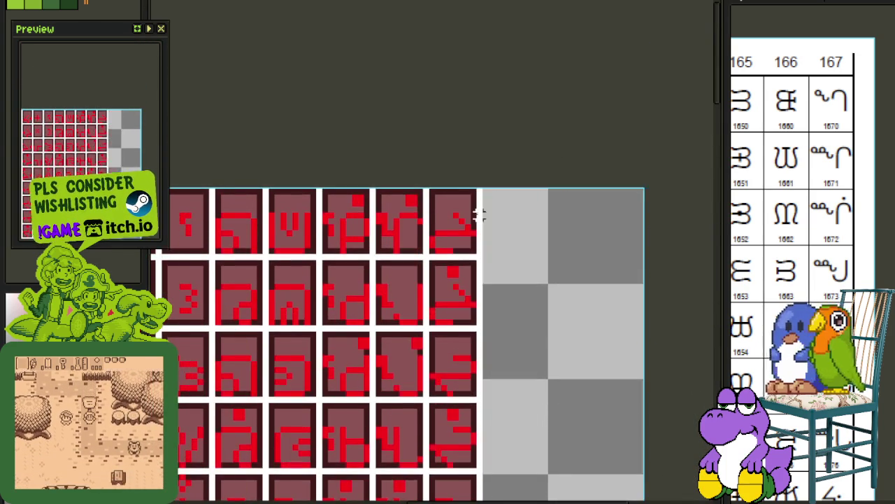
pyautogui.scroll(-1, 396, 294)
pyautogui.scroll(-1, 366, 324)
pyautogui.scroll(1, 386, 316)
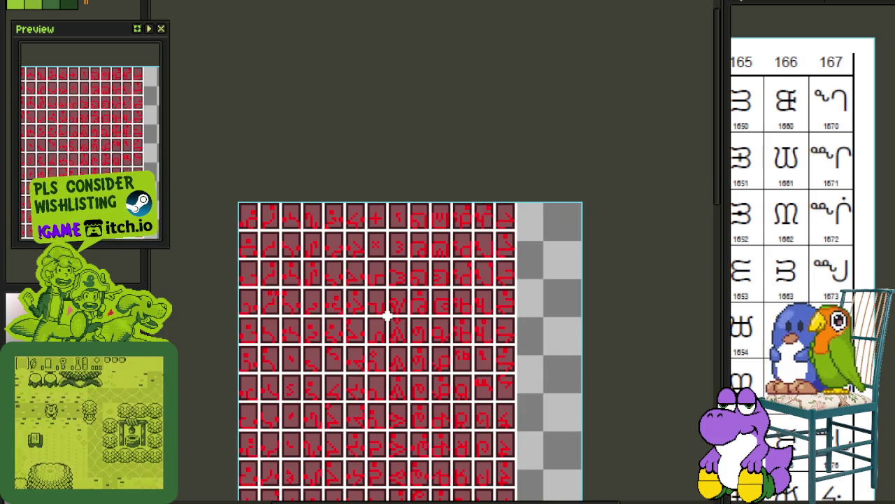
pyautogui.press('Tab')
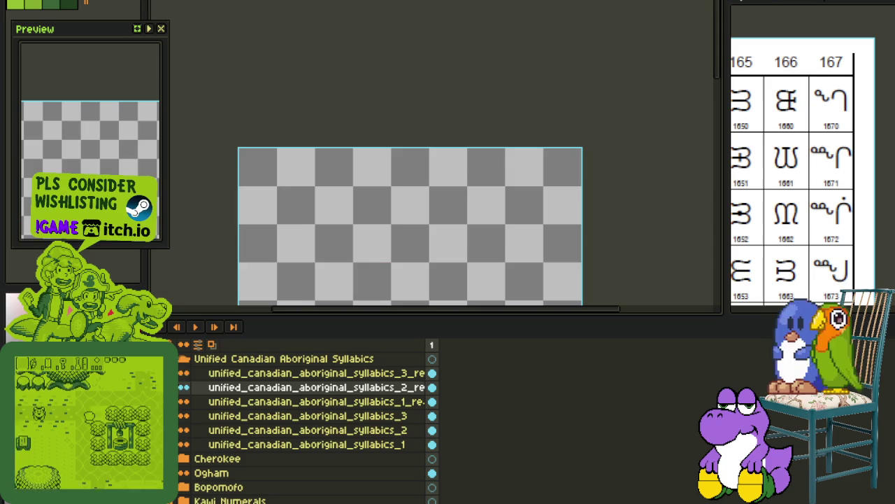
# Make the third recoloured syllabics layer active and hide the layers list.
pyautogui.click(315, 373)
pyautogui.press('Tab')
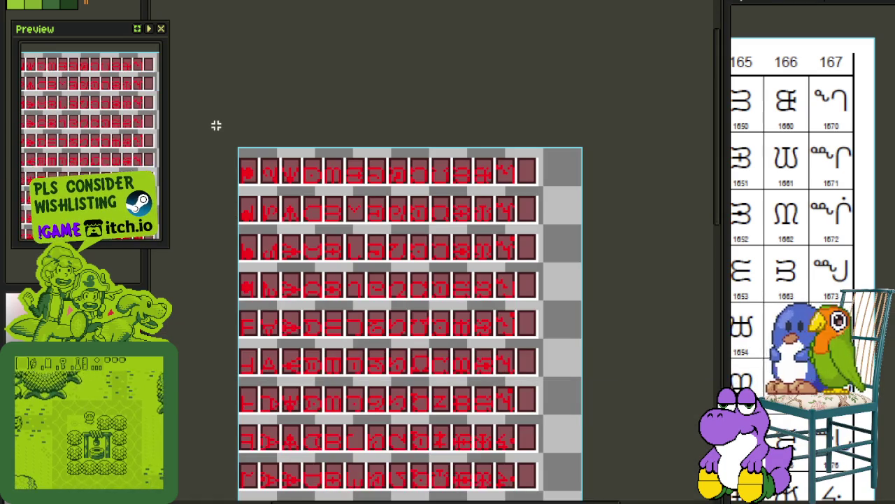
pyautogui.scroll(-5, 389, 252)
pyautogui.scroll(-1, 394, 310)
pyautogui.scroll(3, 346, 250)
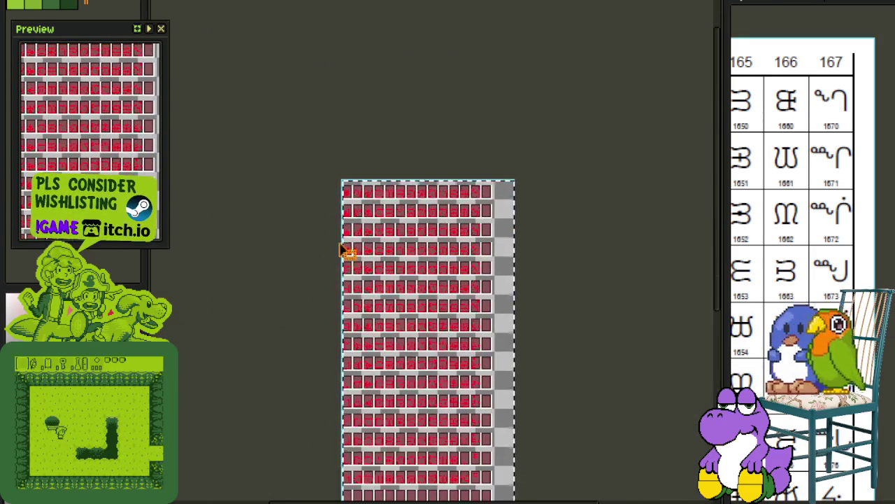
pyautogui.scroll(1, 338, 126)
pyautogui.scroll(1, 380, 86)
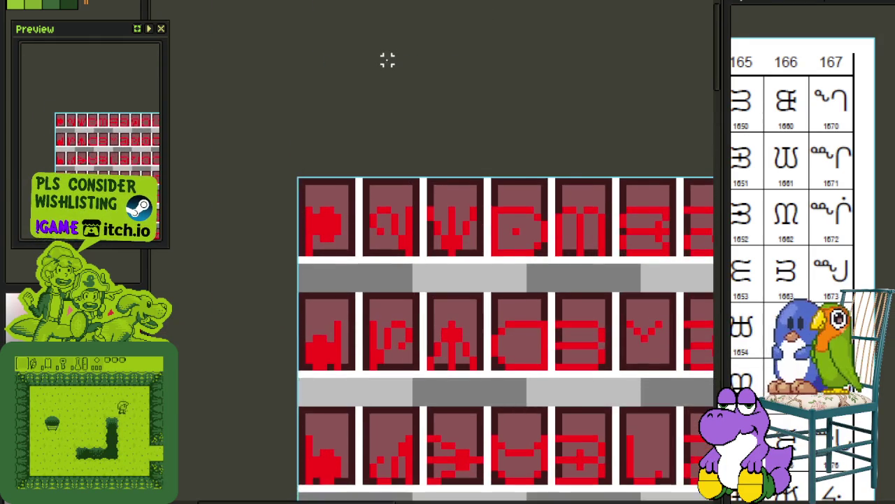
pyautogui.scroll(-1, 314, 203)
pyautogui.hscroll(5, 308, 241)
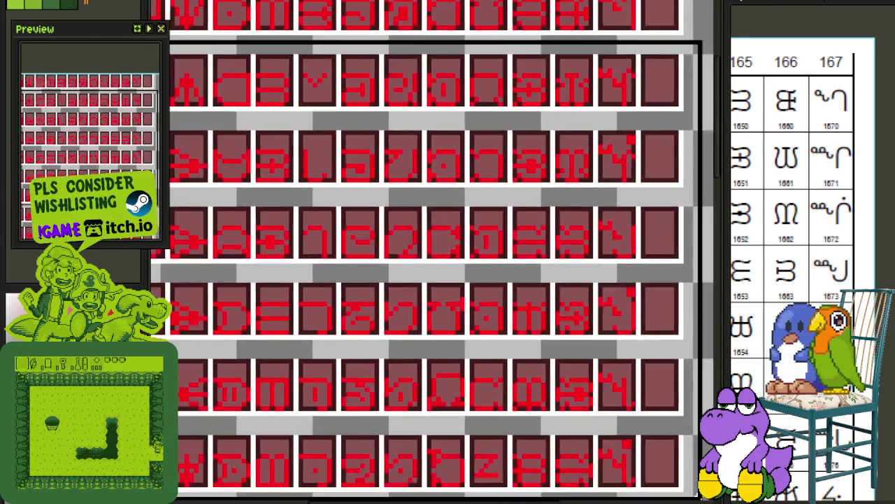
pyautogui.hscroll(5, 434, 350)
pyautogui.scroll(-1, 578, 471)
pyautogui.hscroll(-5, 420, 320)
pyautogui.scroll(5, 421, 321)
pyautogui.scroll(2, 466, 189)
pyautogui.scroll(1, 444, 144)
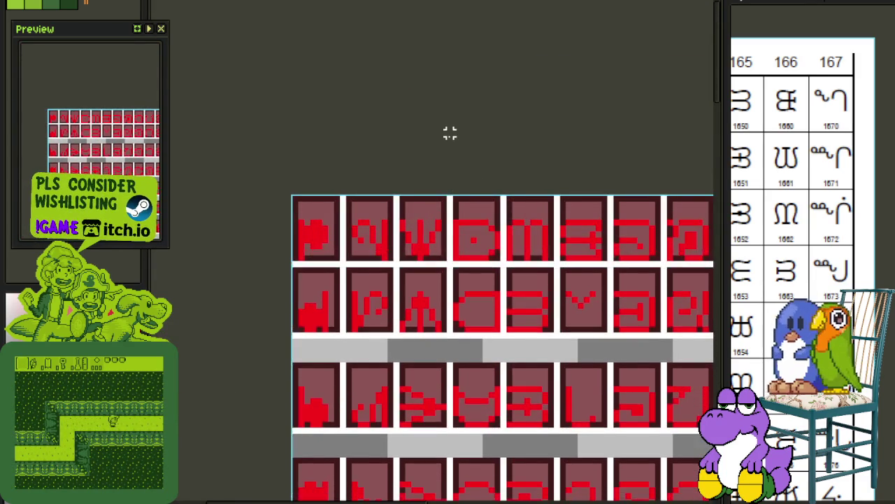
pyautogui.scroll(-2, 368, 250)
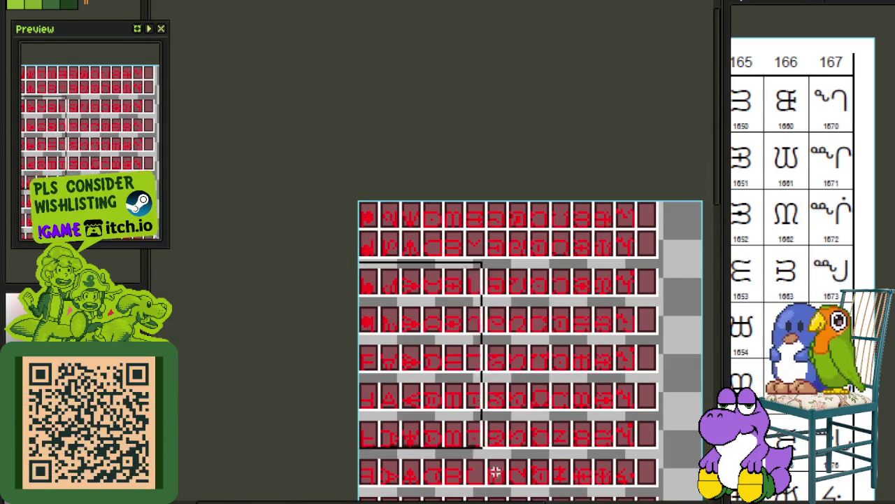
pyautogui.scroll(-5, 350, 262)
pyautogui.hscroll(3, 378, 210)
pyautogui.scroll(-2, 403, 102)
pyautogui.scroll(5, 404, 103)
pyautogui.hscroll(-3, 403, 102)
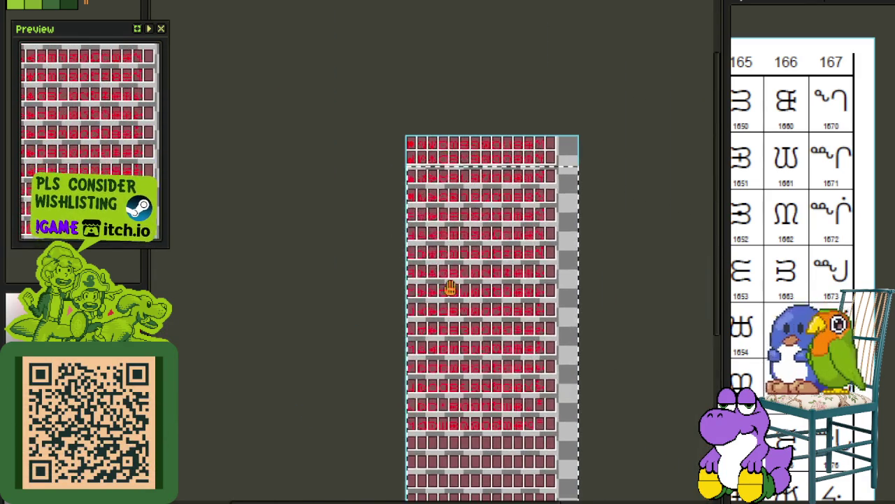
pyautogui.scroll(1, 449, 290)
pyautogui.scroll(1, 447, 127)
pyautogui.scroll(1, 446, 126)
# Nudge the selected lower tile block up over the gap.
pyautogui.press('Up')
pyautogui.press('Up')
pyautogui.press('Up')
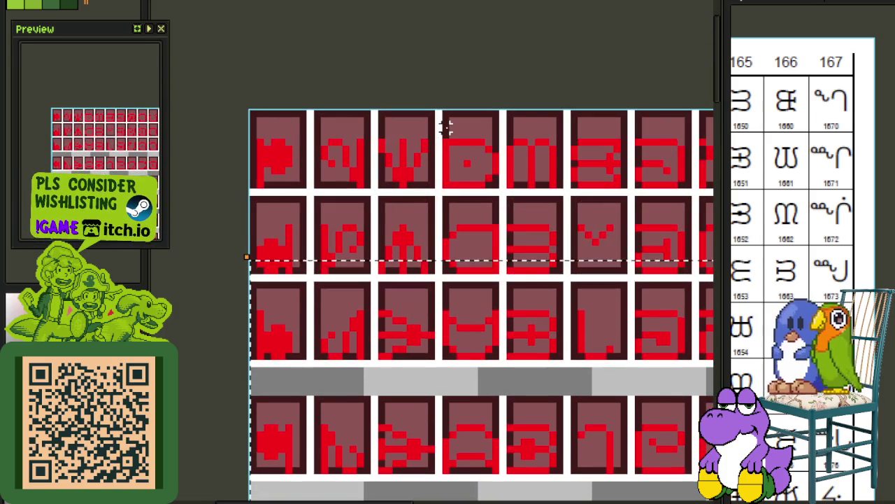
pyautogui.scroll(-1, 315, 294)
pyautogui.scroll(-1, 270, 334)
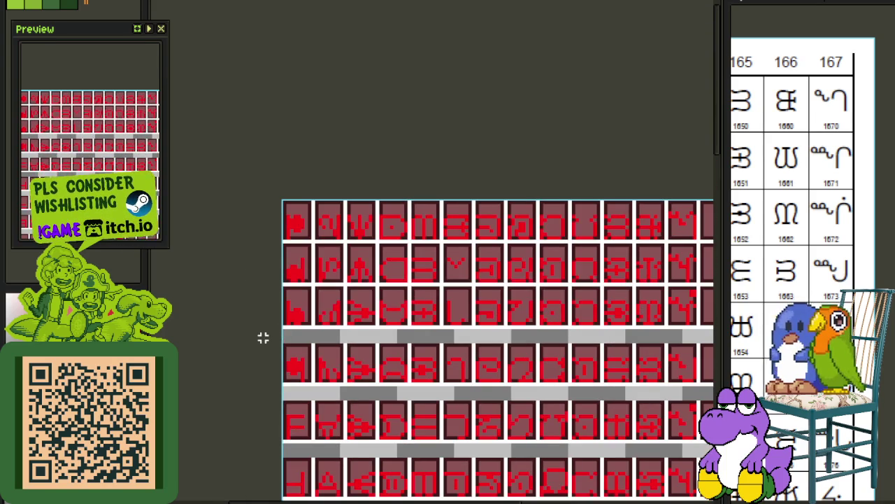
pyautogui.scroll(-1, 325, 374)
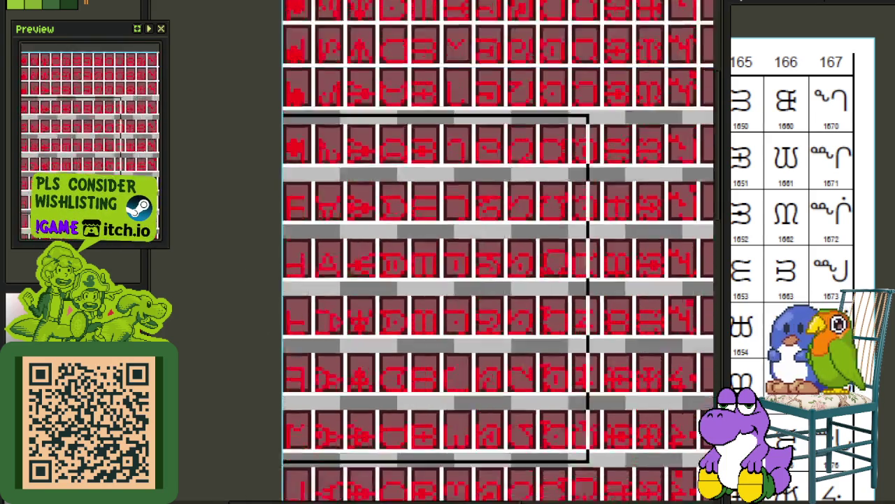
pyautogui.scroll(-1, 335, 314)
pyautogui.scroll(-1, 357, 245)
pyautogui.scroll(-1, 377, 198)
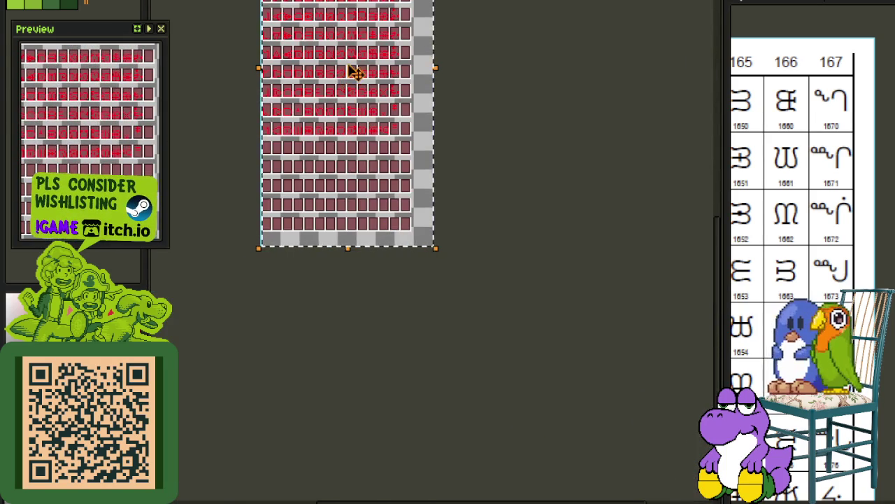
pyautogui.scroll(1, 391, 336)
pyautogui.scroll(1, 363, 175)
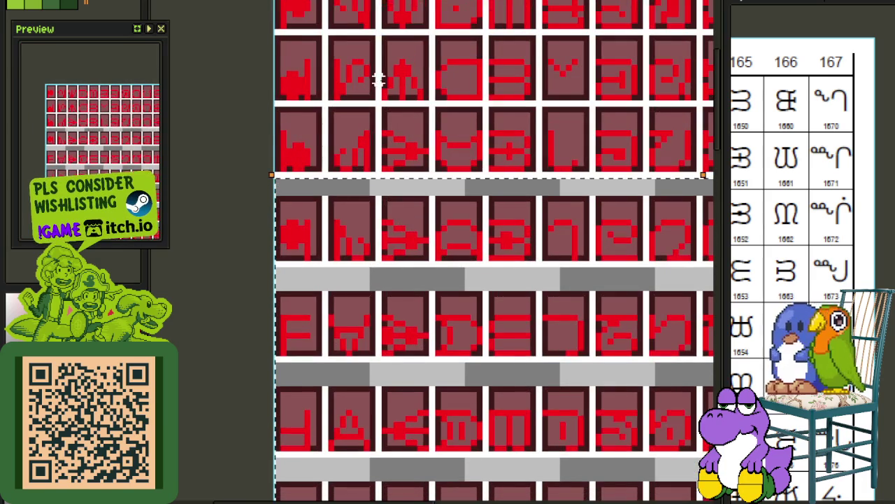
pyautogui.scroll(-1, 338, 201)
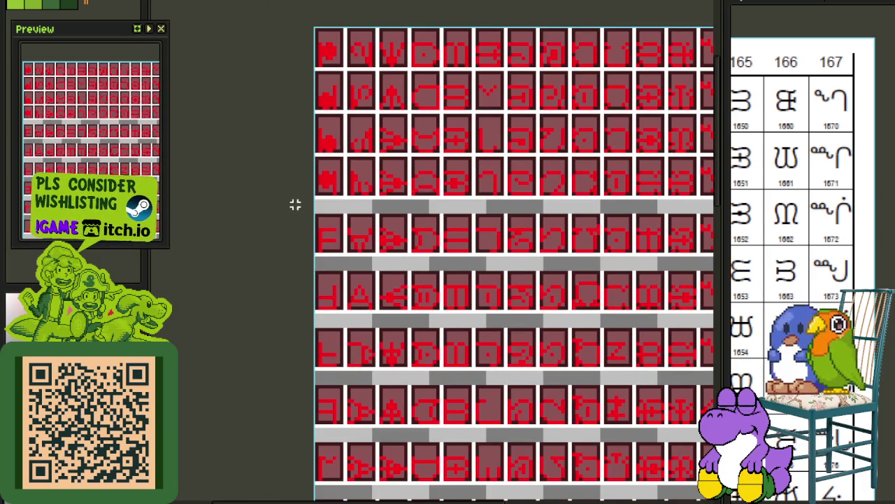
pyautogui.scroll(-1, 399, 267)
pyautogui.scroll(-1, 412, 270)
pyautogui.scroll(-1, 427, 270)
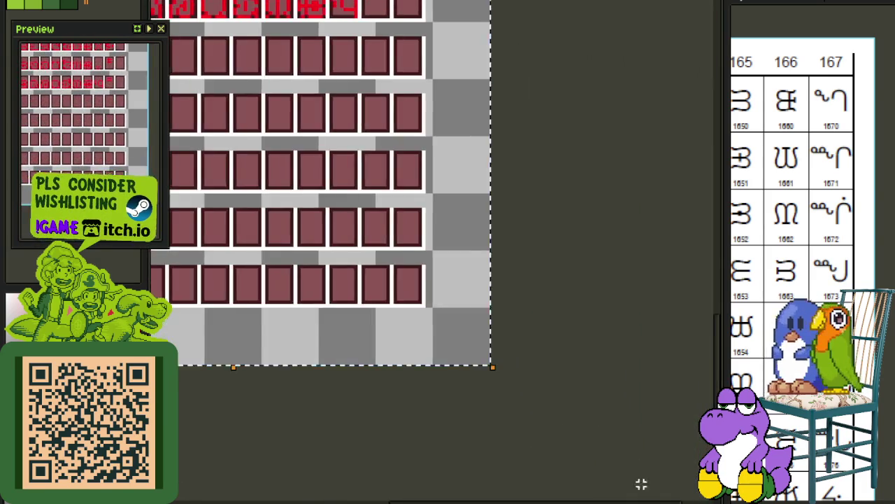
pyautogui.scroll(-1, 441, 273)
pyautogui.scroll(1, 447, 259)
pyautogui.scroll(4, 444, 156)
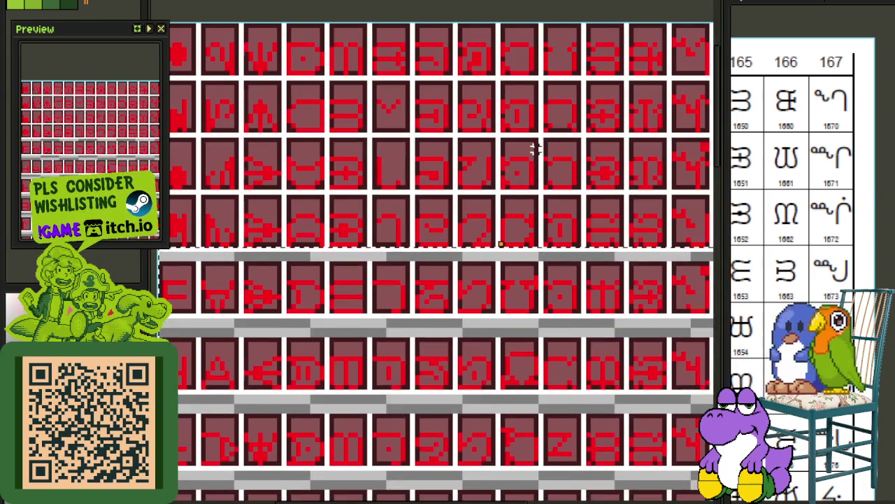
pyautogui.scroll(-4, 535, 148)
pyautogui.scroll(2, 406, 236)
pyautogui.scroll(1, 423, 168)
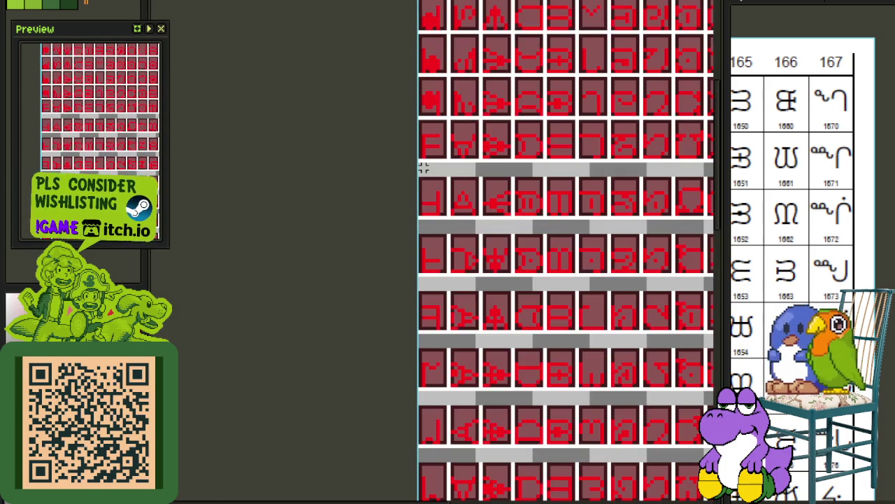
pyautogui.scroll(-2, 409, 182)
pyautogui.scroll(-3, 350, 168)
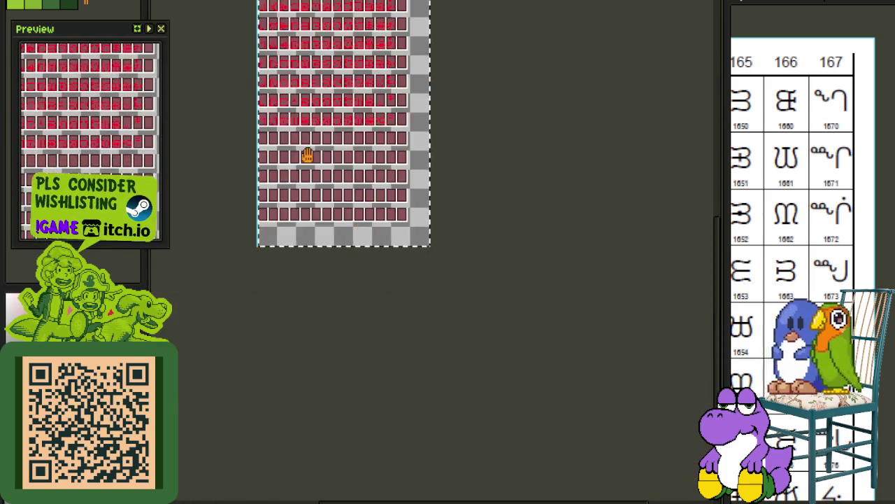
pyautogui.scroll(3, 426, 76)
pyautogui.scroll(1, 425, 77)
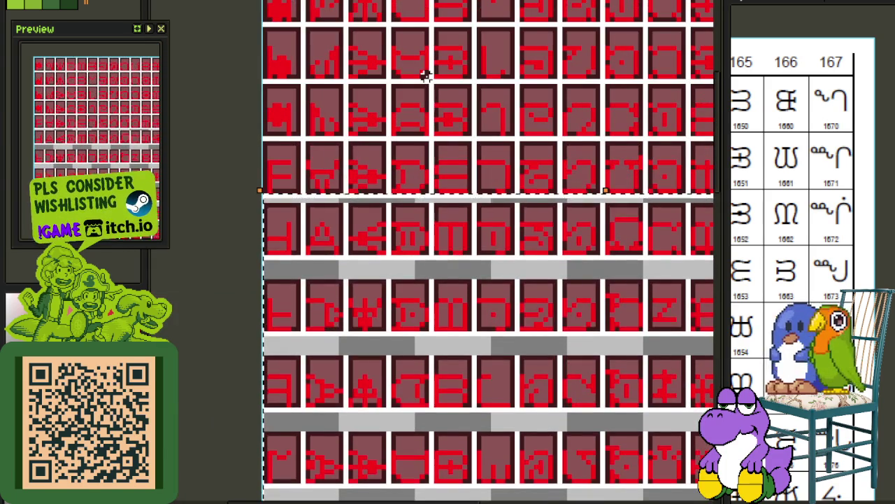
pyautogui.scroll(-2, 325, 213)
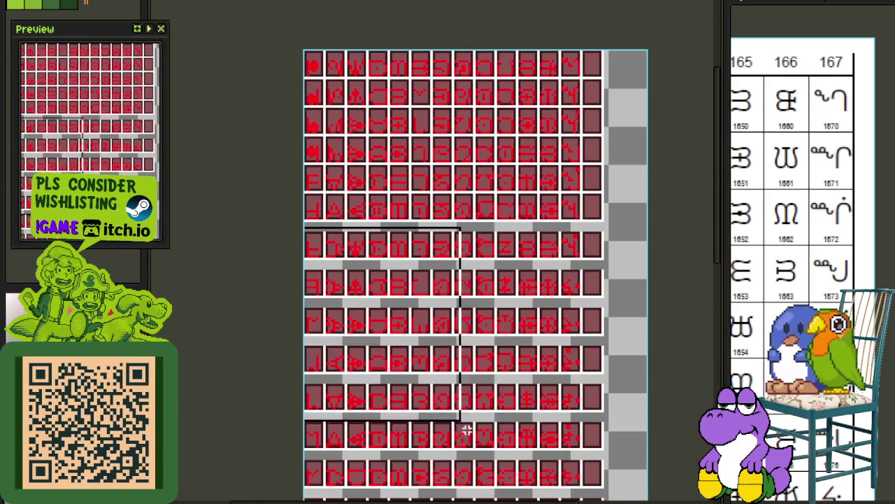
# Recenter on the glyph sheet and shift the lower glyph rows up to close the gap.
pyautogui.moveTo(465, 430); pyautogui.dragTo(484, 324)
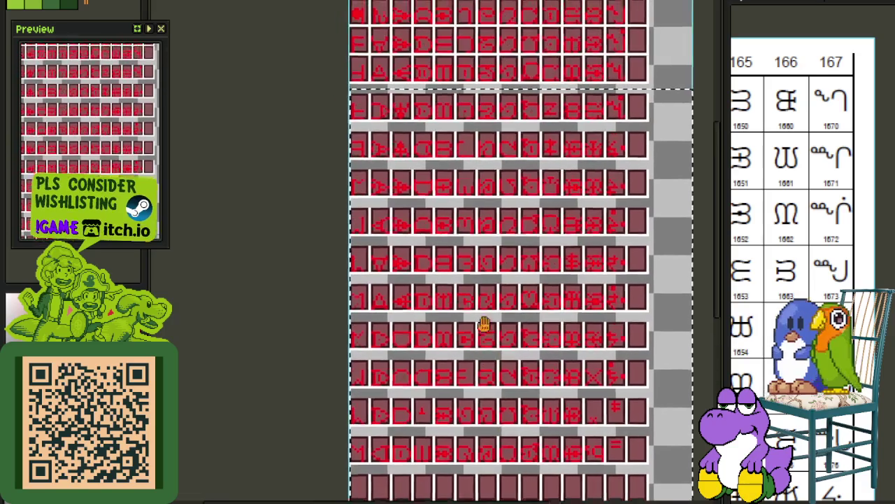
pyautogui.scroll(2, 400, 36)
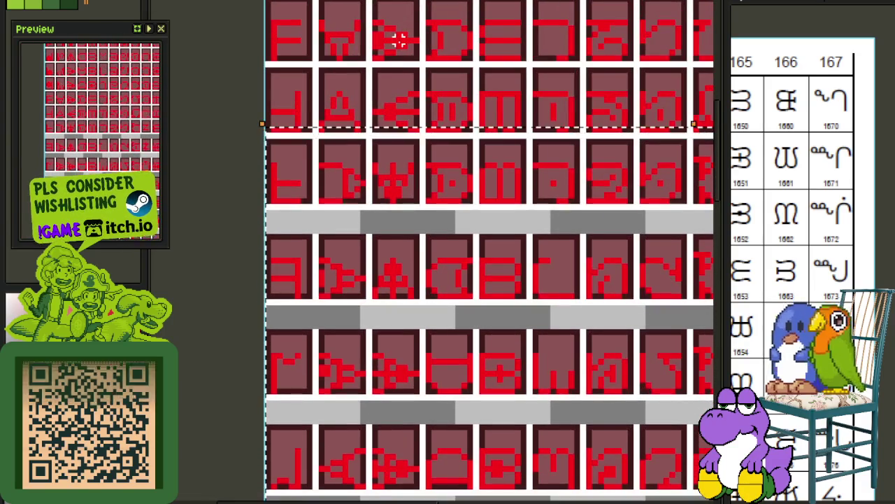
pyautogui.scroll(-2, 330, 129)
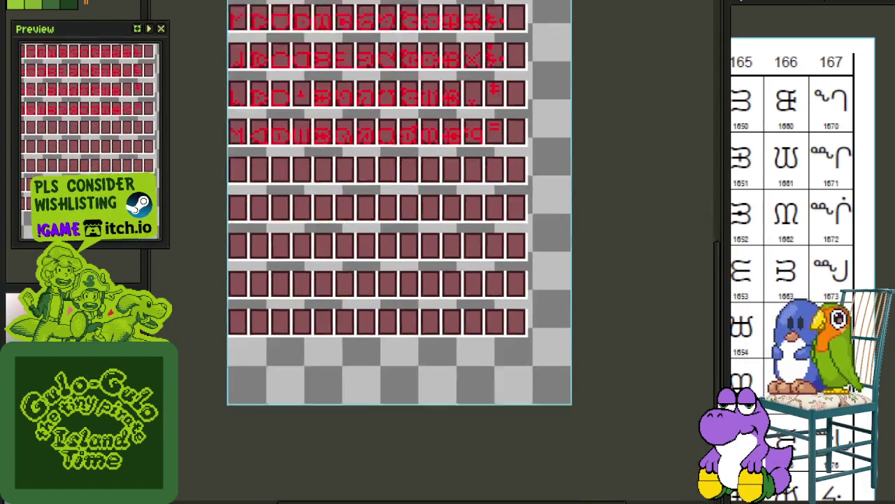
pyautogui.moveTo(670, 482); pyautogui.dragTo(359, 196)
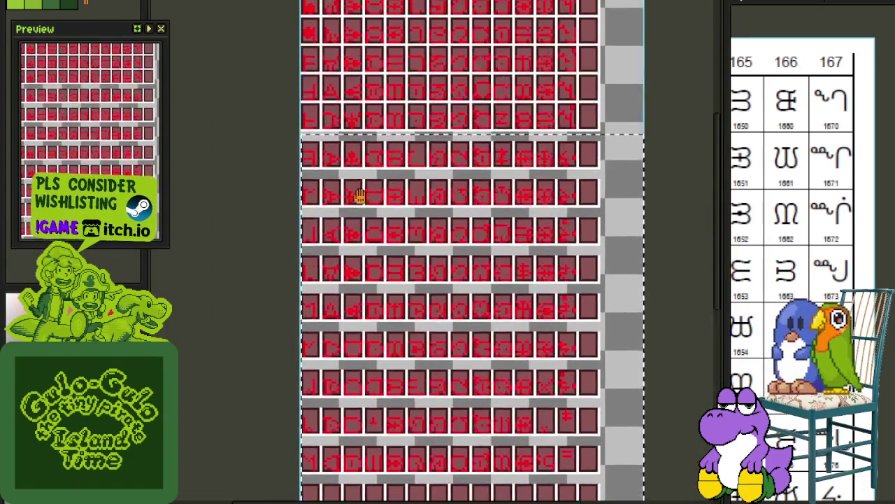
pyautogui.scroll(2, 359, 196)
pyautogui.scroll(1, 340, 206)
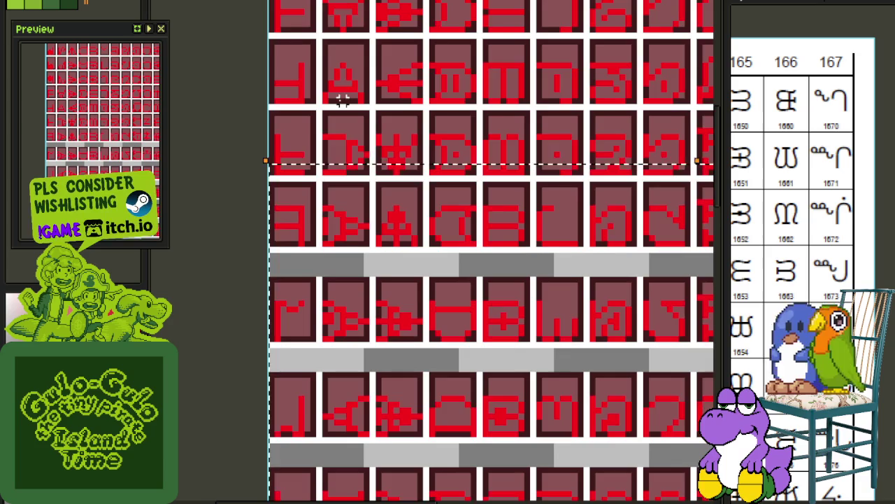
pyautogui.scroll(-1, 350, 140)
pyautogui.scroll(-1, 266, 236)
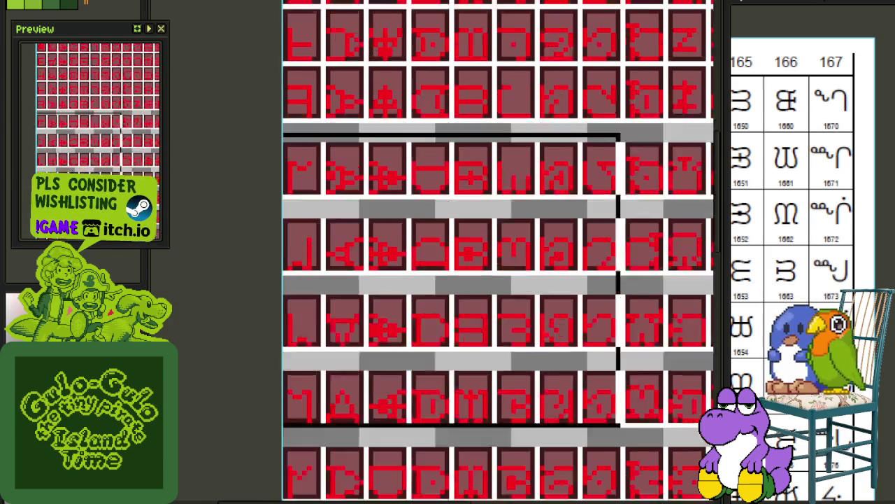
pyautogui.scroll(1, 620, 490)
pyautogui.scroll(-1, 620, 490)
pyautogui.moveTo(474, 401); pyautogui.dragTo(360, 144)
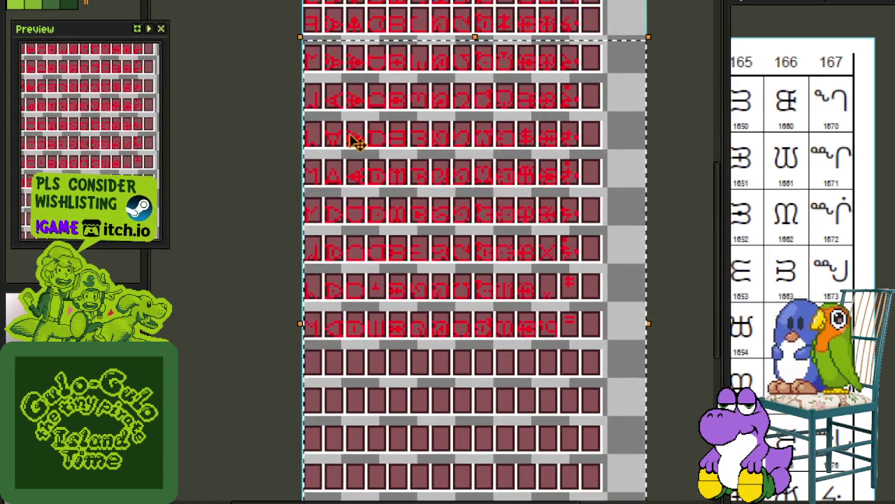
pyautogui.scroll(1, 360, 145)
pyautogui.scroll(1, 364, 119)
pyautogui.press('Up')
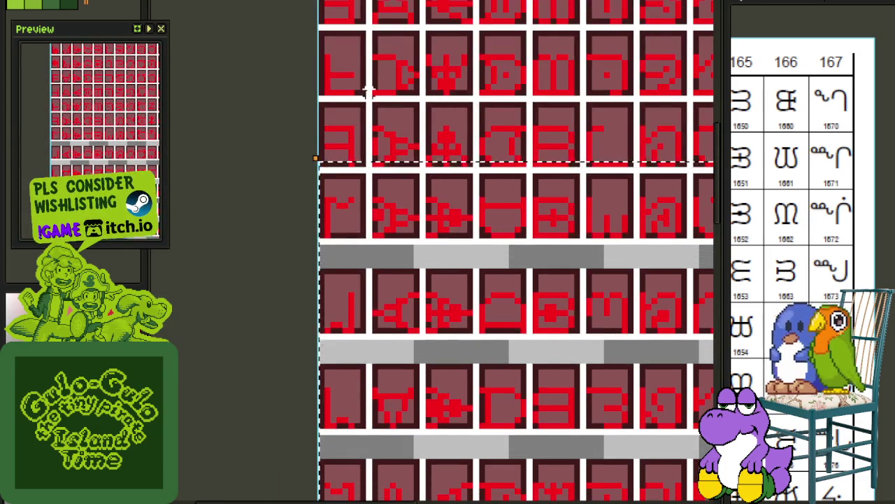
# Keep nudging the lower glyph block upward until it sits beneath the row above.
pyautogui.scroll(-1, 333, 230)
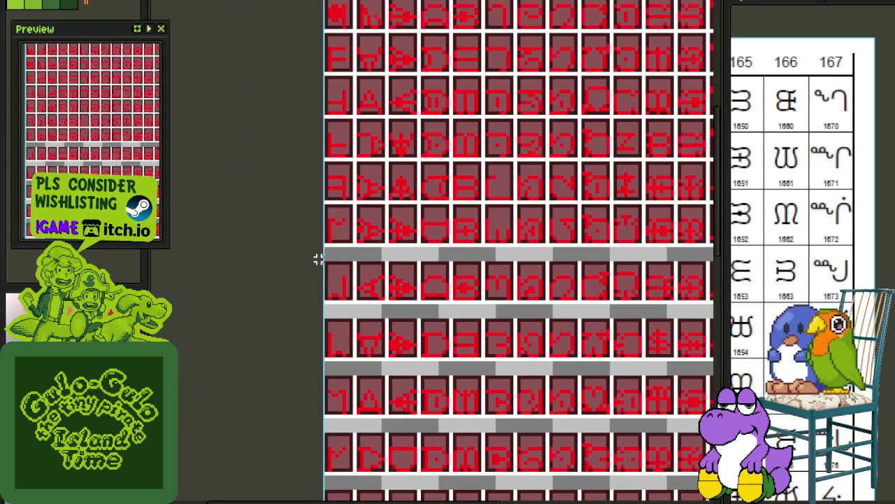
pyautogui.scroll(-1, 413, 254)
pyautogui.scroll(1, 315, 99)
pyautogui.scroll(2, 315, 99)
pyautogui.press('Up')
pyautogui.press('Up')
pyautogui.press('Up')
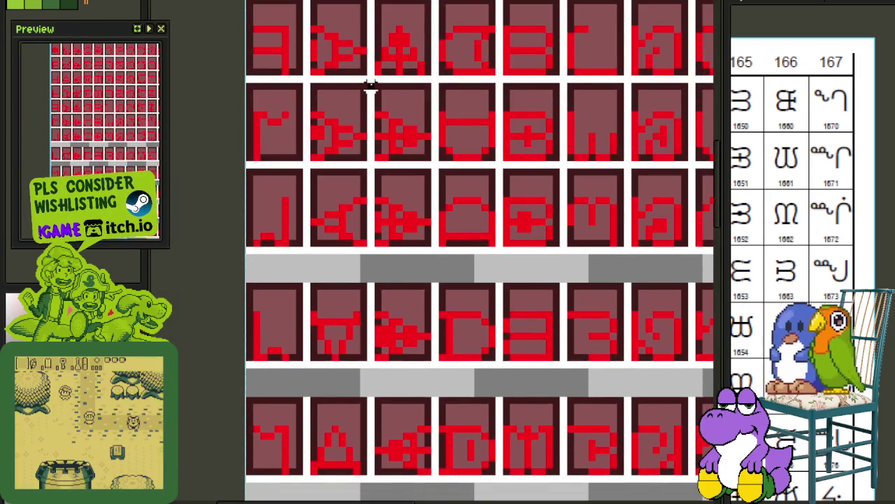
pyautogui.scroll(-1, 326, 220)
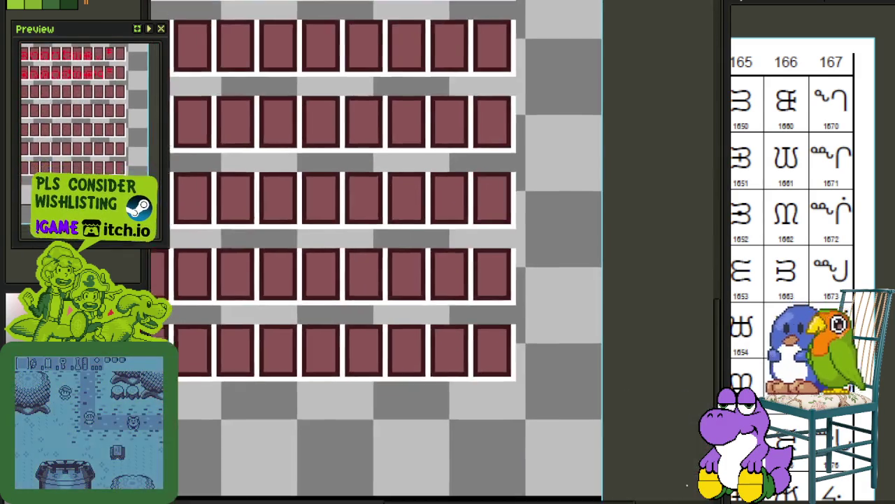
pyautogui.scroll(-2, 359, 216)
pyautogui.scroll(1, 408, 229)
pyautogui.scroll(1, 362, 265)
pyautogui.scroll(1, 362, 240)
pyautogui.press('Up')
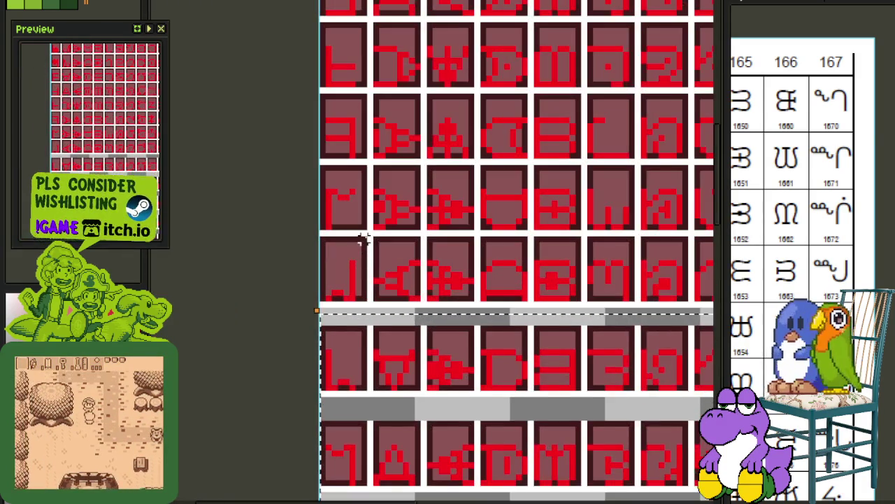
pyautogui.press('Up')
pyautogui.press('Up')
pyautogui.press('Up')
pyautogui.scroll(-2, 369, 232)
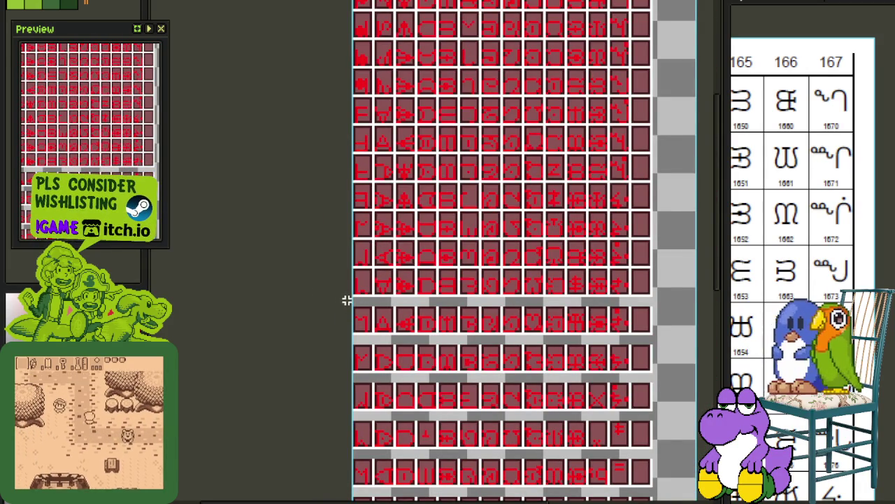
pyautogui.moveTo(549, 437); pyautogui.dragTo(466, 225)
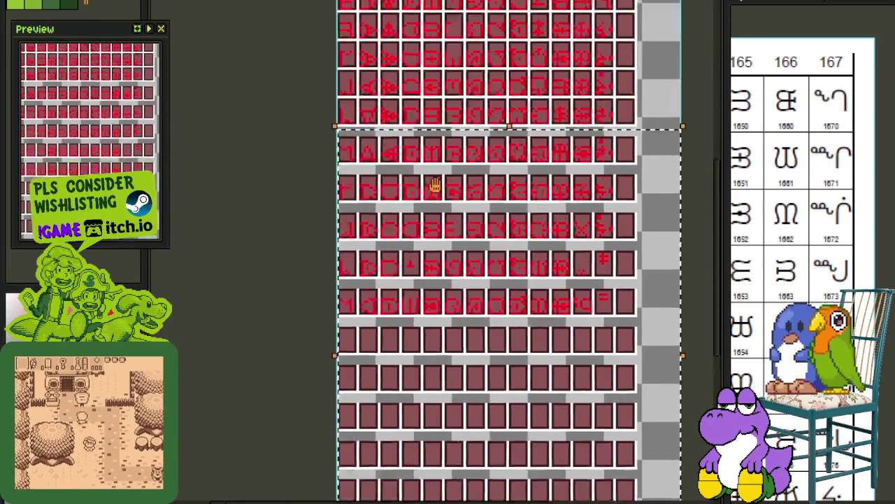
pyautogui.press('Up')
pyautogui.press('Up')
pyautogui.press('Up')
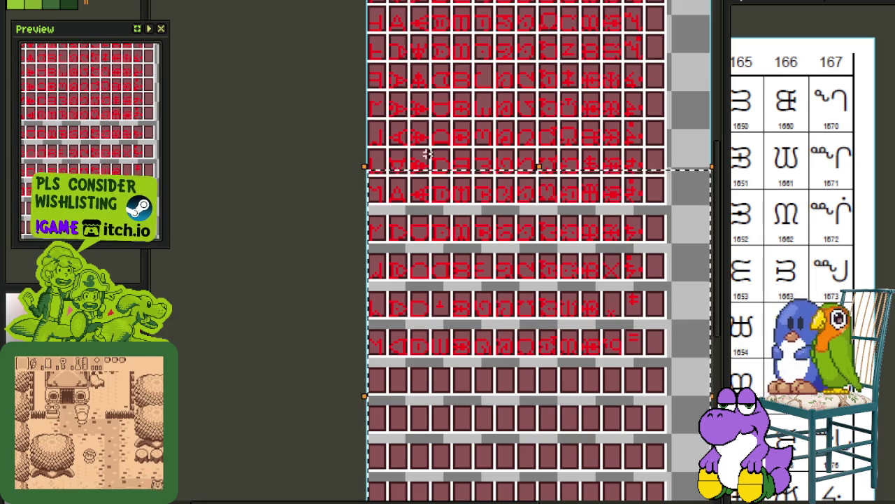
# Select the next block of glyph tiles to move.
pyautogui.scroll(-1, 396, 270)
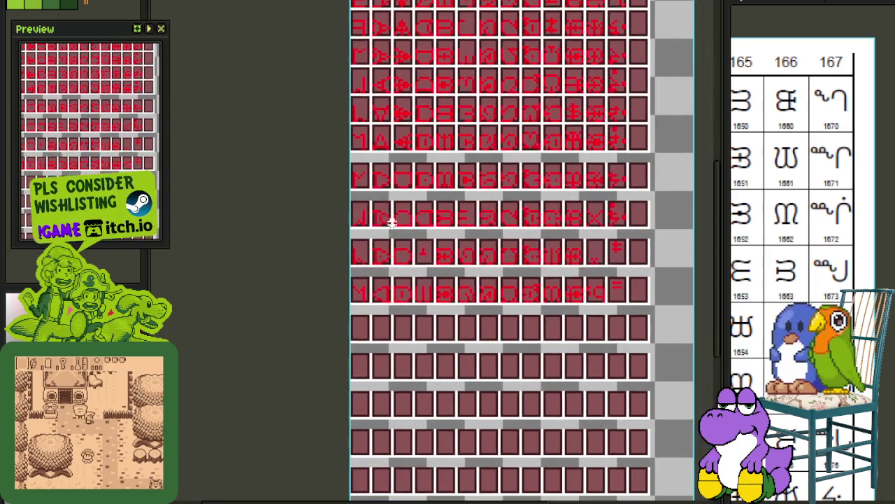
pyautogui.scroll(2, 365, 175)
pyautogui.scroll(-2, 396, 192)
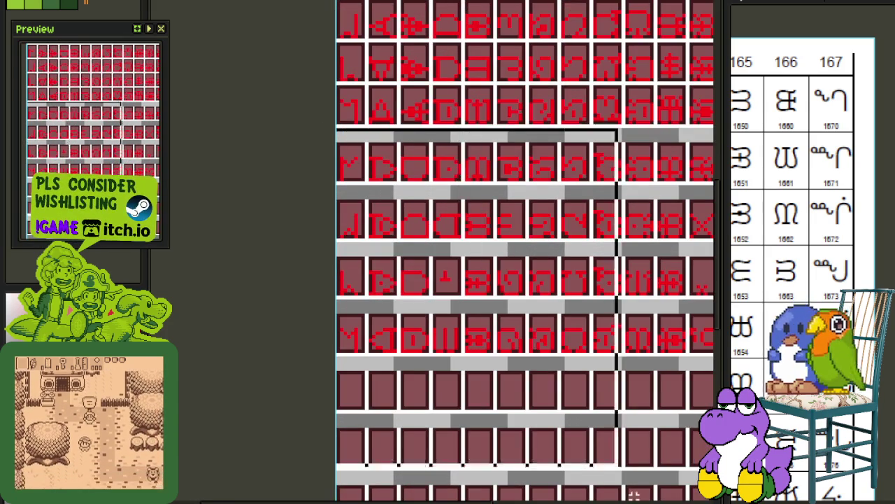
pyautogui.scroll(1, 443, 352)
pyautogui.scroll(2, 371, 144)
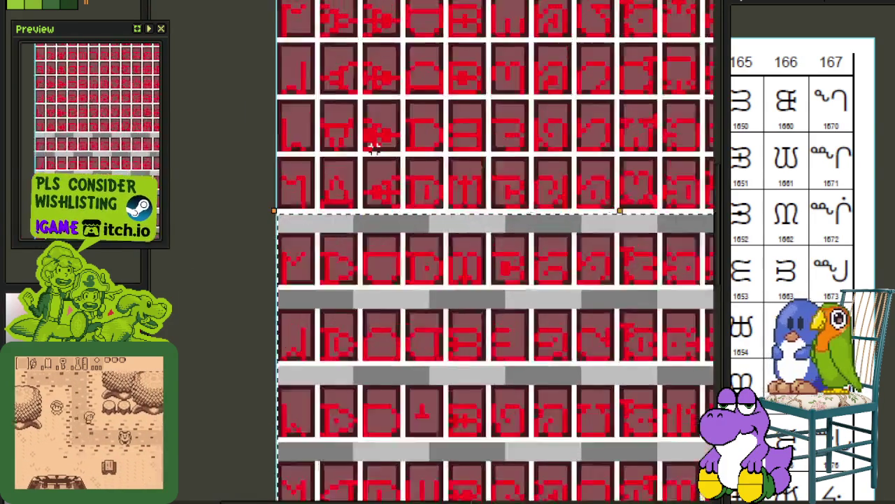
pyautogui.scroll(1, 371, 145)
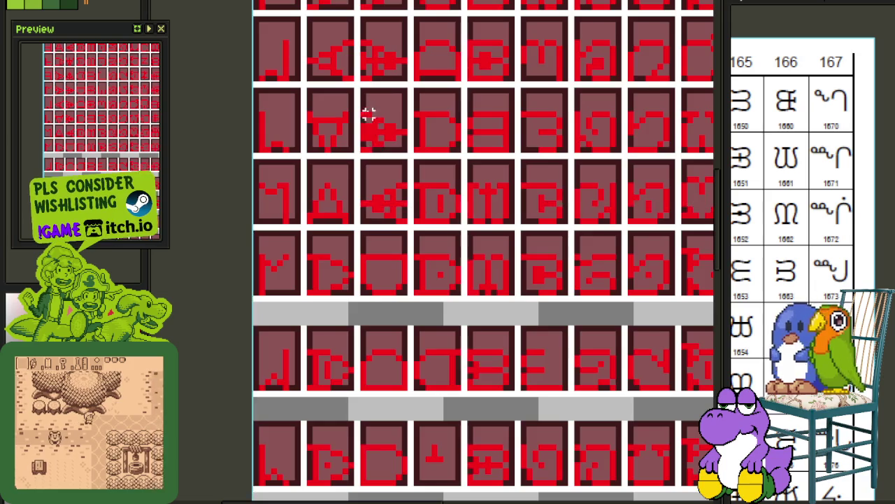
pyautogui.scroll(-2, 368, 116)
pyautogui.scroll(1, 284, 254)
pyautogui.scroll(-1, 380, 294)
pyautogui.scroll(-1, 380, 294)
pyautogui.scroll(1, 340, 259)
pyautogui.scroll(1, 343, 179)
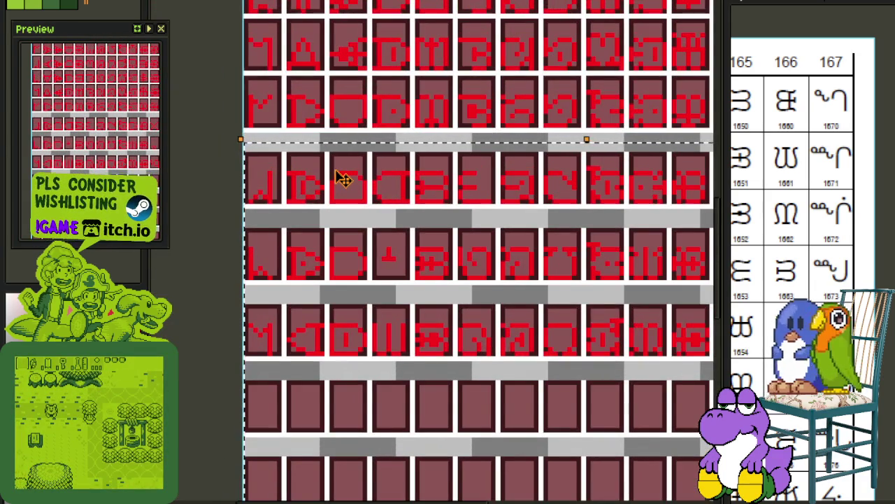
pyautogui.scroll(-1, 343, 179)
pyautogui.scroll(1, 342, 179)
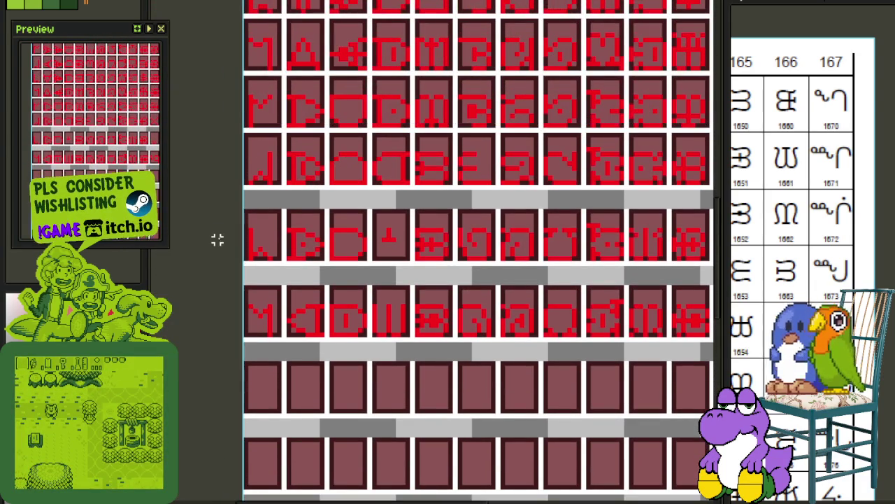
pyautogui.moveTo(226, 210); pyautogui.dragTo(436, 324)
# Scroll around the glyph sheet to inspect the lower glyph rows and the blank gap.
pyautogui.scroll(-5, 436, 324)
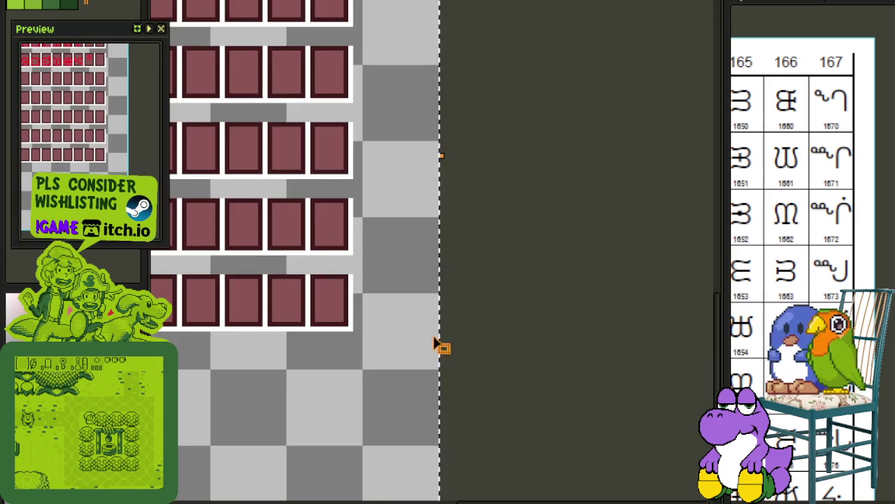
pyautogui.scroll(3, 528, 416)
pyautogui.scroll(2, 517, 364)
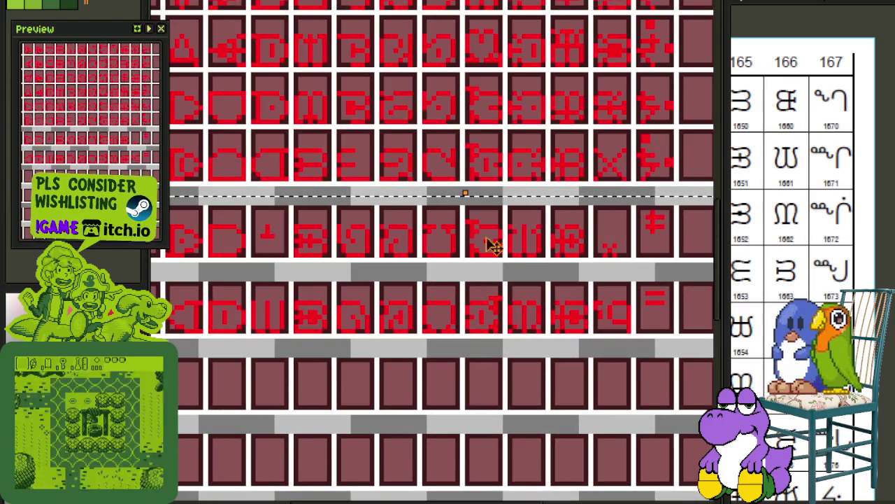
pyautogui.scroll(-1, 558, 104)
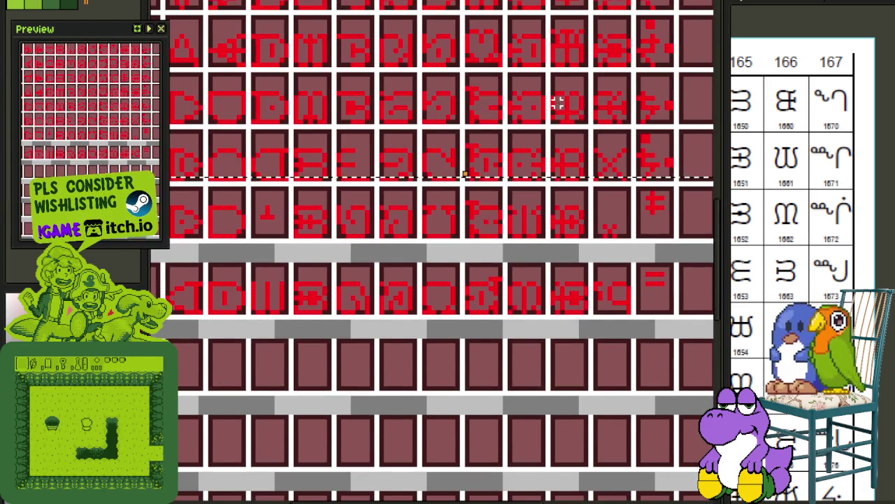
pyautogui.scroll(-2, 557, 104)
pyautogui.hscroll(2, 296, 259)
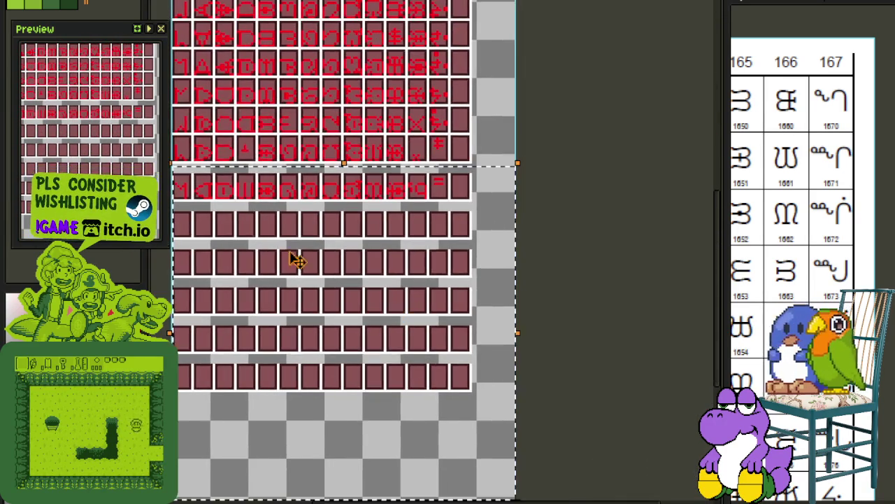
pyautogui.scroll(1, 366, 140)
pyautogui.scroll(2, 374, 136)
pyautogui.scroll(-1, 432, 100)
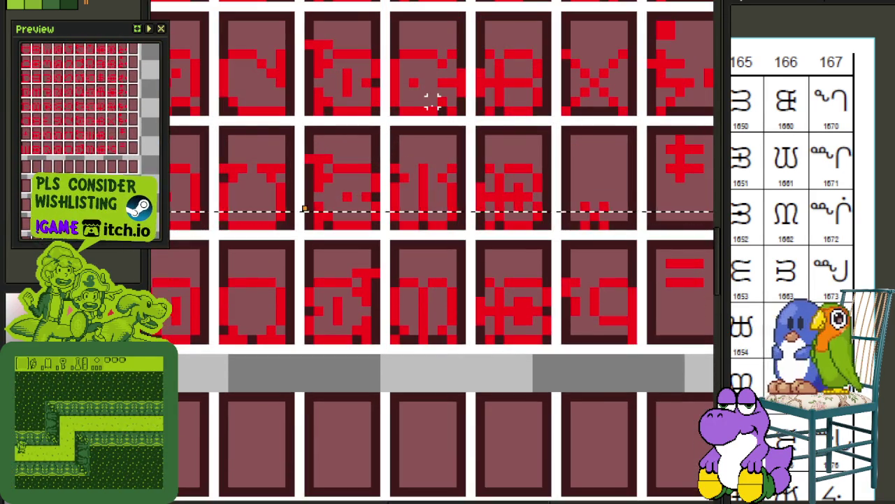
pyautogui.scroll(-1, 429, 104)
pyautogui.scroll(-1, 271, 244)
pyautogui.scroll(1, 270, 254)
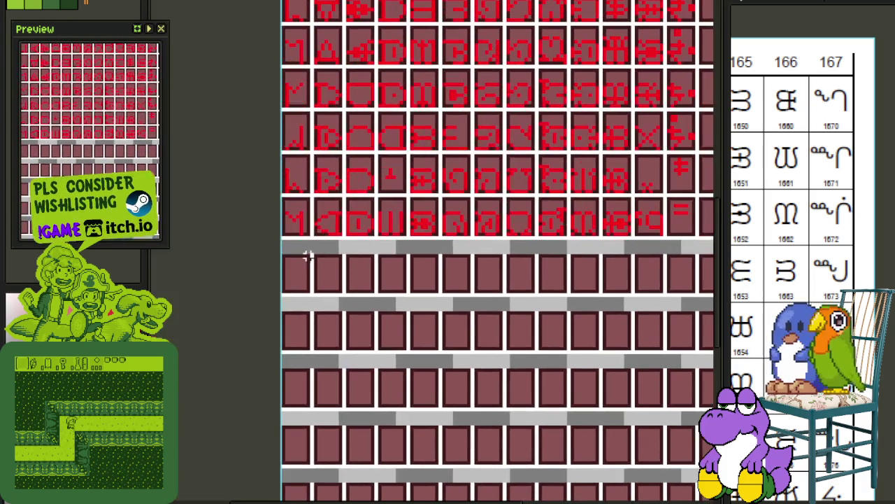
pyautogui.scroll(-5, 532, 392)
pyautogui.scroll(-3, 468, 205)
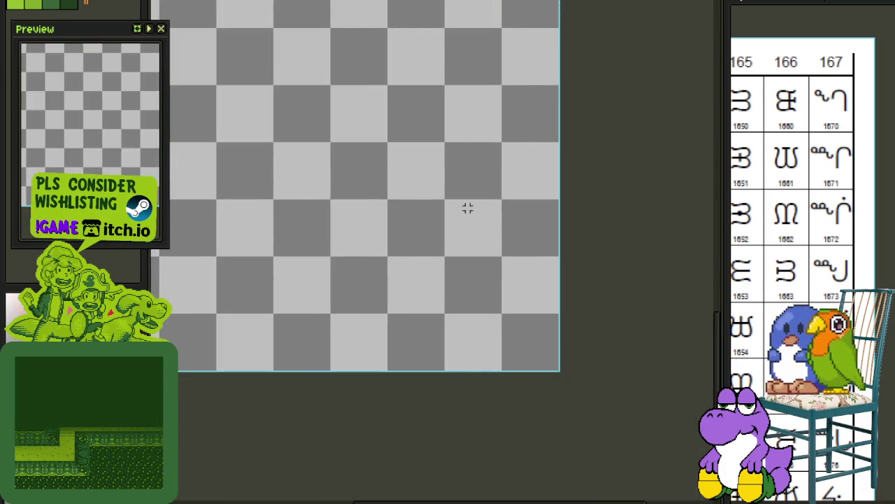
pyautogui.scroll(5, 494, 420)
pyautogui.scroll(2, 516, 221)
pyautogui.scroll(1, 516, 221)
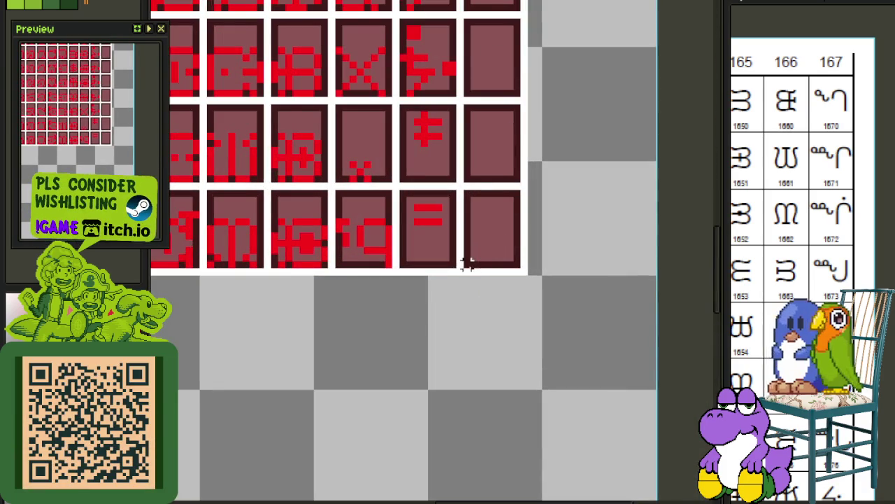
pyautogui.scroll(5, 472, 266)
pyautogui.scroll(3, 472, 266)
pyautogui.scroll(-2, 473, 266)
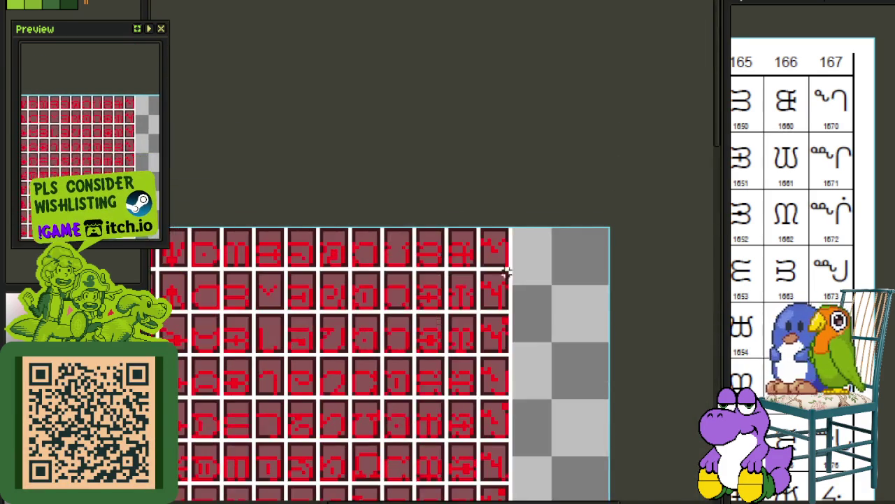
# Move the final red glyph row up directly beneath the others and save the sheet.
pyautogui.moveTo(534, 330); pyautogui.dragTo(595, 174)
pyautogui.scroll(-3, 595, 174)
pyautogui.scroll(3, 508, 266)
pyautogui.hotkey('ctrl', 's')
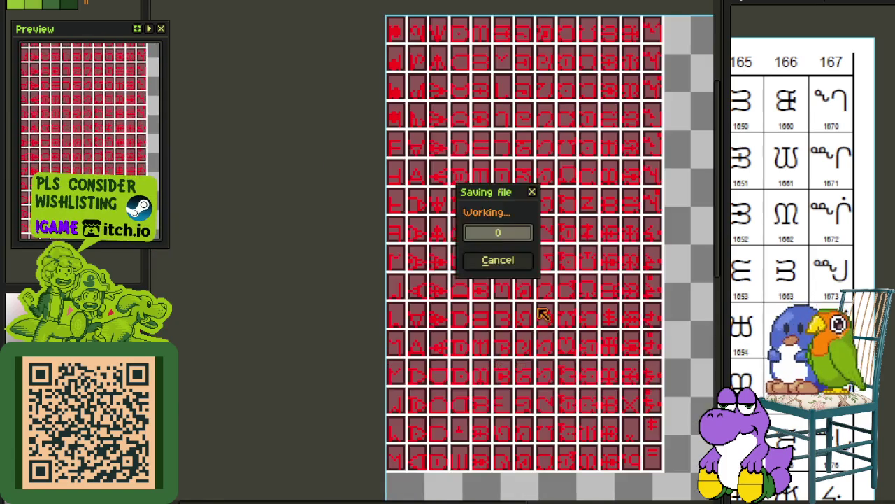
# Show the timeline and select the first recoloured syllabics layer for editing.
pyautogui.press('Tab')
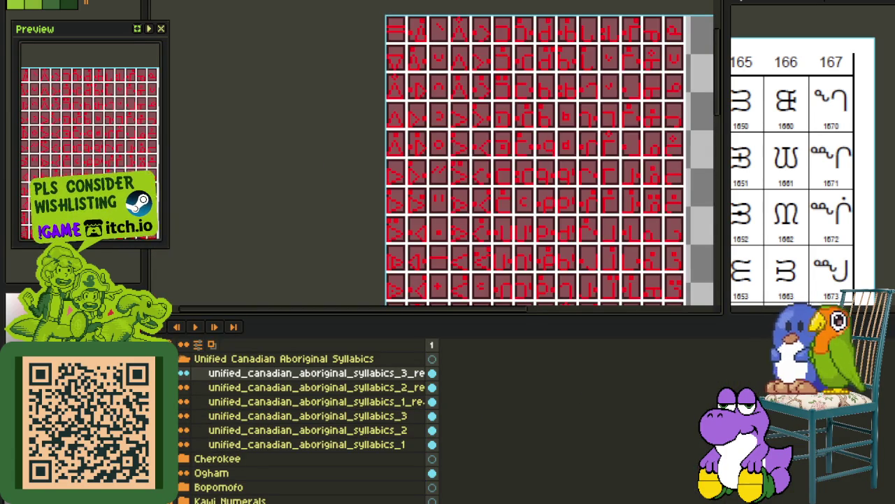
pyautogui.scroll(-2, 400, 191)
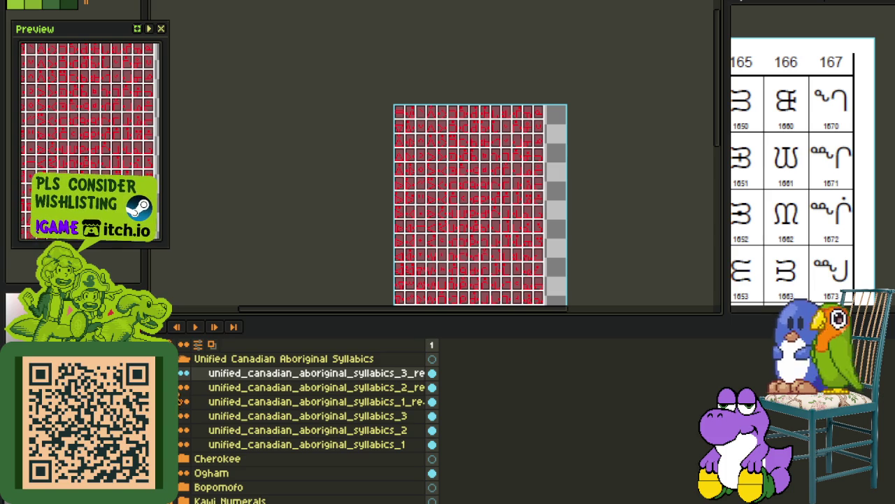
pyautogui.click(211, 404)
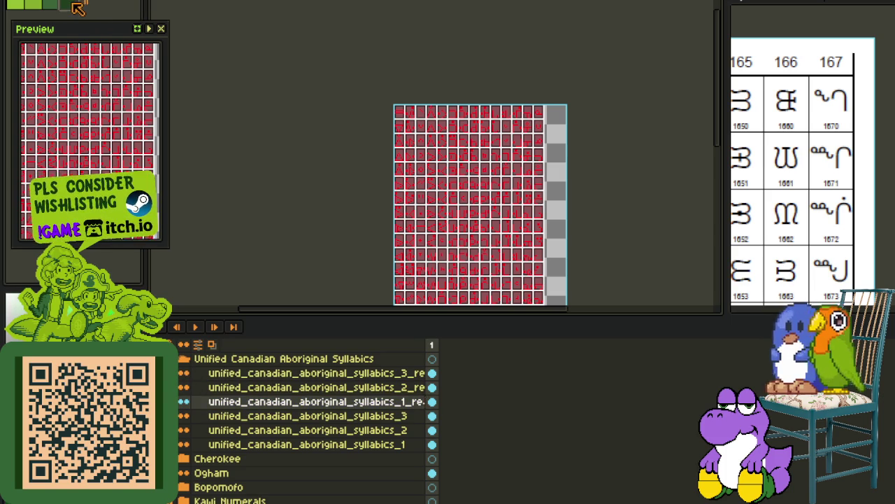
pyautogui.scroll(3, 567, 123)
pyautogui.scroll(1, 462, 81)
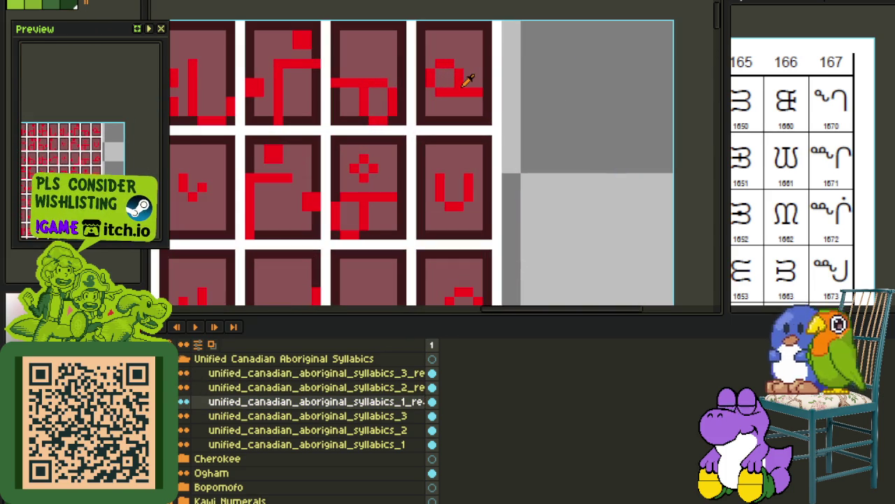
# Replace red #FF0000 with dark green on each of the three copied syllabics layers.
pyautogui.hotkey('shift', 'r')
pyautogui.click(404, 392)
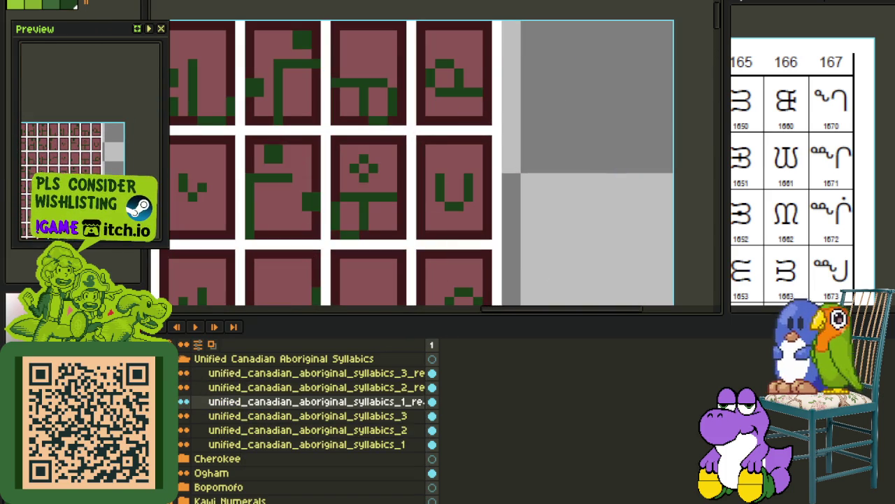
pyautogui.click(301, 387)
pyautogui.hotkey('shift', 'r')
pyautogui.click(394, 388)
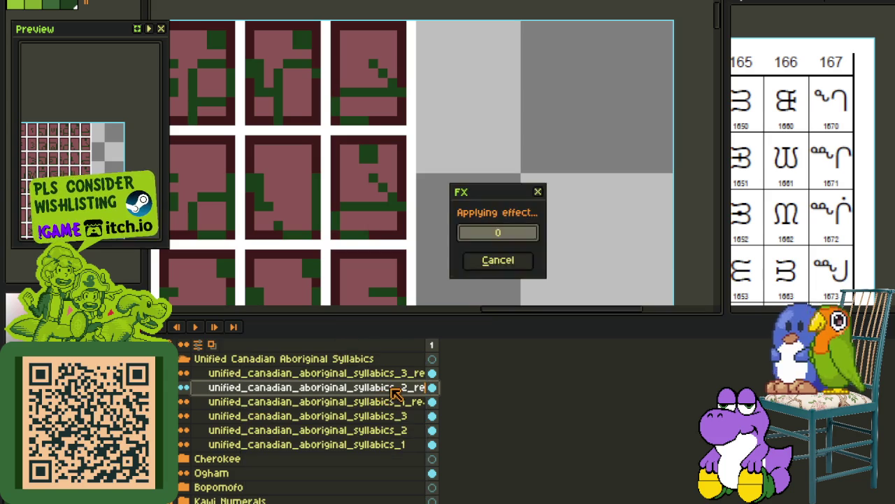
pyautogui.click(374, 373)
pyautogui.hotkey('shift', 'r')
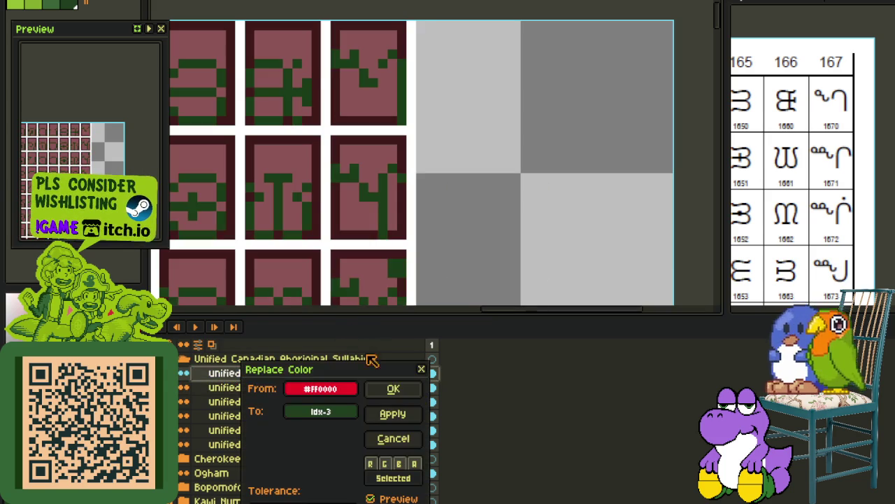
pyautogui.click(395, 390)
# Save the glyph sheet with the recoloured green syllabics layers.
pyautogui.scroll(-1, 475, 205)
pyautogui.scroll(-1, 474, 207)
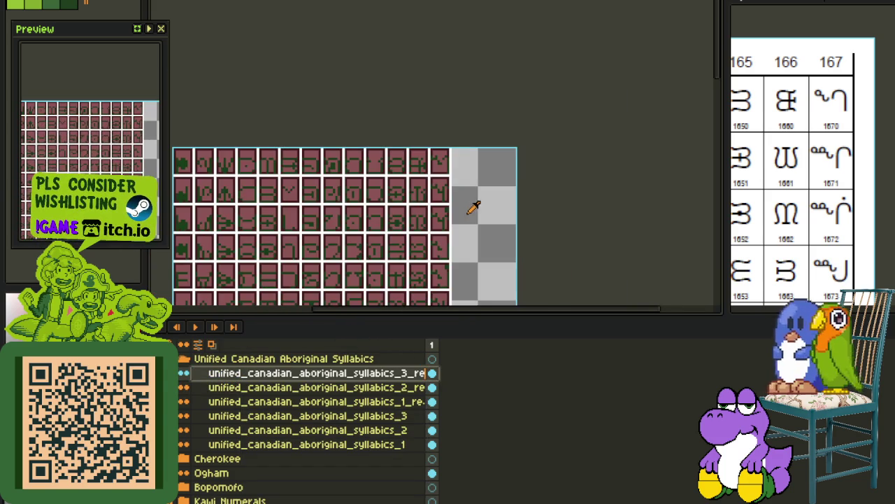
pyautogui.hotkey('ctrl', 's')
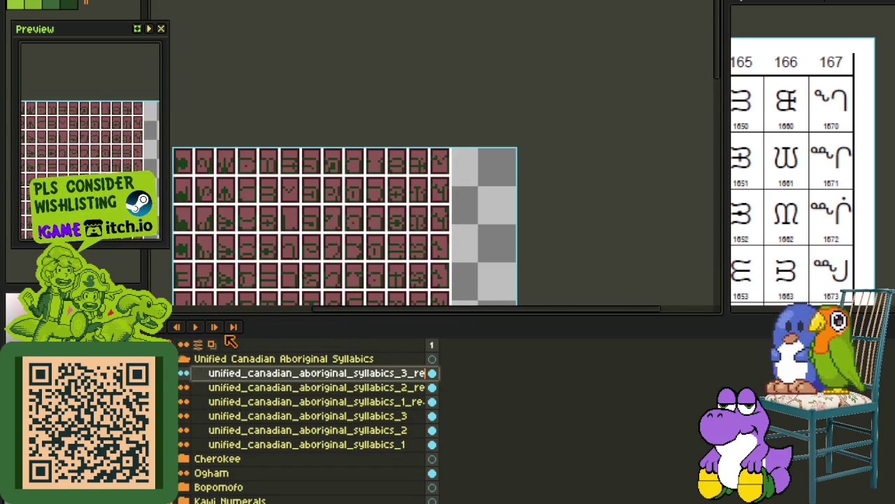
pyautogui.scroll(-1, 299, 280)
pyautogui.scroll(-1, 321, 273)
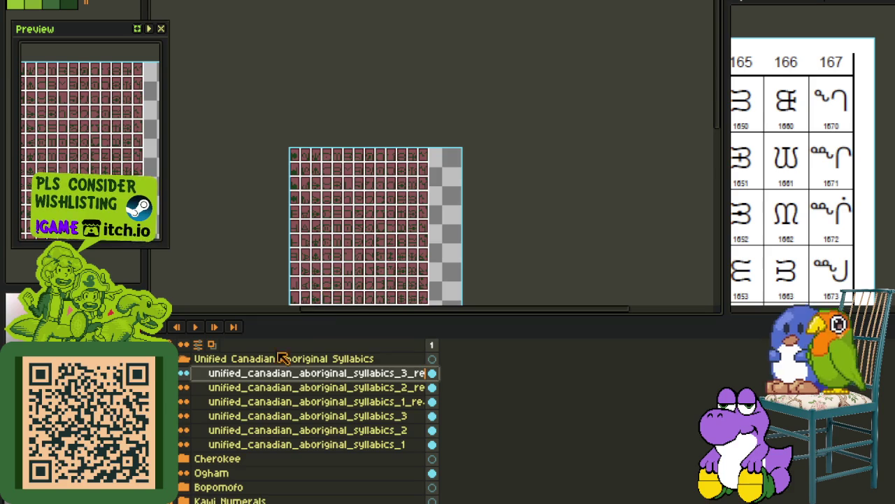
# Put syllabics_1, syllabics_2 and syllabics_3 into a new Group 1 and start renaming it.
pyautogui.rightClick(256, 450)
pyautogui.moveTo(301, 434)
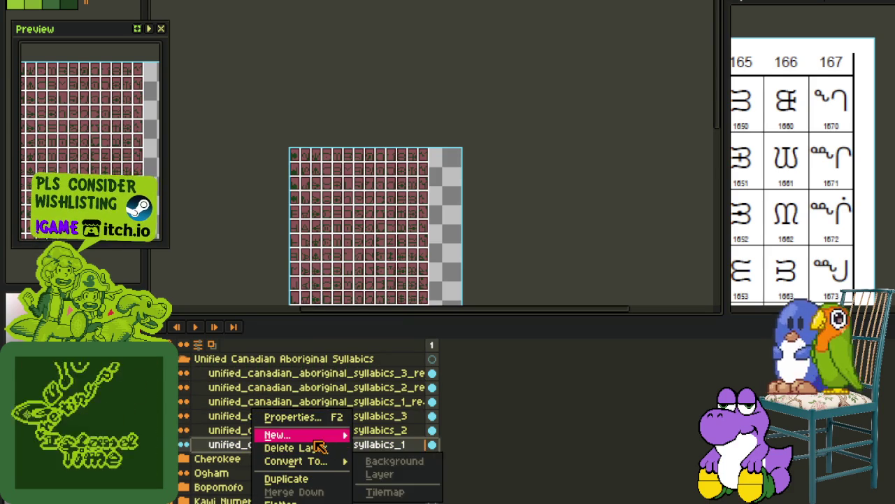
pyautogui.click(408, 449)
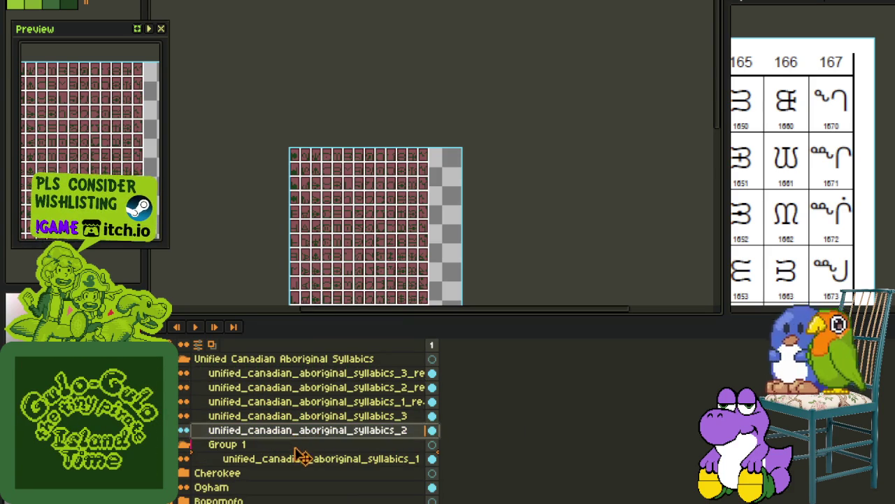
pyautogui.moveTo(296, 450); pyautogui.dragTo(297, 451)
pyautogui.click(299, 421)
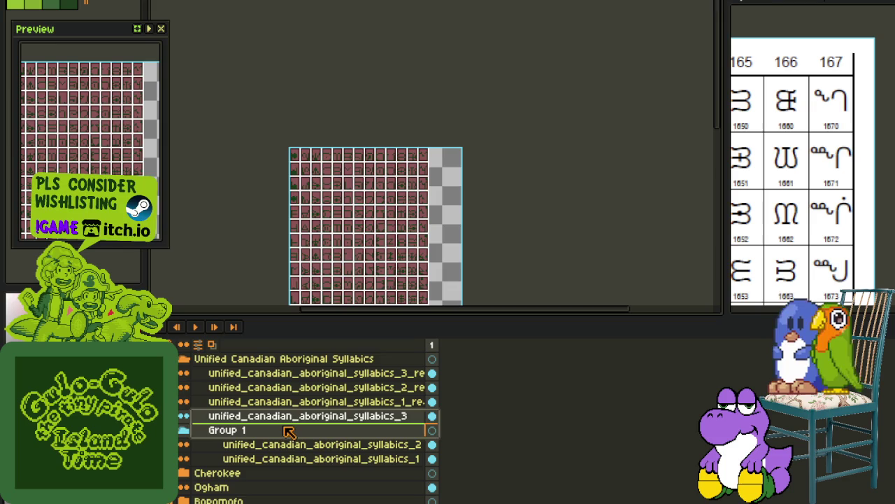
pyautogui.moveTo(293, 432); pyautogui.dragTo(266, 426)
pyautogui.click(266, 415)
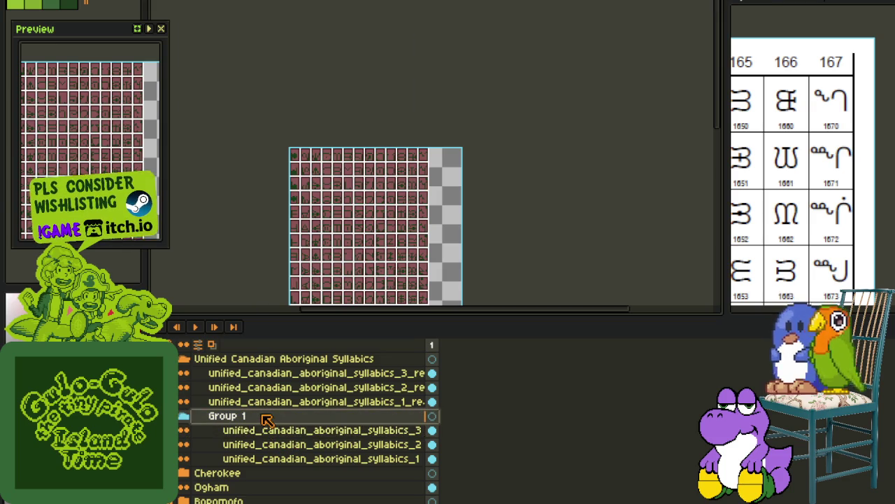
pyautogui.doubleClick(267, 416)
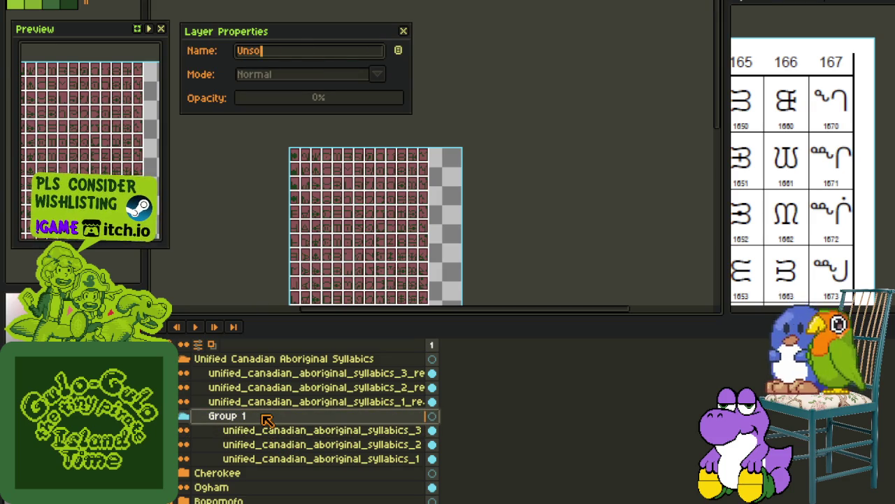